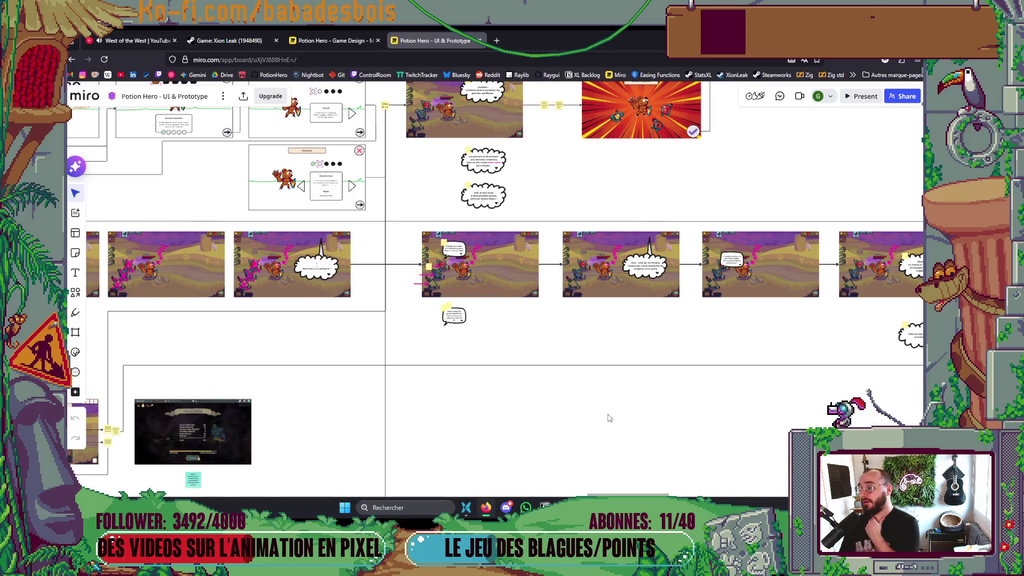
# Switch to the File Pilot window showing the PotionHero project folder
pyautogui.hotkey('alt', 'Tab')
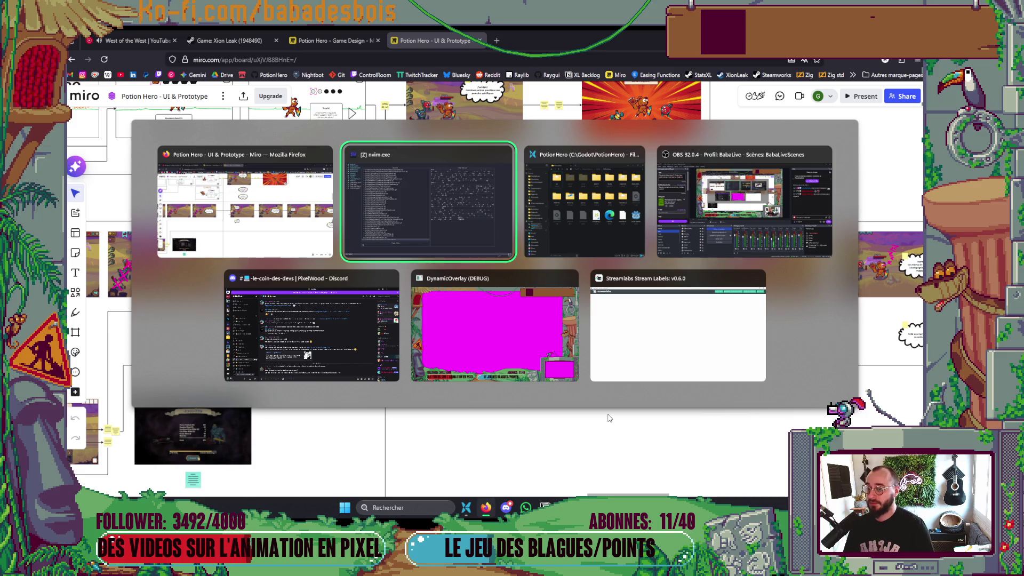
pyautogui.hotkey('alt', 'Tab')
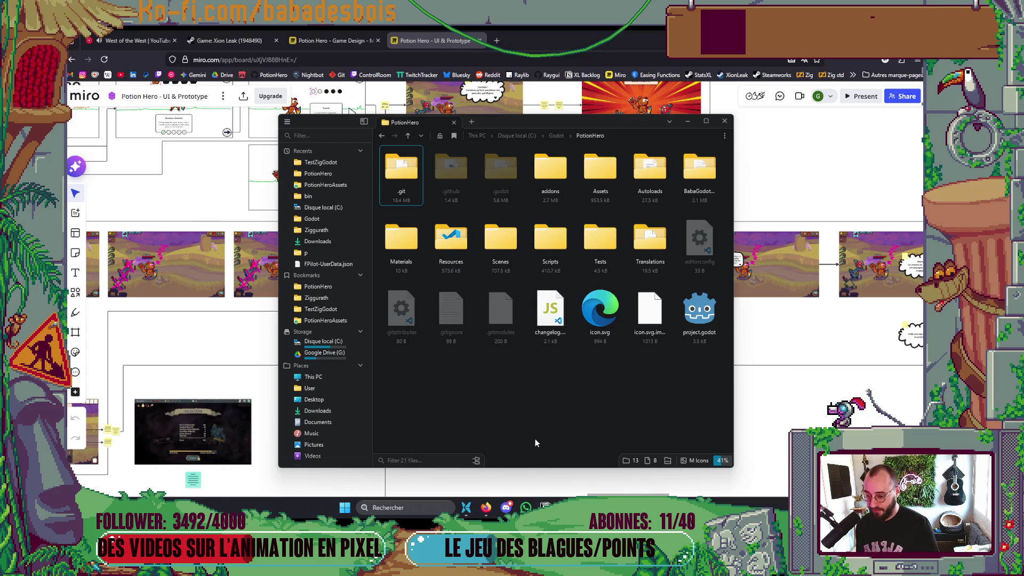
# Launch the PotionHero project in Godot from its project.godot file
pyautogui.rightClick(541, 416)
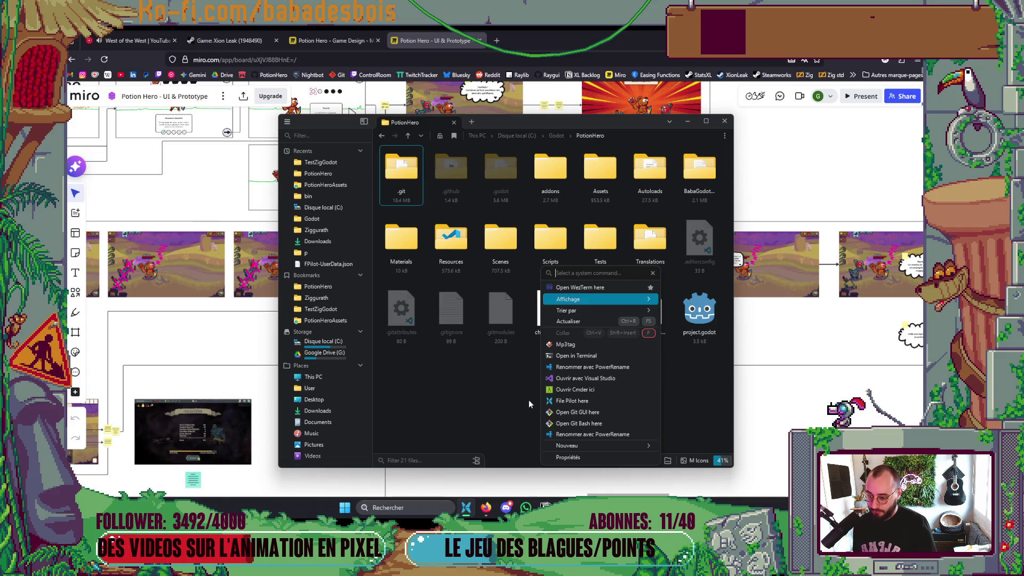
pyautogui.press('Escape')
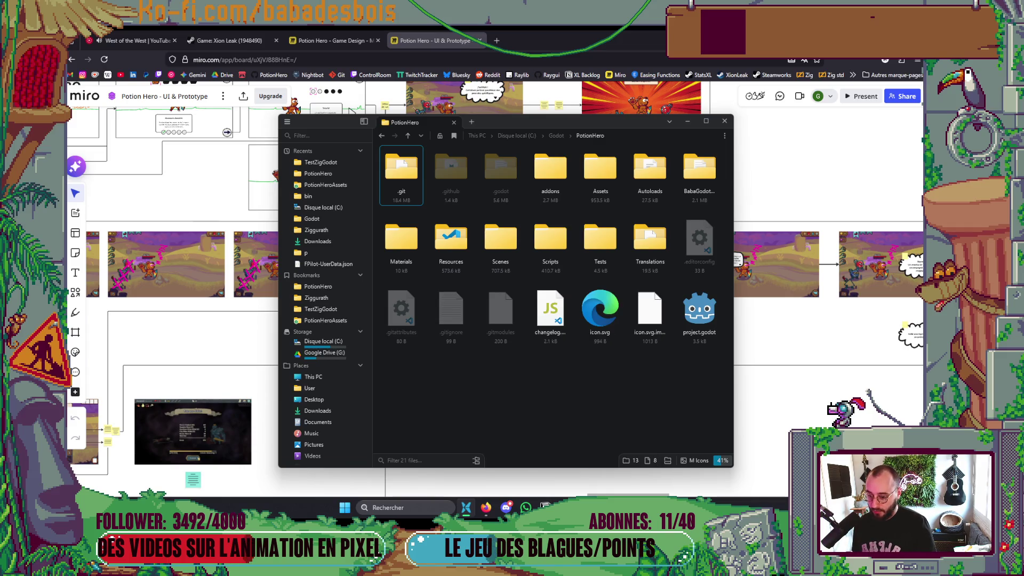
pyautogui.doubleClick(692, 327)
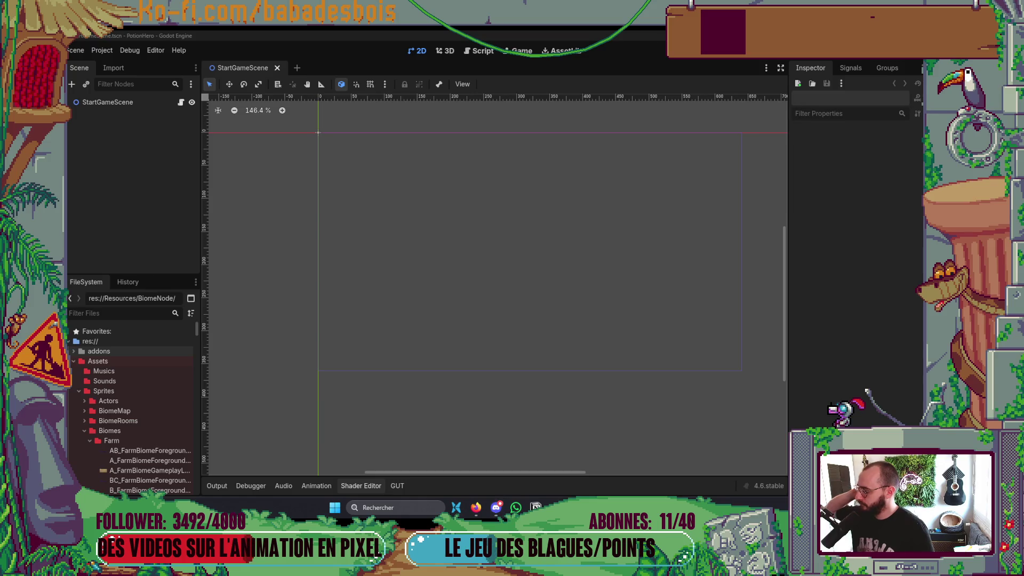
# Recenter the empty StartGameScene 2D view and bring up the Scene menu
pyautogui.scroll(3, 379, 347)
pyautogui.scroll(3, 399, 363)
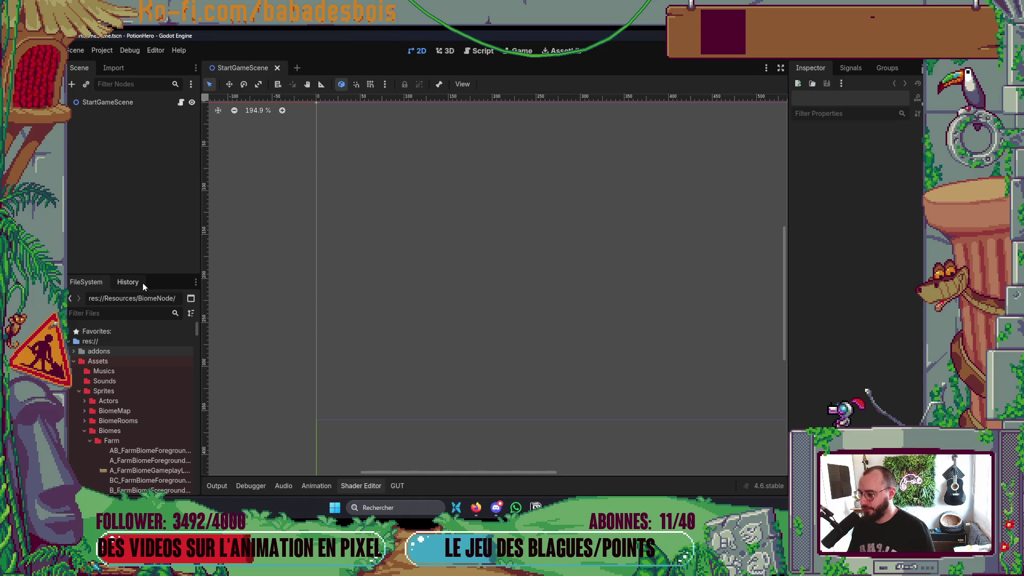
pyautogui.moveTo(262, 208); pyautogui.dragTo(268, 231)
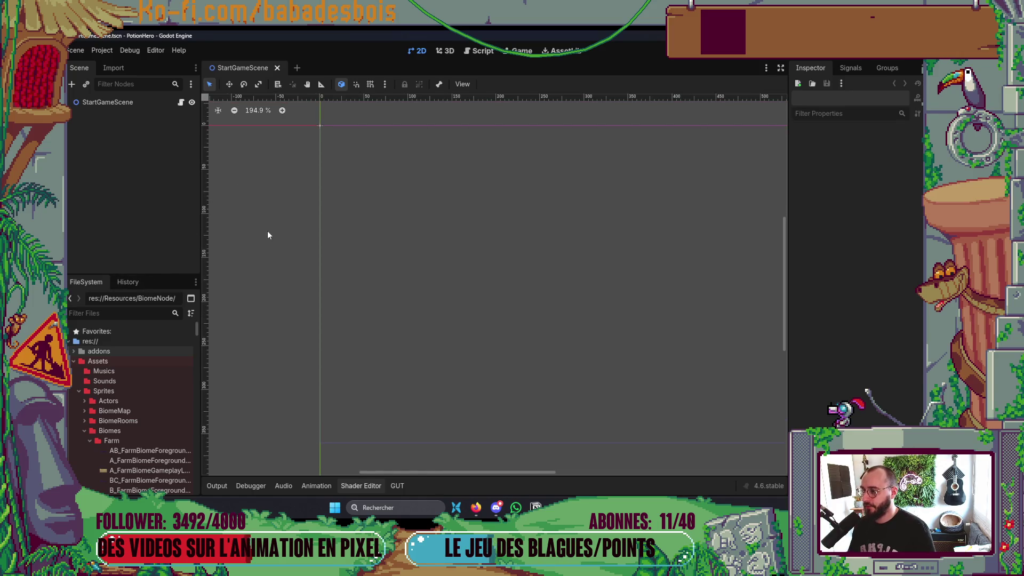
pyautogui.click(75, 51)
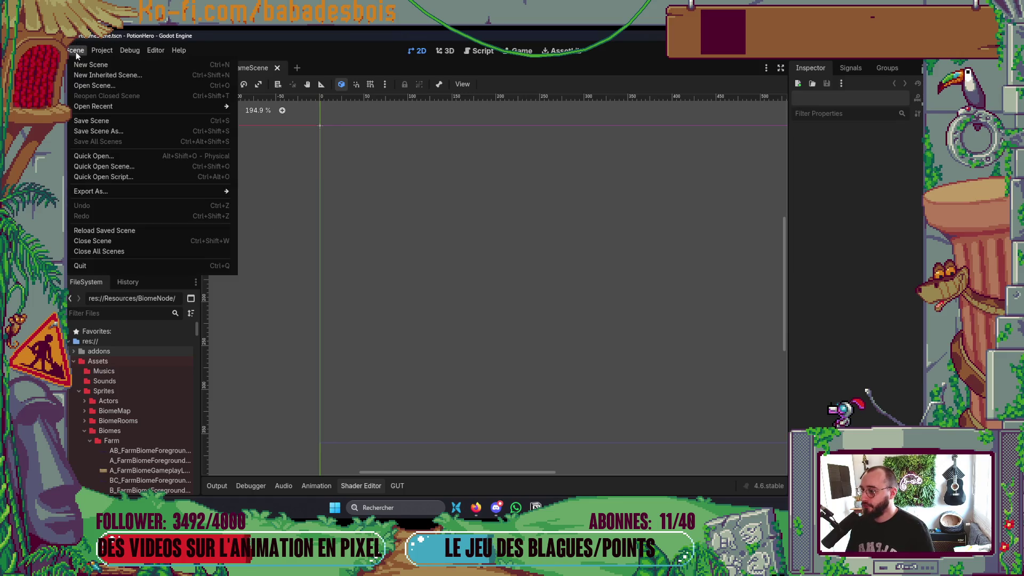
# Start a new scene with a User Interface Control as its root node
pyautogui.click(101, 63)
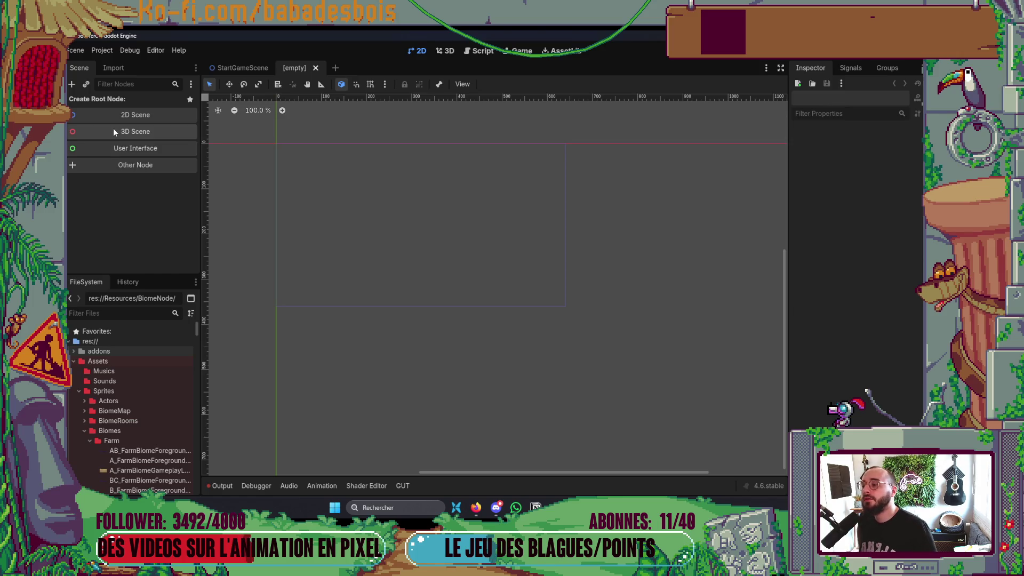
pyautogui.click(115, 148)
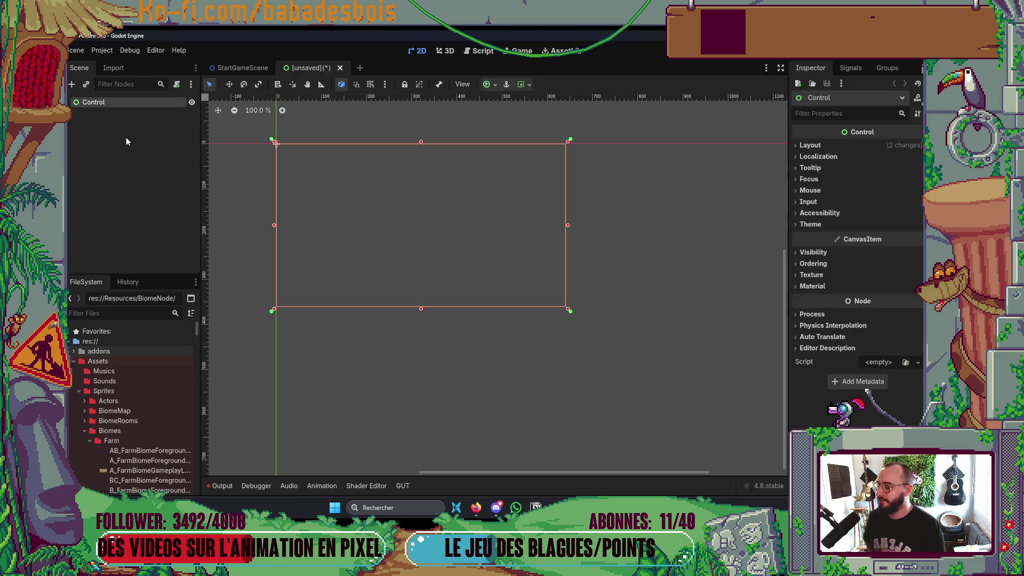
pyautogui.rightClick(130, 100)
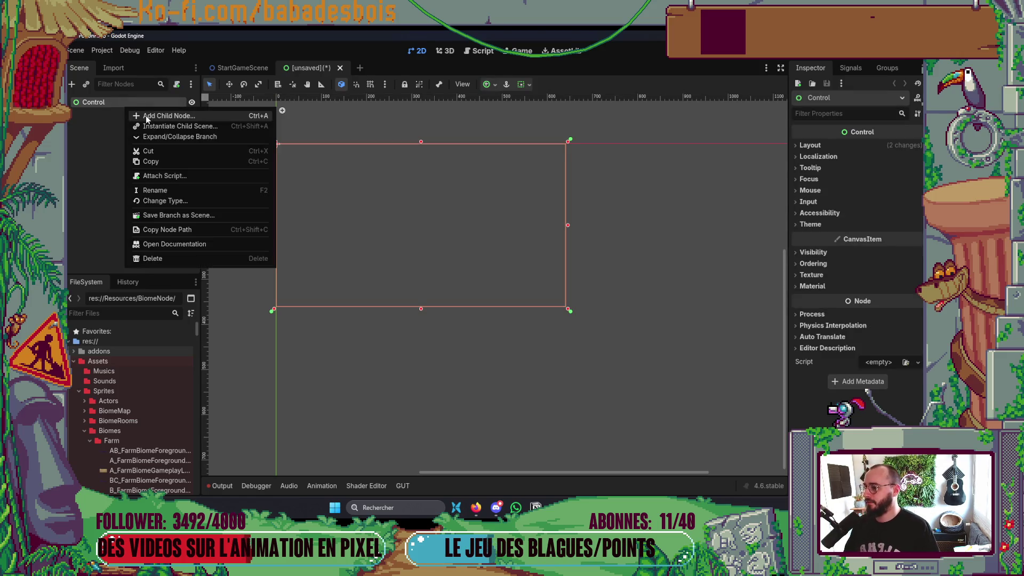
pyautogui.click(147, 113)
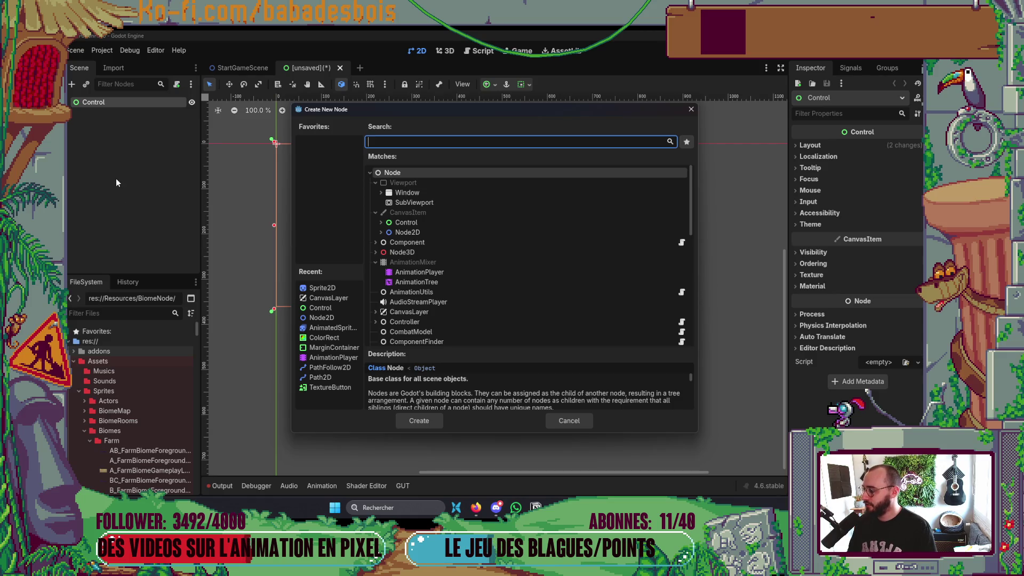
pyautogui.press('Escape')
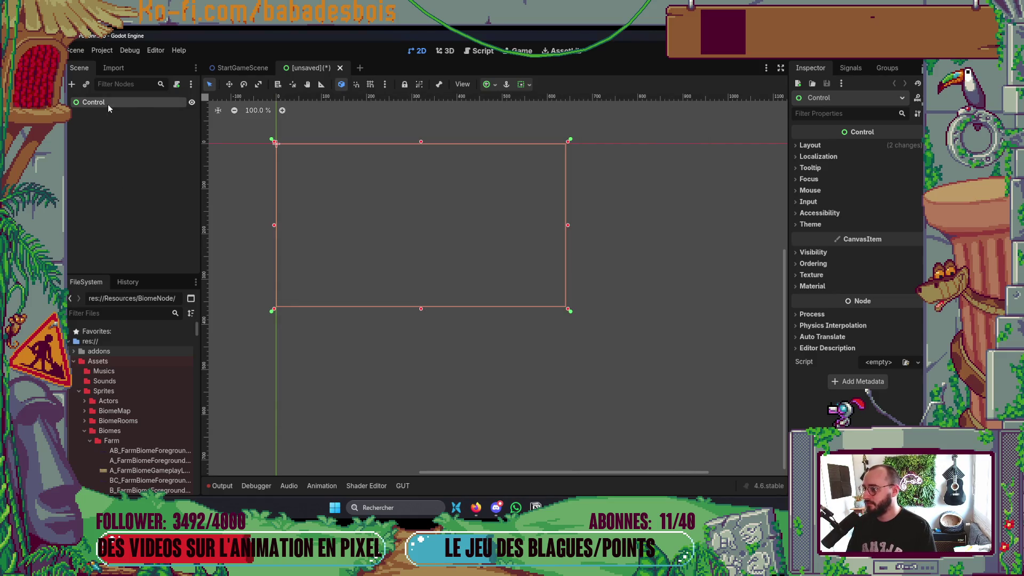
# Change the root Control node's type to Panel
pyautogui.rightClick(108, 103)
pyautogui.click(138, 197)
pyautogui.write('Panel')
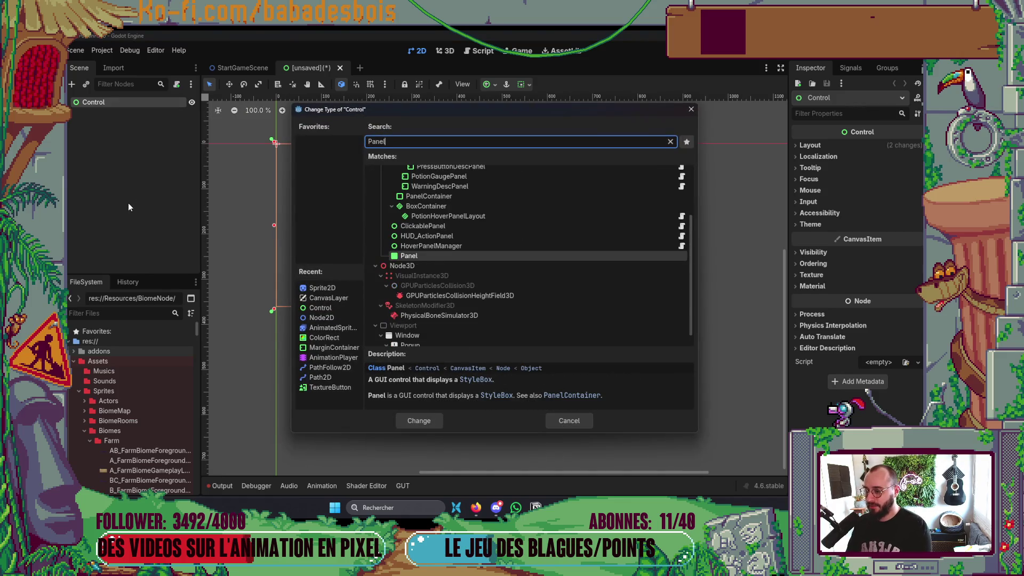
pyautogui.press('Return')
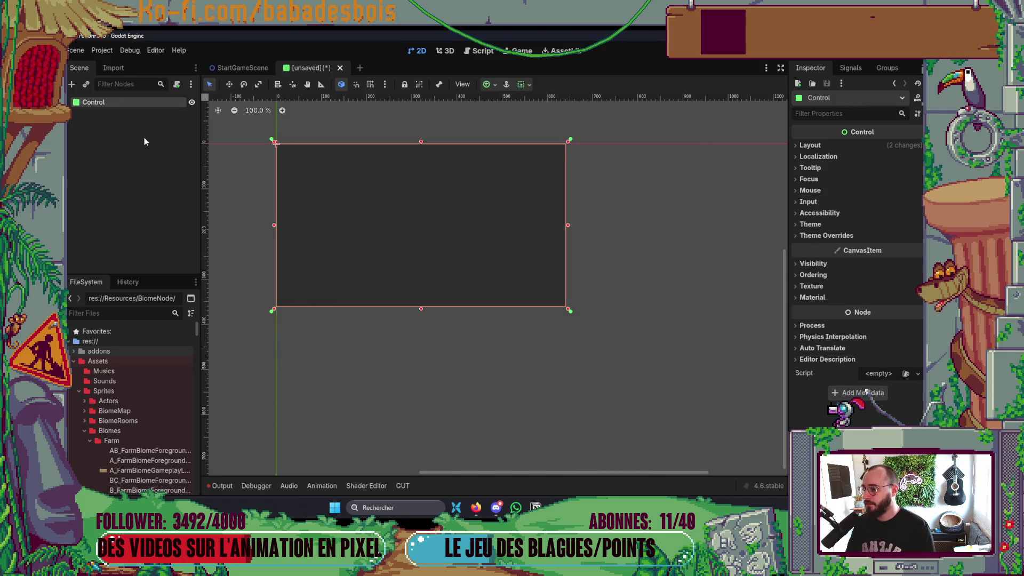
# Rename the root node to 'Panel'
pyautogui.rightClick(110, 105)
pyautogui.doubleClick(91, 103)
pyautogui.write('Pane')
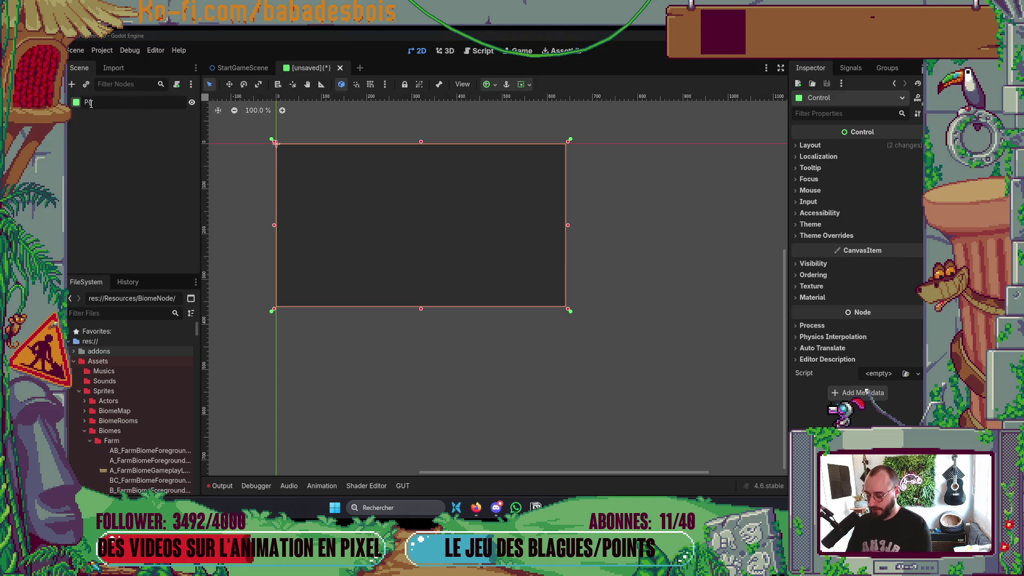
pyautogui.press('BackSpace')
pyautogui.press('BackSpace')
pyautogui.write('ane')
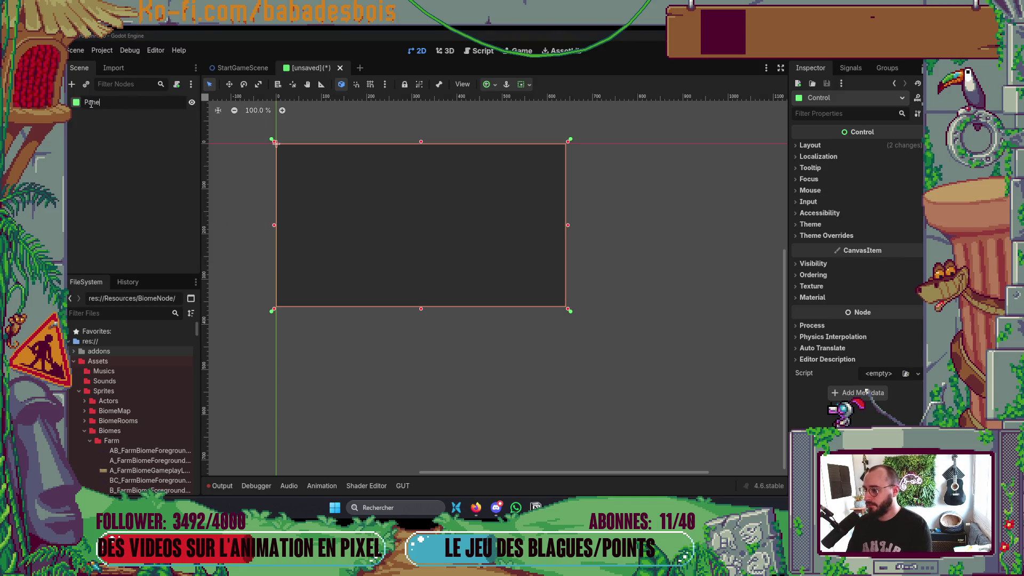
pyautogui.press('Return')
pyautogui.scroll(3, 453, 206)
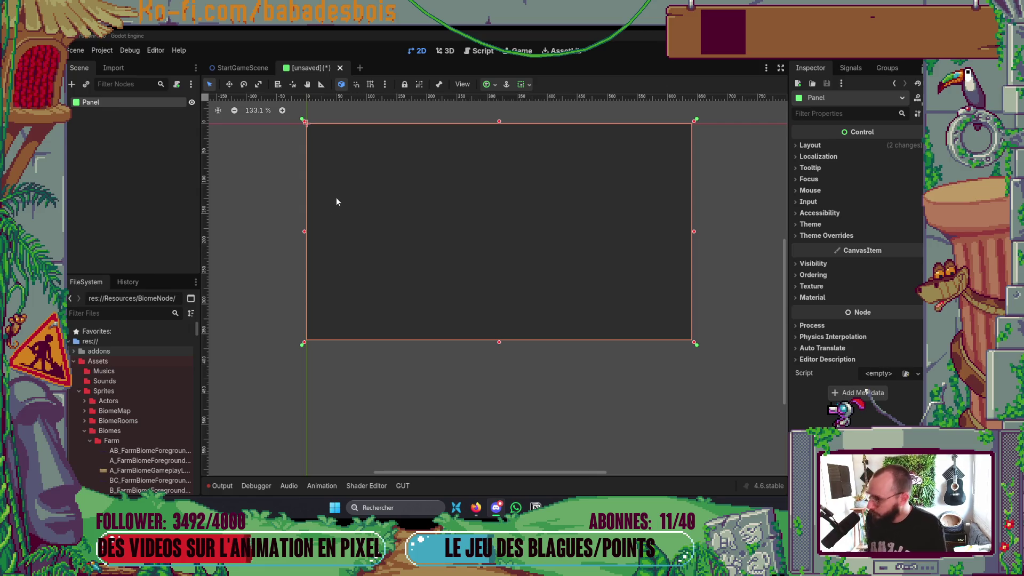
# Add a MarginContainer child under the Panel
pyautogui.scroll(2, 287, 258)
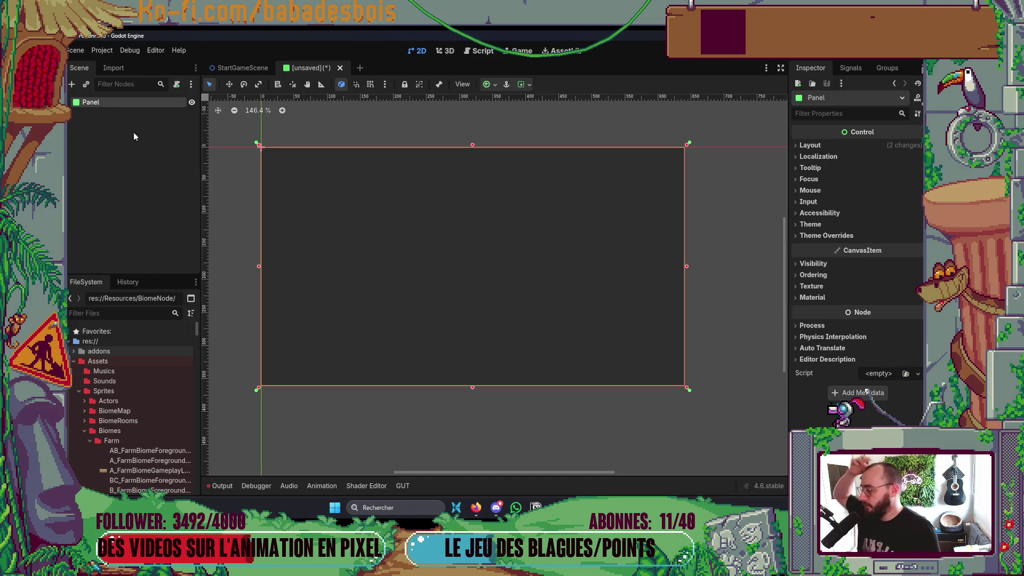
pyautogui.rightClick(127, 101)
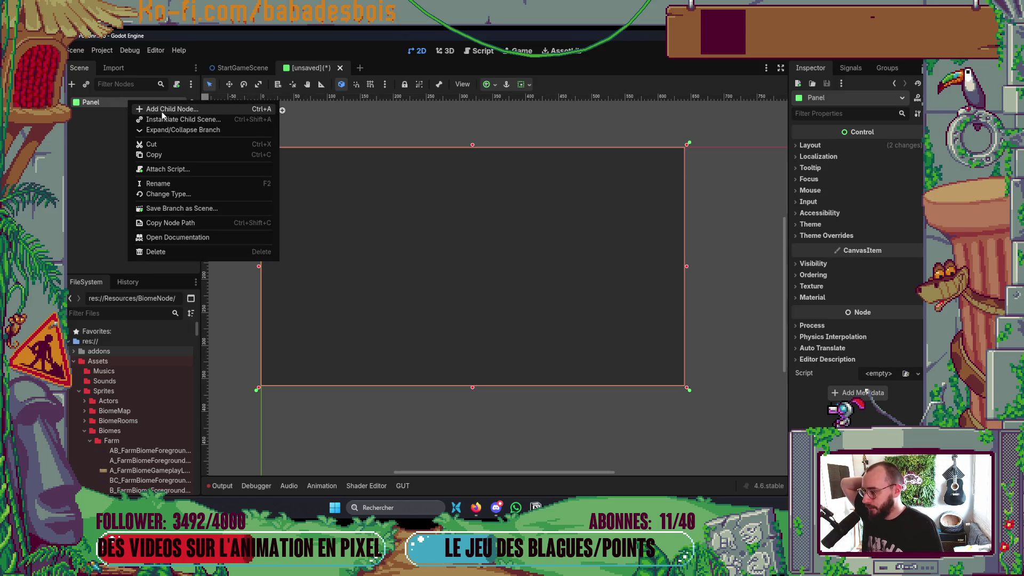
pyautogui.click(161, 110)
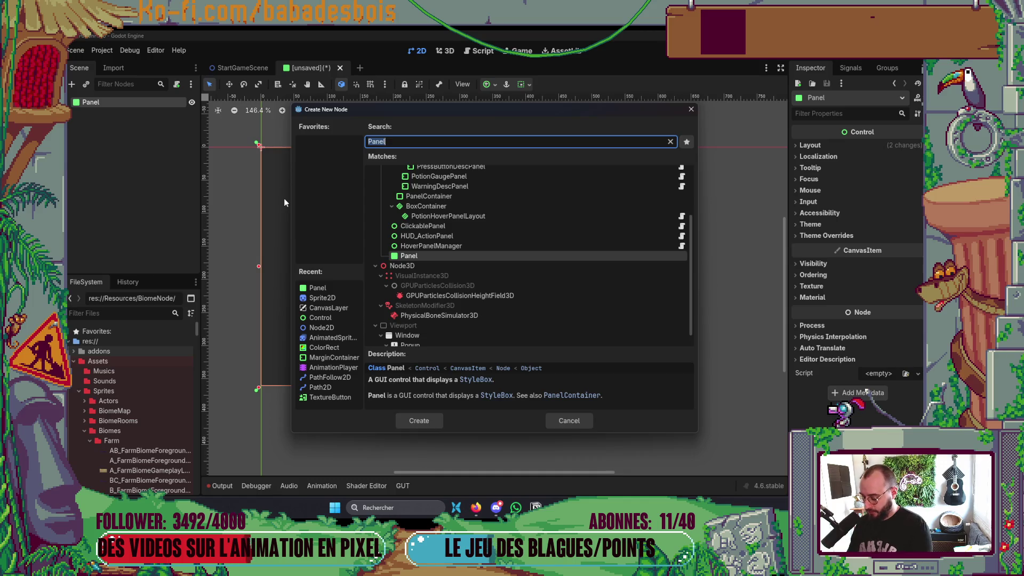
pyautogui.write('Mar')
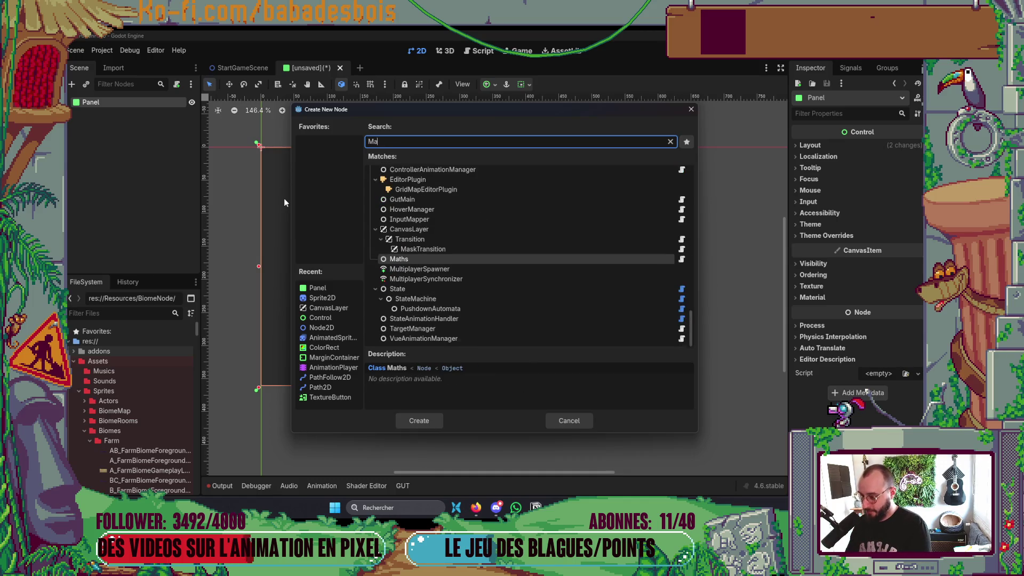
pyautogui.write('gin')
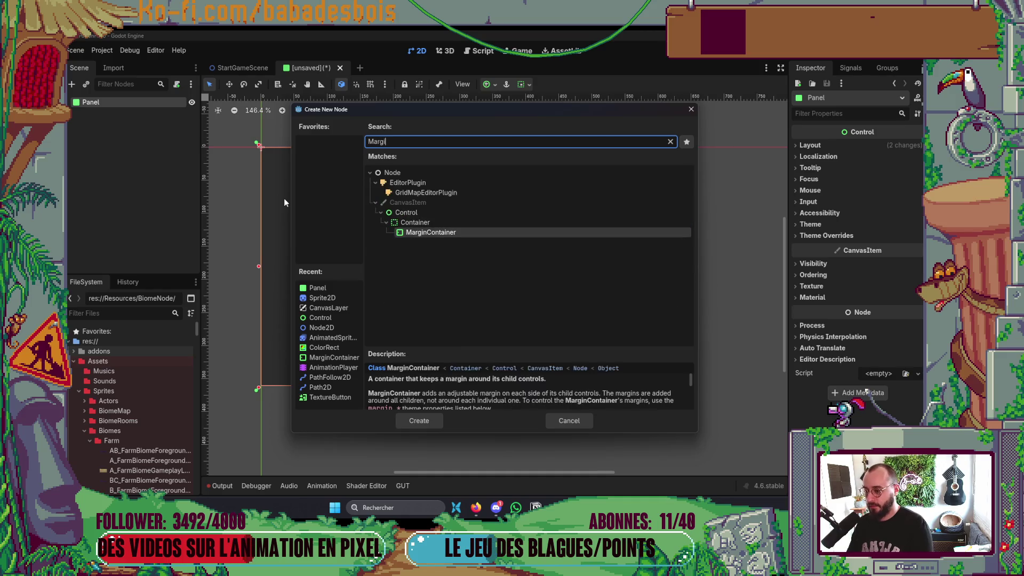
pyautogui.press('Return')
# Make the MarginContainer Full Rect and override all four margin constants to 8
pyautogui.click(496, 84)
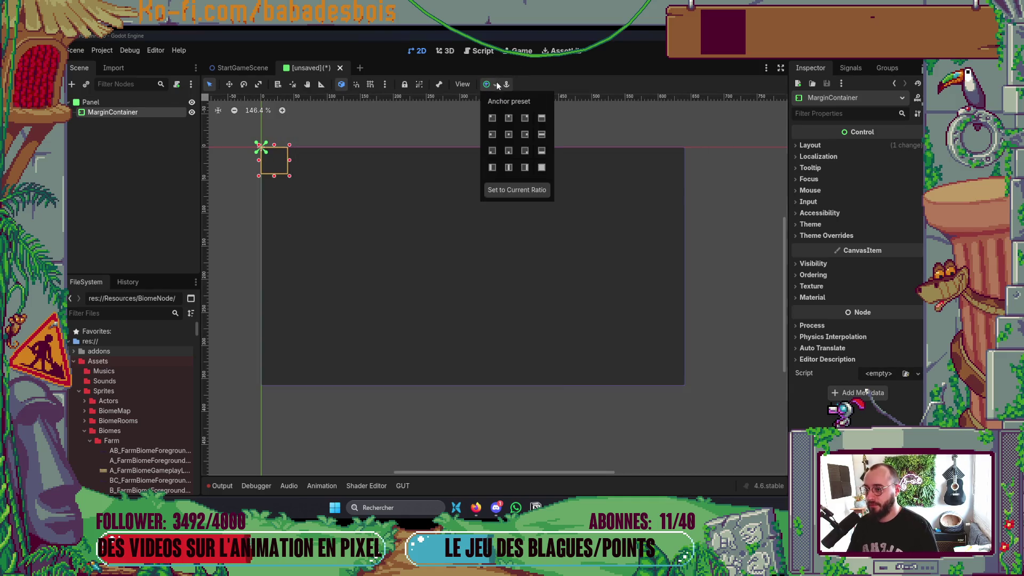
pyautogui.click(540, 168)
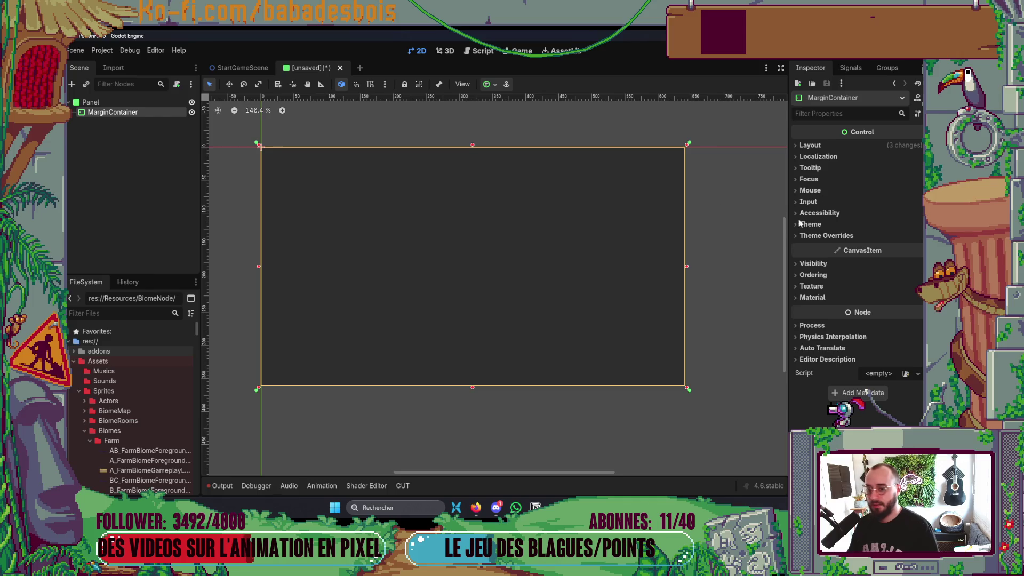
pyautogui.click(826, 235)
pyautogui.click(821, 246)
pyautogui.click(812, 258)
pyautogui.click(811, 272)
pyautogui.click(811, 286)
pyautogui.click(881, 261)
pyautogui.write('8')
pyautogui.press('Tab')
pyautogui.write('8')
pyautogui.press('Tab')
pyautogui.write('8')
pyautogui.press('Tab')
pyautogui.write('8')
# Add a RichTextLabel child under the MarginContainer
pyautogui.hotkey('ctrl', 's')
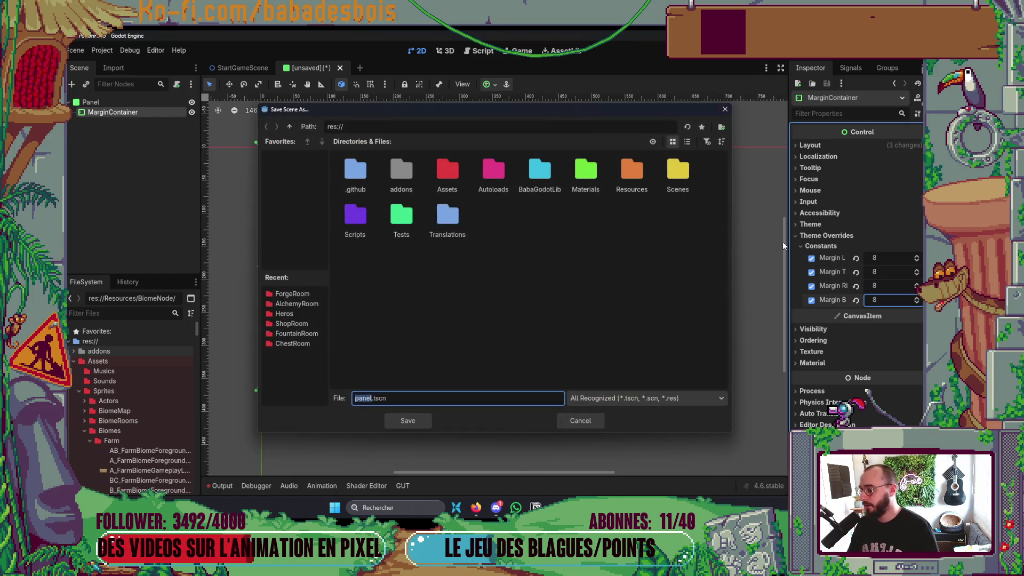
pyautogui.press('Escape')
pyautogui.rightClick(140, 116)
pyautogui.click(160, 120)
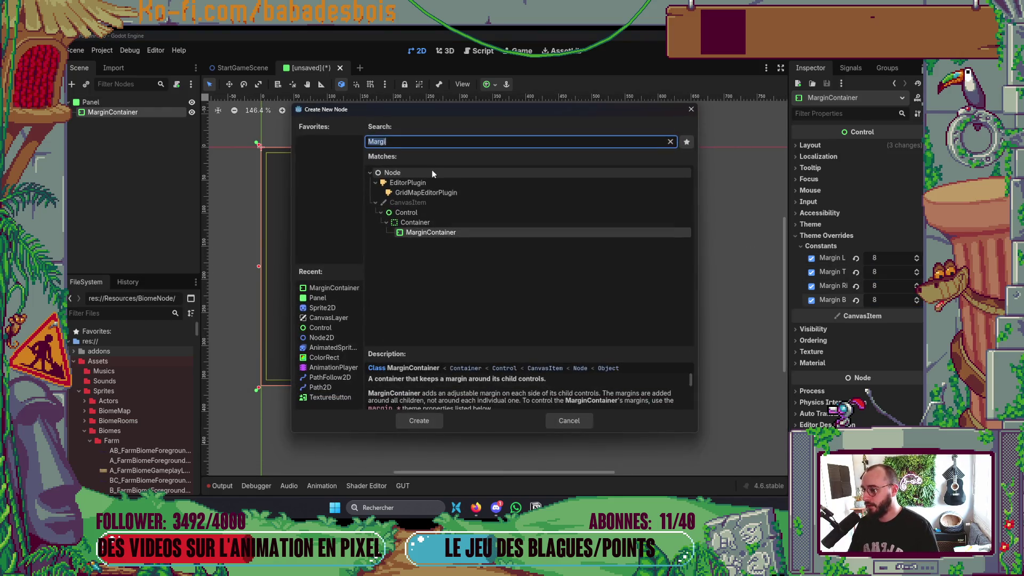
pyautogui.write('Rich')
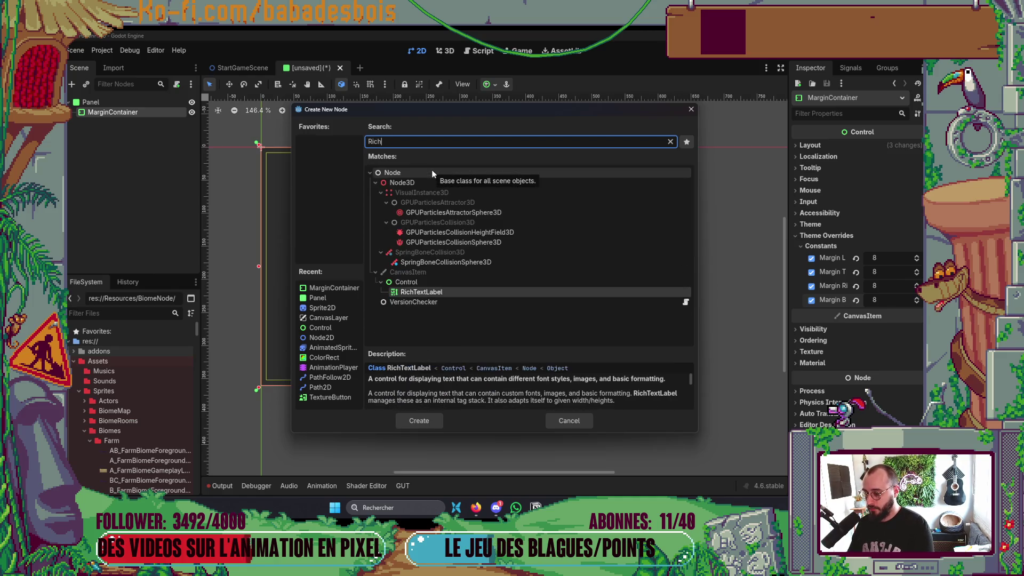
pyautogui.press('Return')
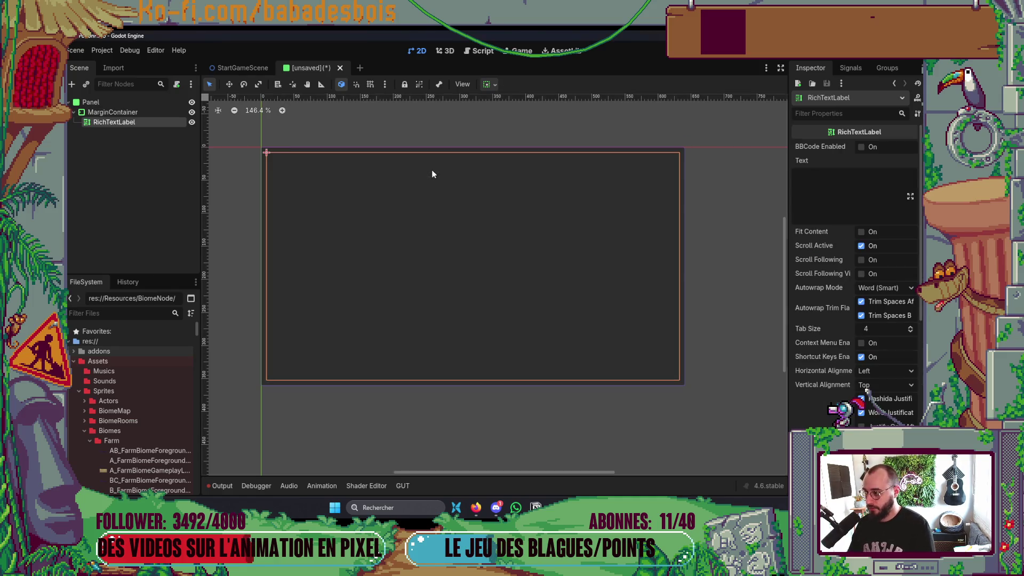
pyautogui.scroll(-2, 431, 169)
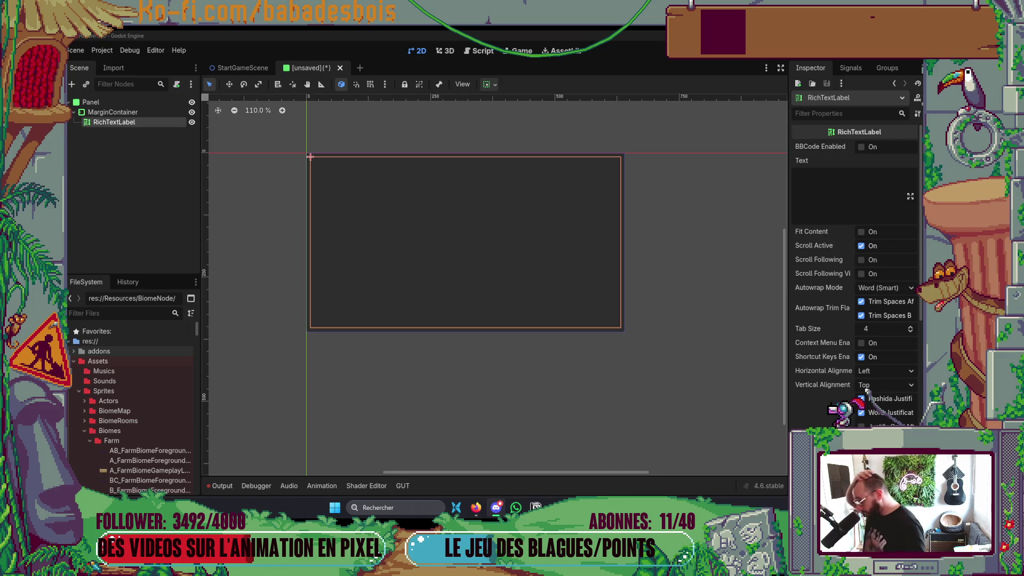
# Select the Panel root node, then switch to the code editor's project file listing
pyautogui.scroll(2, 459, 368)
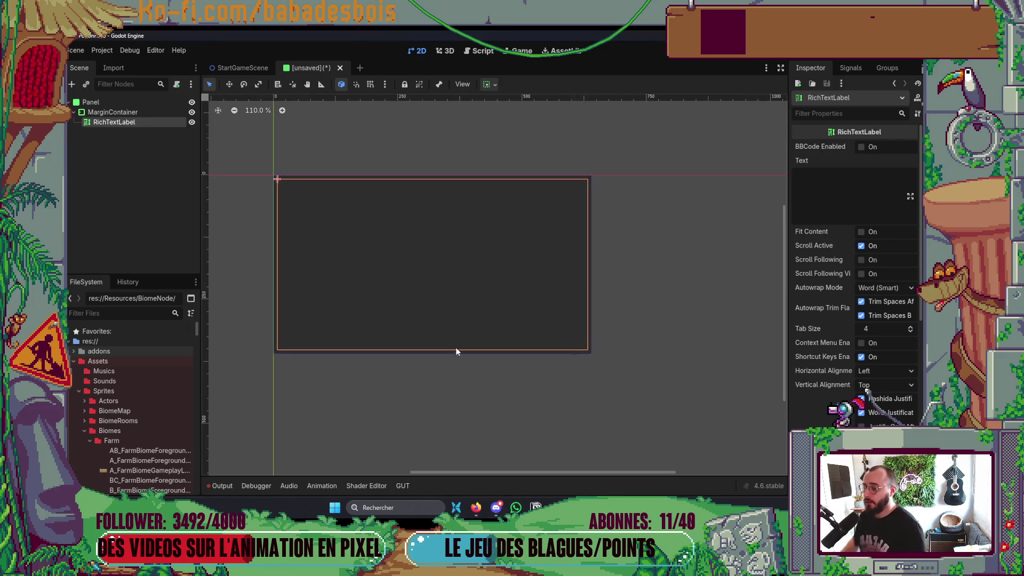
pyautogui.click(149, 106)
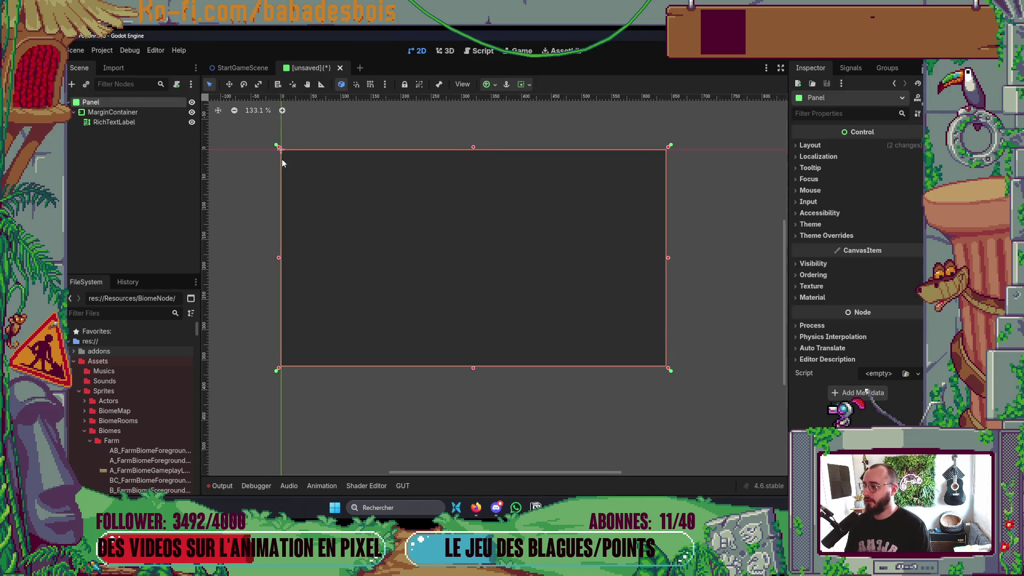
pyautogui.hotkey('ctrl', 'o')
pyautogui.press('Escape')
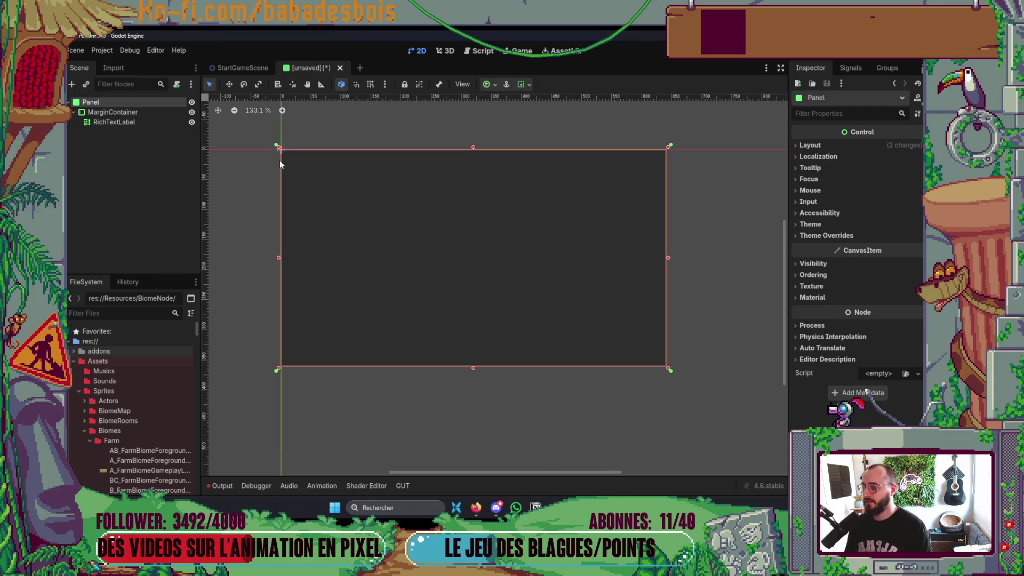
pyautogui.hotkey('alt', 'Tab')
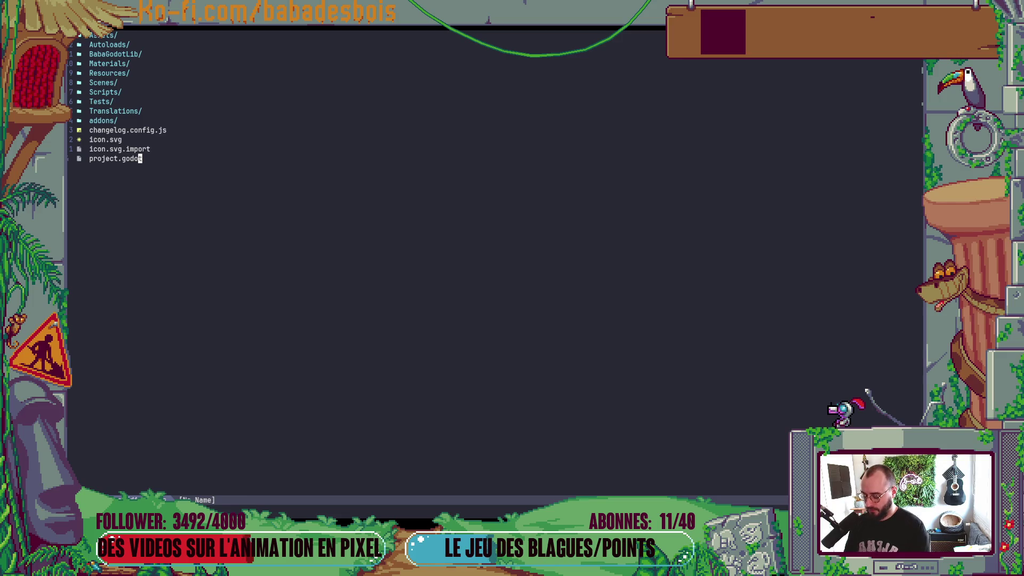
# Open the Scripts folder in the oil file browser
pyautogui.press('Escape')
pyautogui.press('k')
pyautogui.press('k')
pyautogui.press('k')
pyautogui.press('Return')
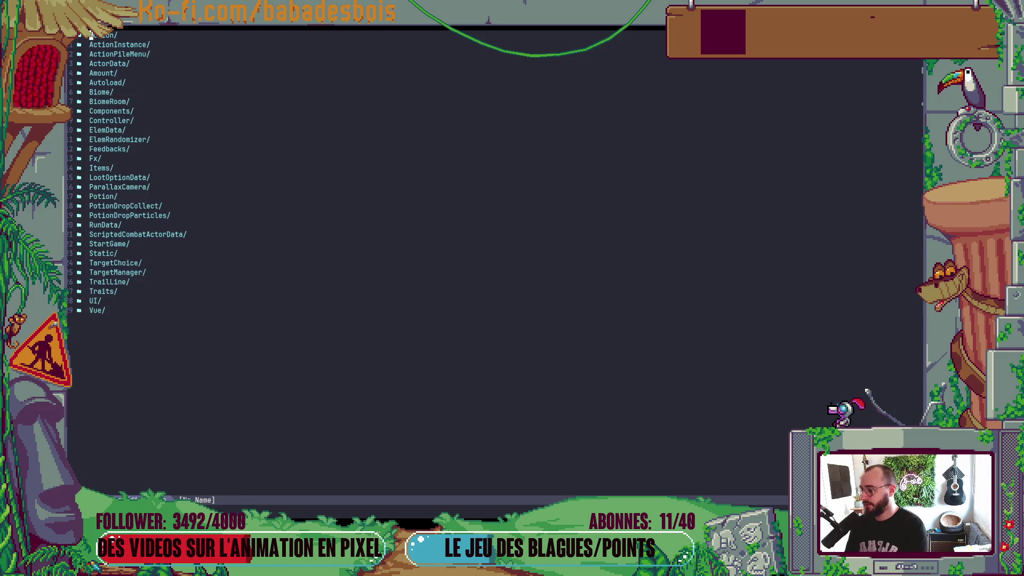
pyautogui.press('j')
pyautogui.press('j')
pyautogui.press('j')
pyautogui.press('k')
pyautogui.press('k')
pyautogui.press('j')
pyautogui.press('j')
pyautogui.press('j')
# Create Dialogues/DialogueBox.gd under Scripts and write the listing change with :w
pyautogui.write('ODia')
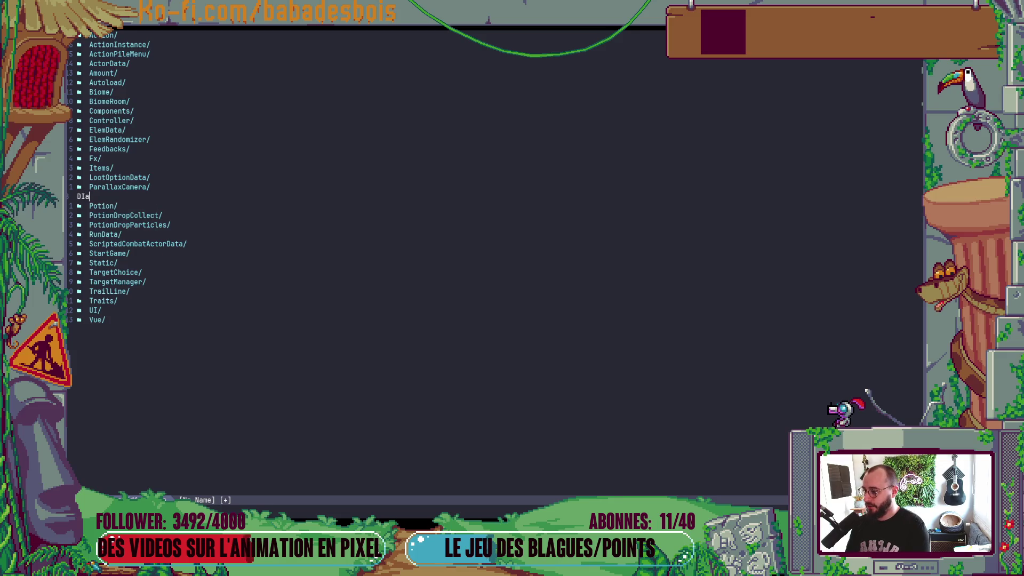
pyautogui.write('logue')
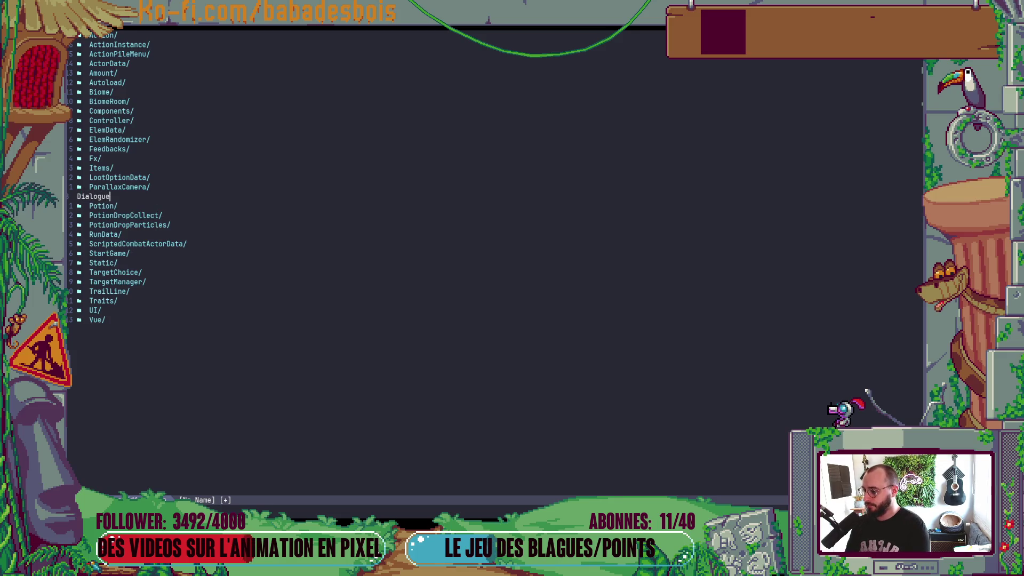
pyautogui.write('s/Dialogue')
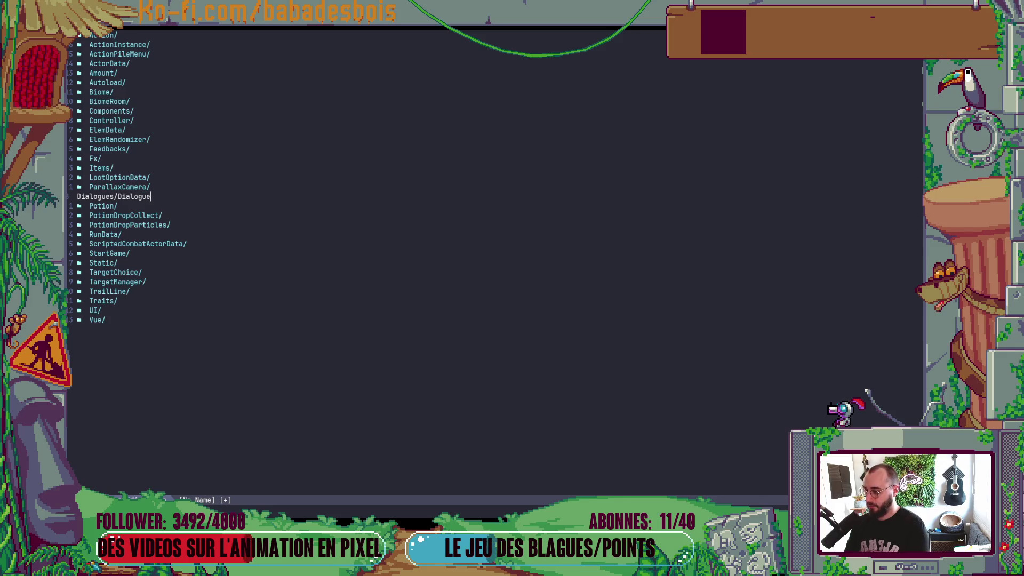
pyautogui.write('Box')
pyautogui.write('.gsd')
pyautogui.press('BackSpace')
pyautogui.press('BackSpace')
pyautogui.write('d')
pyautogui.press('Escape')
pyautogui.write(':w')
pyautogui.press('Return')
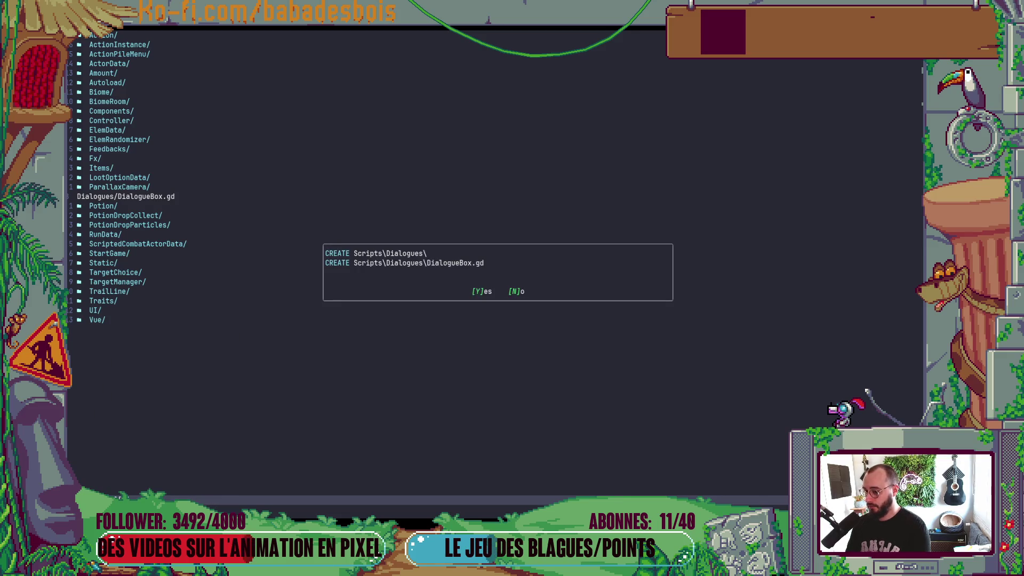
pyautogui.press('y')
# Open DialogueBox.gd and type its first line, 'extends Control'
pyautogui.press('Return')
pyautogui.press('Return')
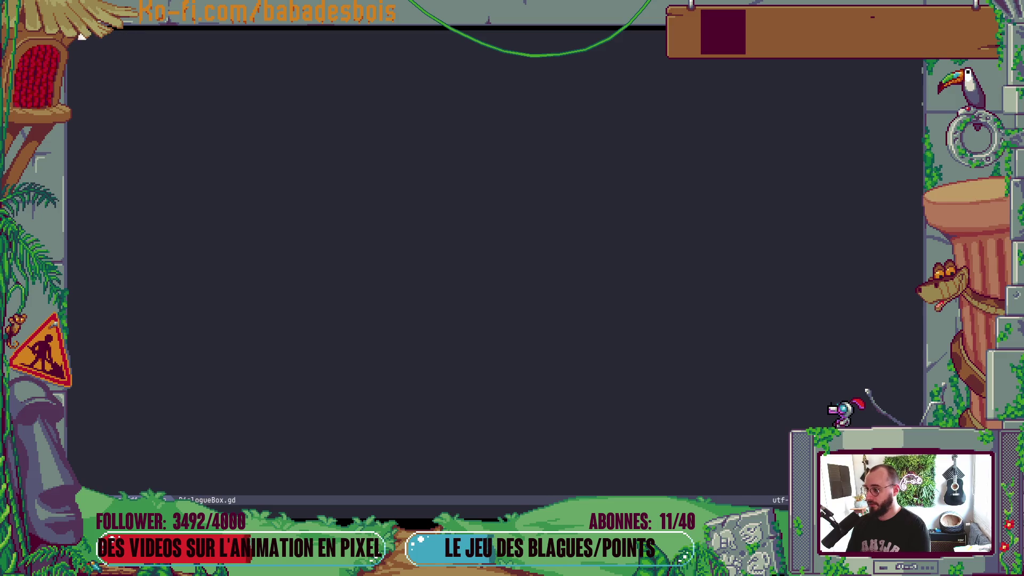
pyautogui.write('icl')
pyautogui.press('BackSpace')
pyautogui.press('BackSpace')
pyautogui.write('extend')
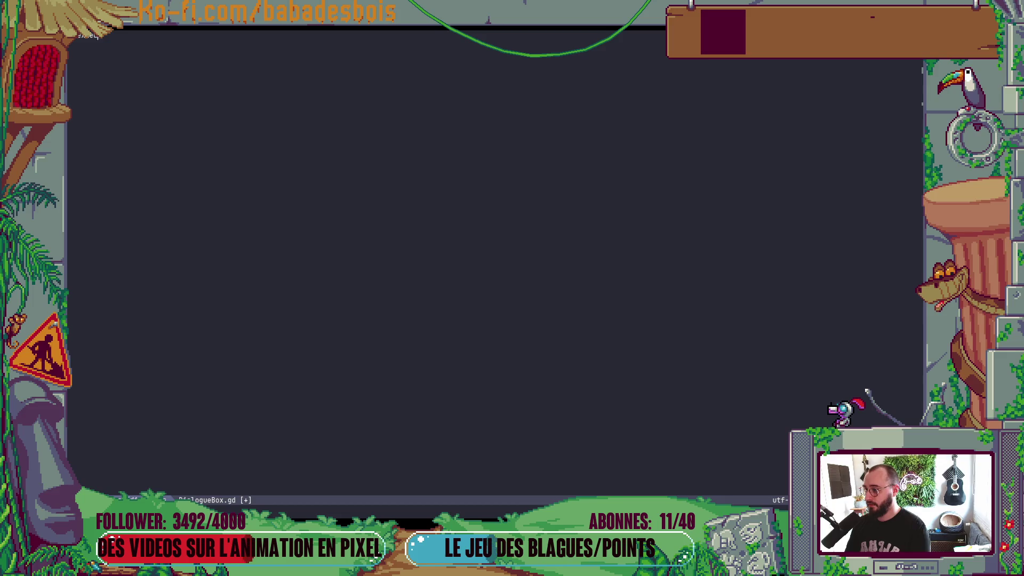
pyautogui.write('s Co')
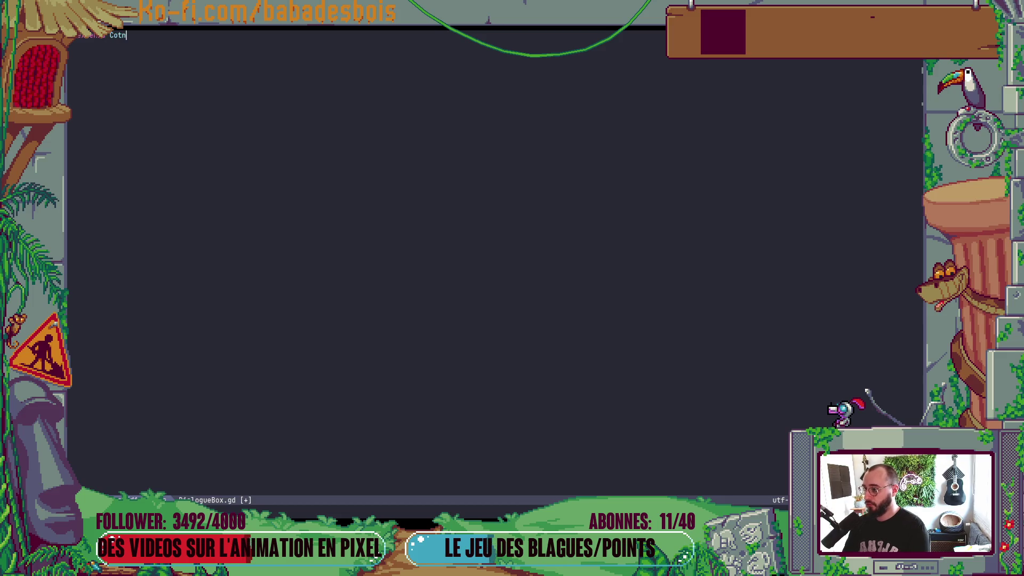
pyautogui.write('ntrol')
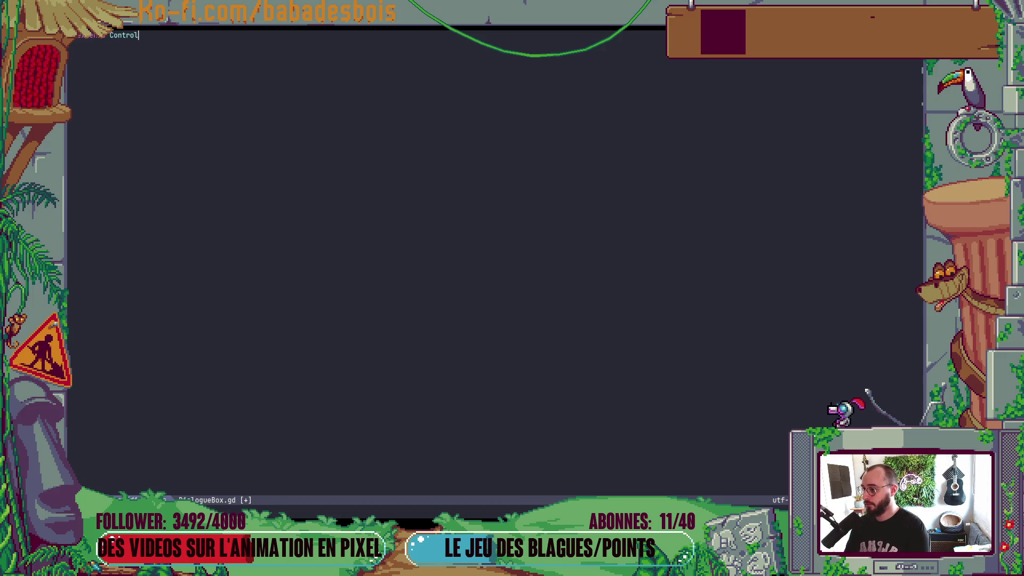
# Add the line 'class_name DialogueBox' below the extends line
pyautogui.press('Escape')
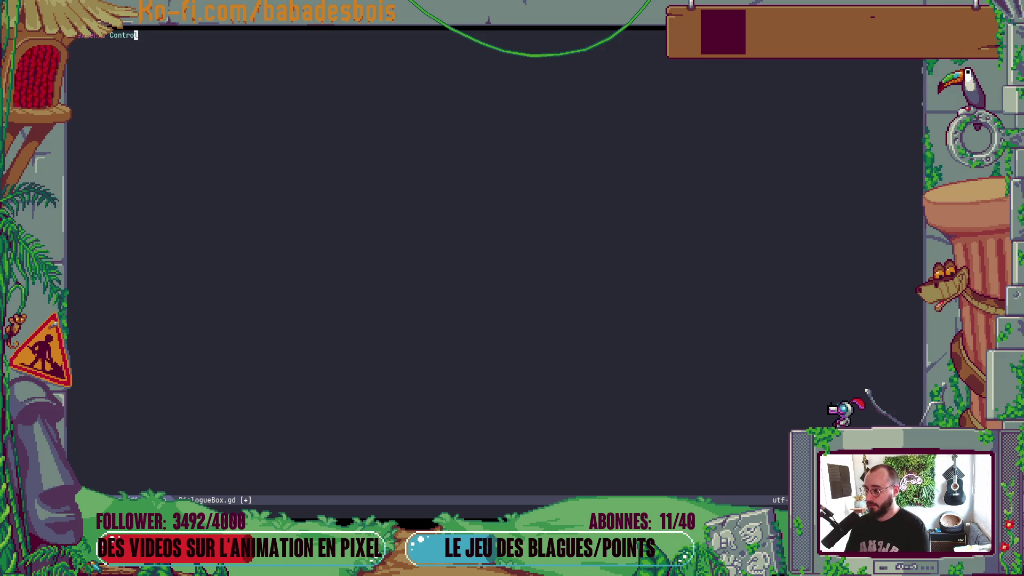
pyautogui.write('oclass_name DialogueBox')
pyautogui.press('Escape')
pyautogui.press('o')
pyautogui.press('Return')
pyautogui.press('Return')
pyautogui.write('@export ')
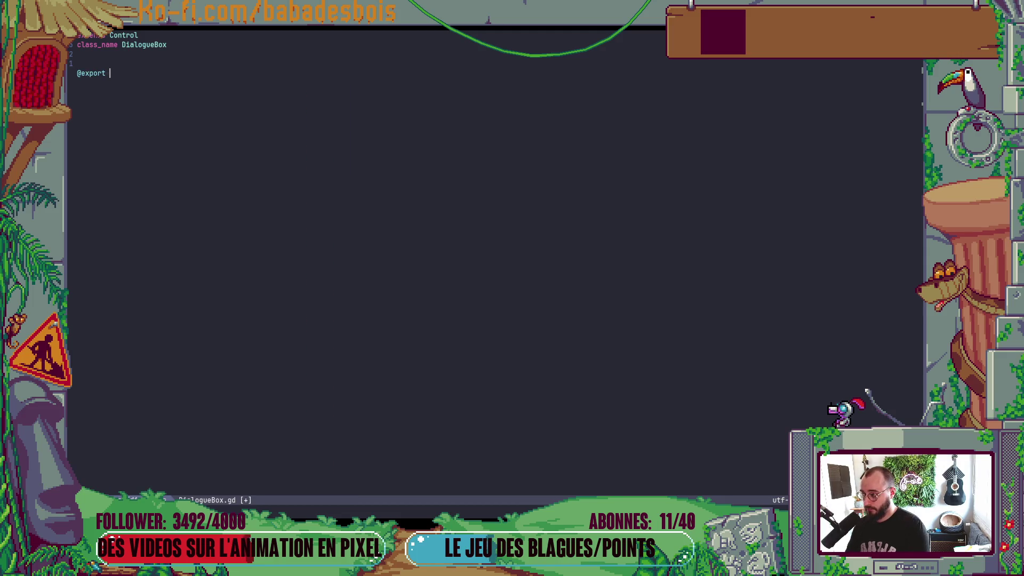
pyautogui.write('rela')
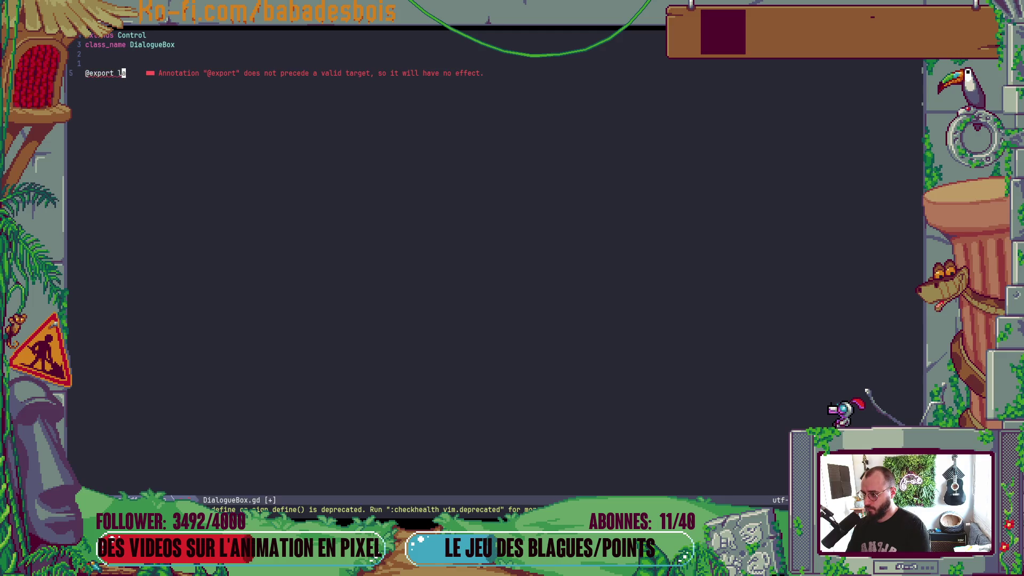
pyautogui.press('BackSpace')
pyautogui.write('ich_')
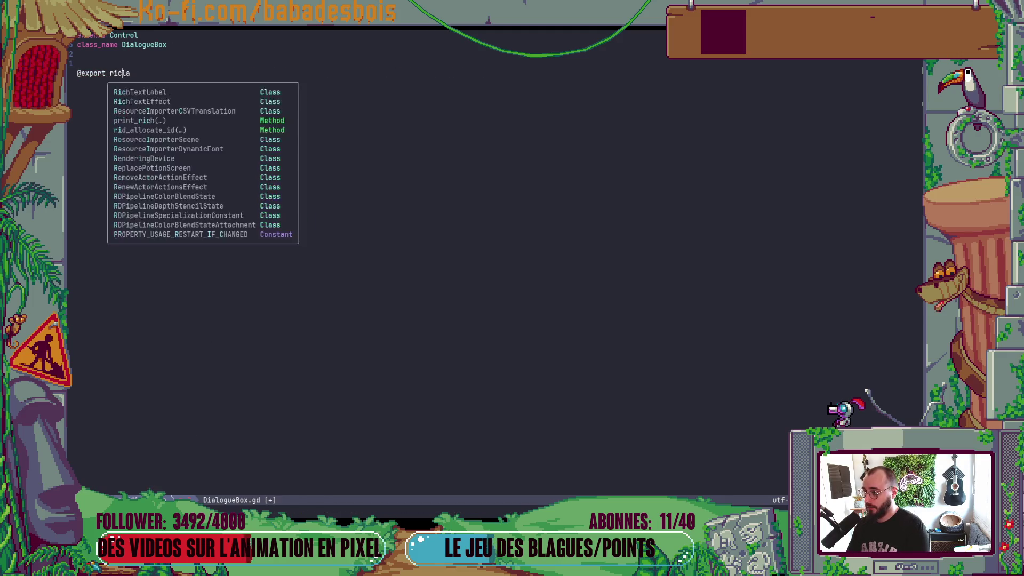
pyautogui.write('text_')
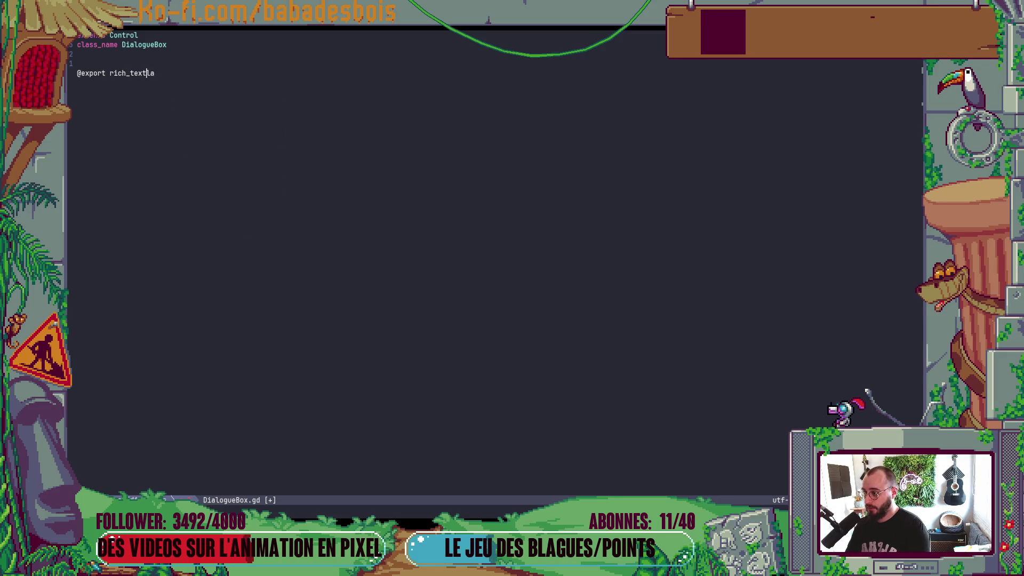
pyautogui.press('Right')
pyautogui.press('Right')
pyautogui.write('bel')
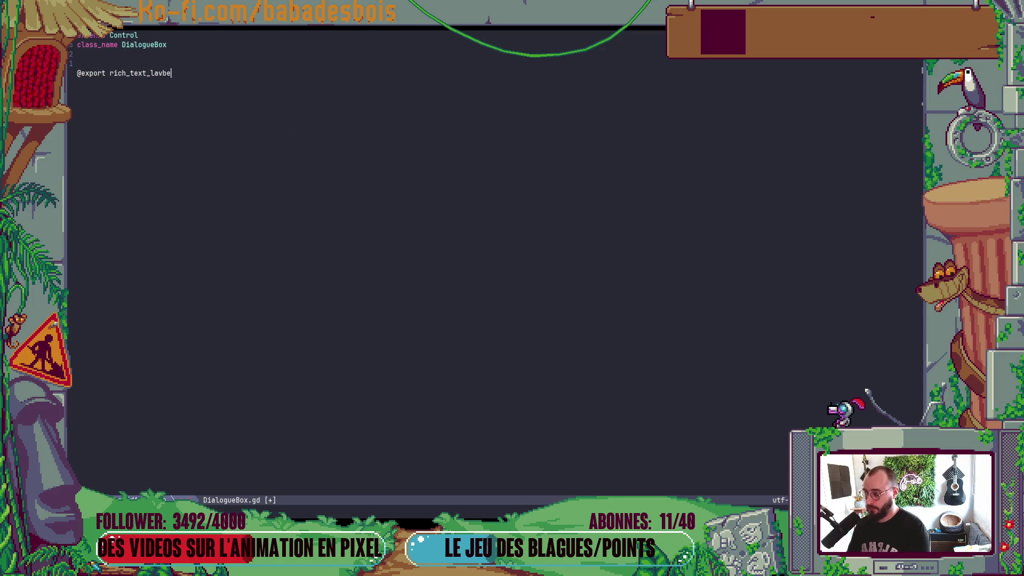
pyautogui.press('Escape')
pyautogui.press('b')
pyautogui.press('b')
pyautogui.press('b')
pyautogui.press('w')
pyautogui.press('w')
pyautogui.write('ivar')
pyautogui.press('Escape')
pyautogui.write('A: Rich')
pyautogui.press('Return')
pyautogui.press('Escape')
# Remove the stray blank line above the export and start a new line below it
pyautogui.press('o')
pyautogui.press('Return')
pyautogui.press('Escape')
pyautogui.press('k')
pyautogui.press('k')
pyautogui.press('d')
pyautogui.press('d')
pyautogui.press('u')
pyautogui.press('k')
pyautogui.press('d')
pyautogui.press('d')
pyautogui.press('j')
pyautogui.press('i')
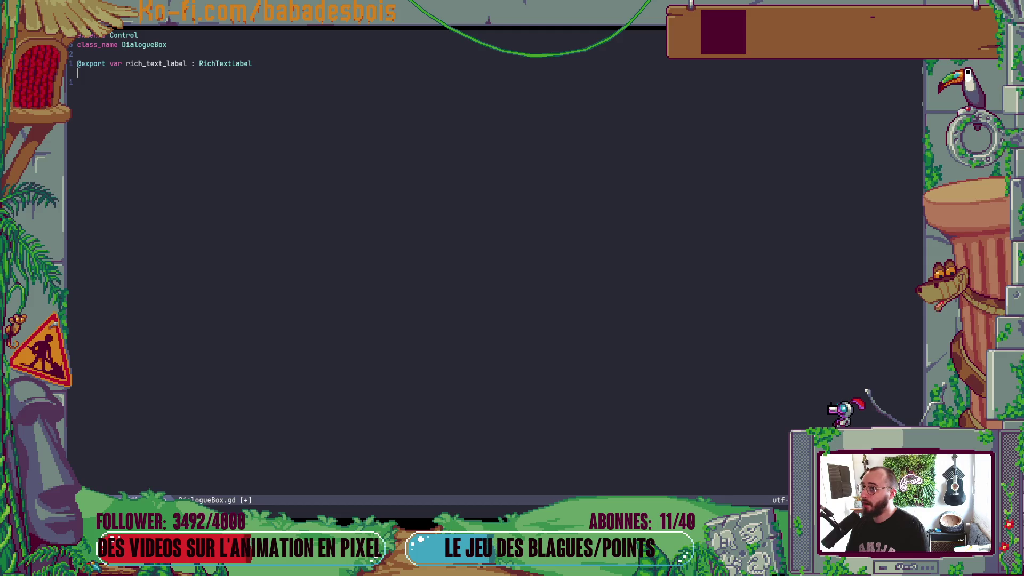
pyautogui.write('@export var ')
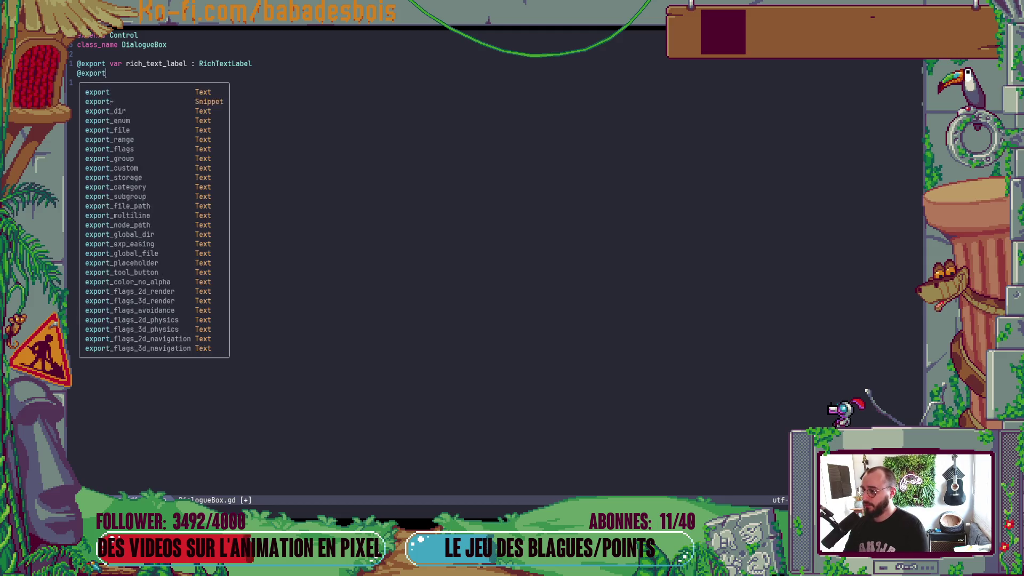
pyautogui.write('text_')
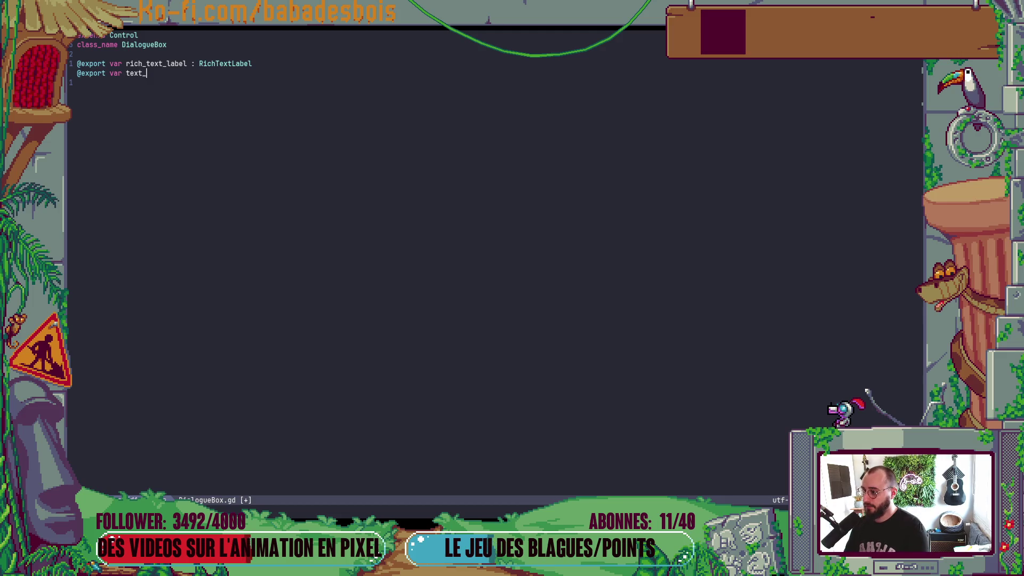
pyautogui.write('speed :')
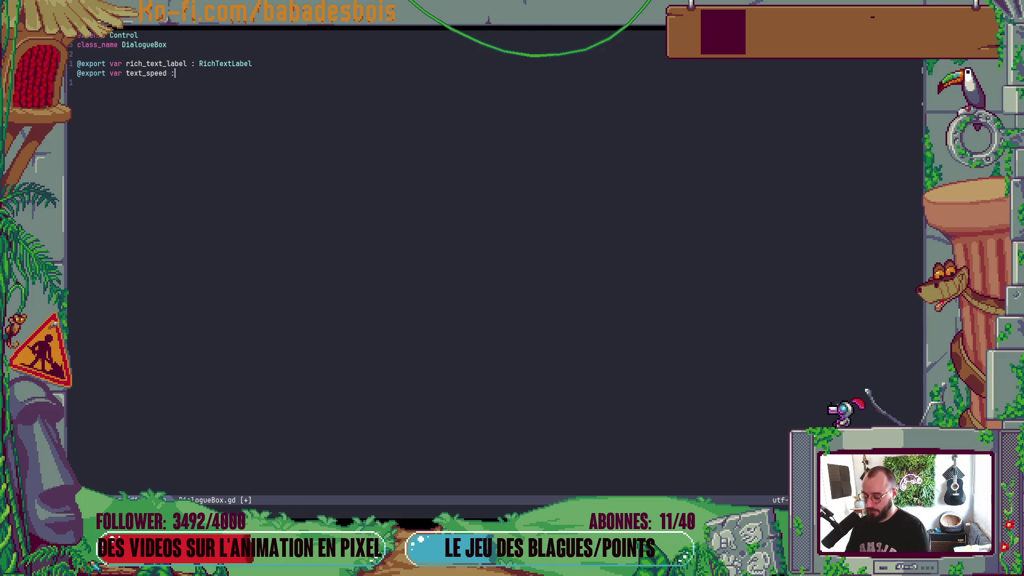
pyautogui.press('Escape')
pyautogui.press('b')
pyautogui.press('b')
pyautogui.press('b')
pyautogui.write('e')
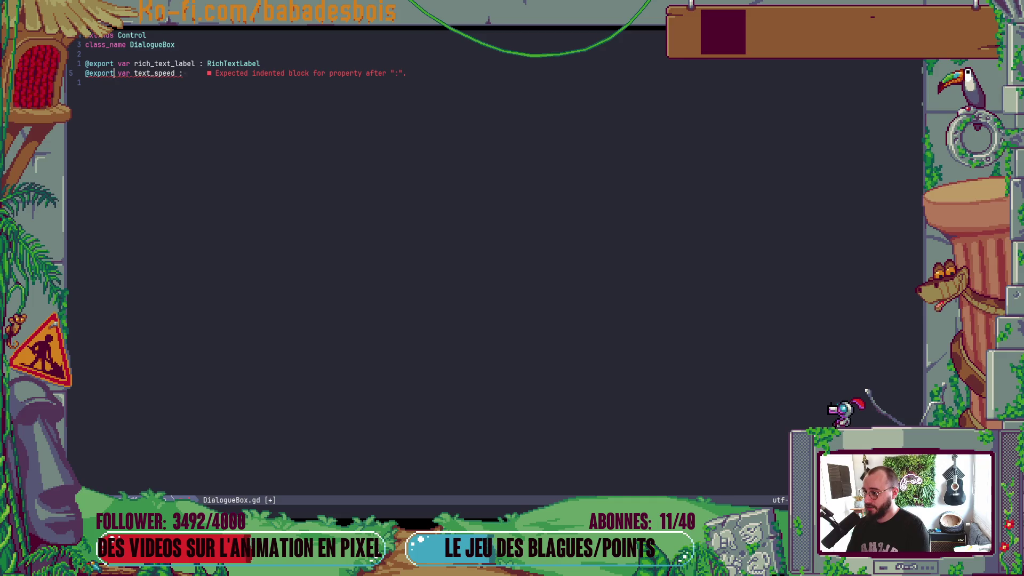
pyautogui.write('a_range')
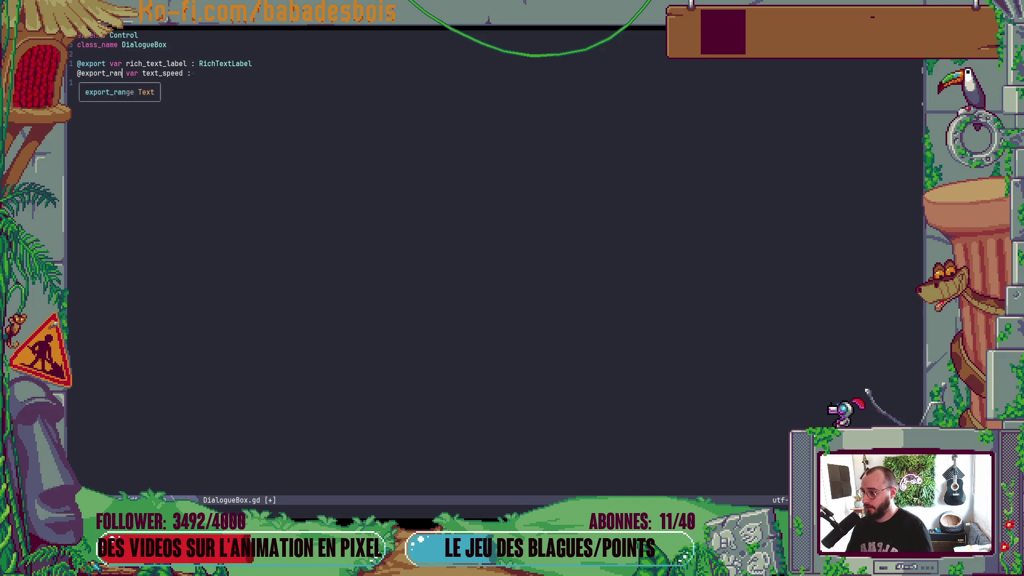
pyautogui.press('Return')
pyautogui.write(')')
pyautogui.press('Escape')
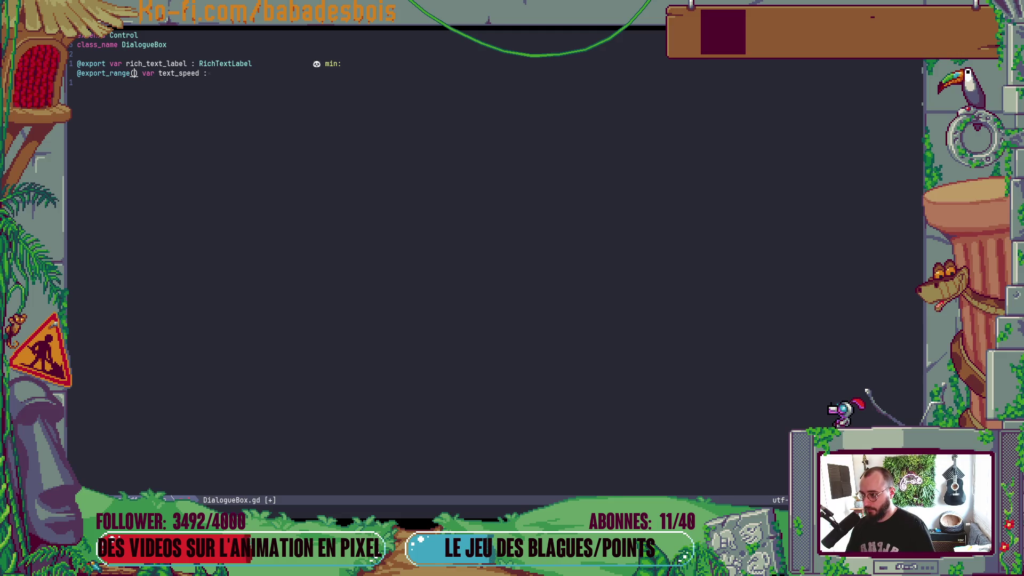
# Give text_speed the range 0.01–999.0, type float and default value 10.0
pyautogui.write('i0.0')
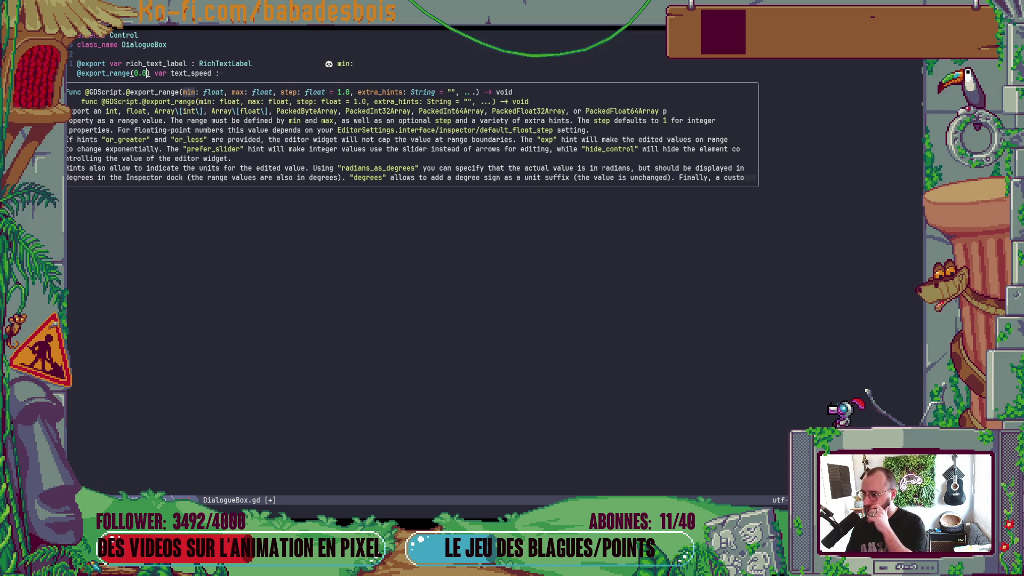
pyautogui.press('BackSpace')
pyautogui.write('1')
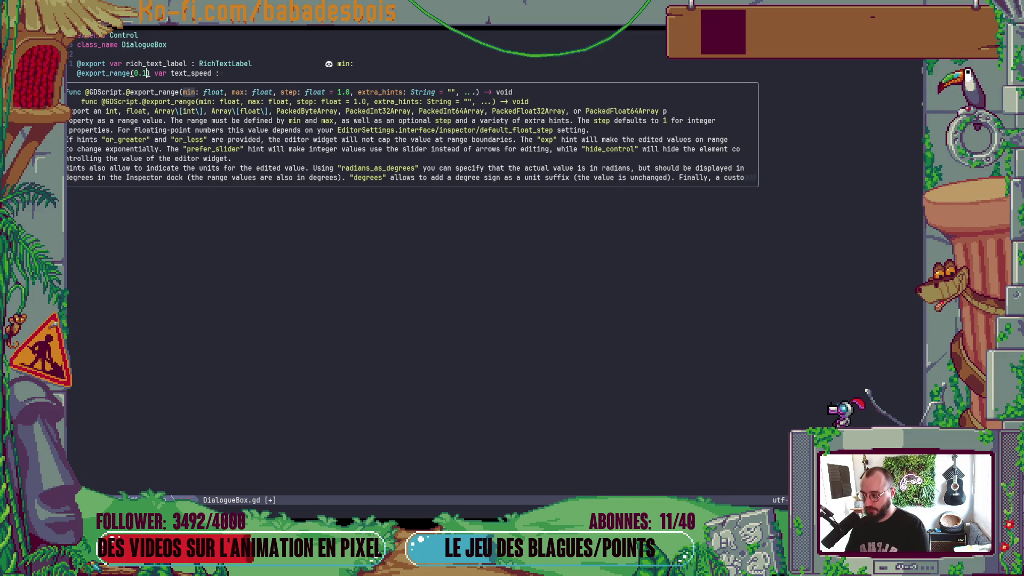
pyautogui.press('BackSpace')
pyautogui.write('01, ')
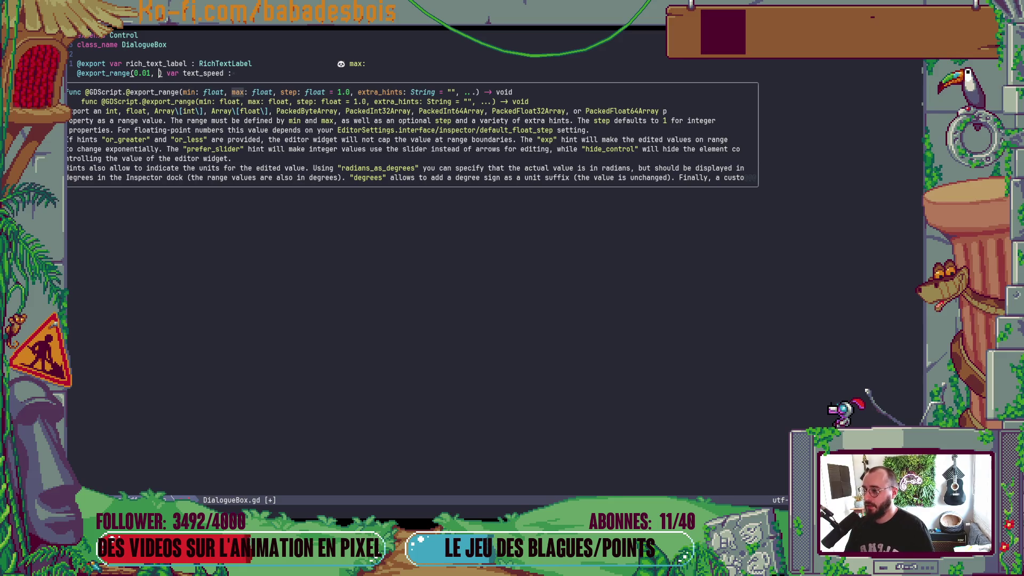
pyautogui.write('999.0')
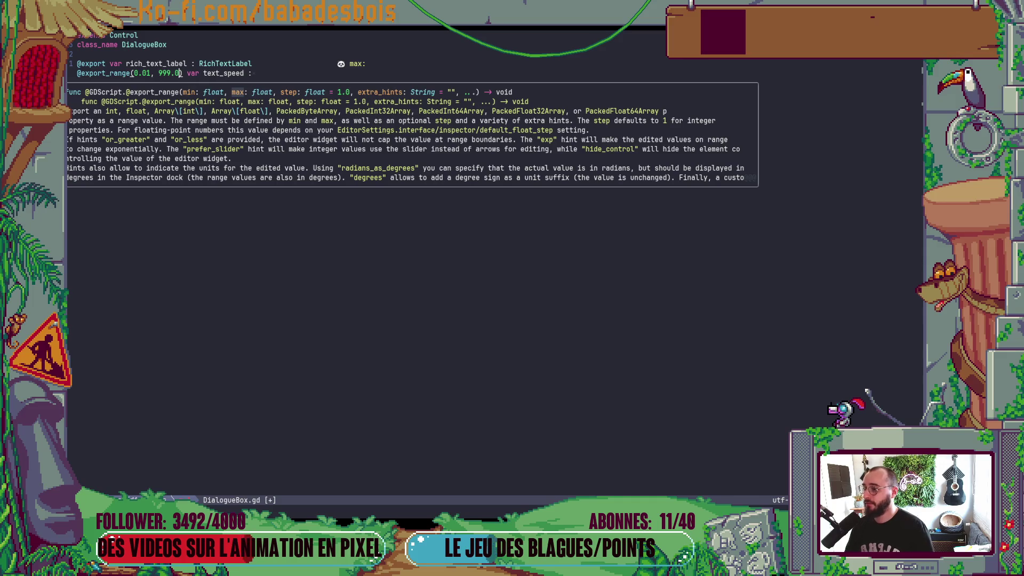
pyautogui.press('Escape')
pyautogui.write('A')
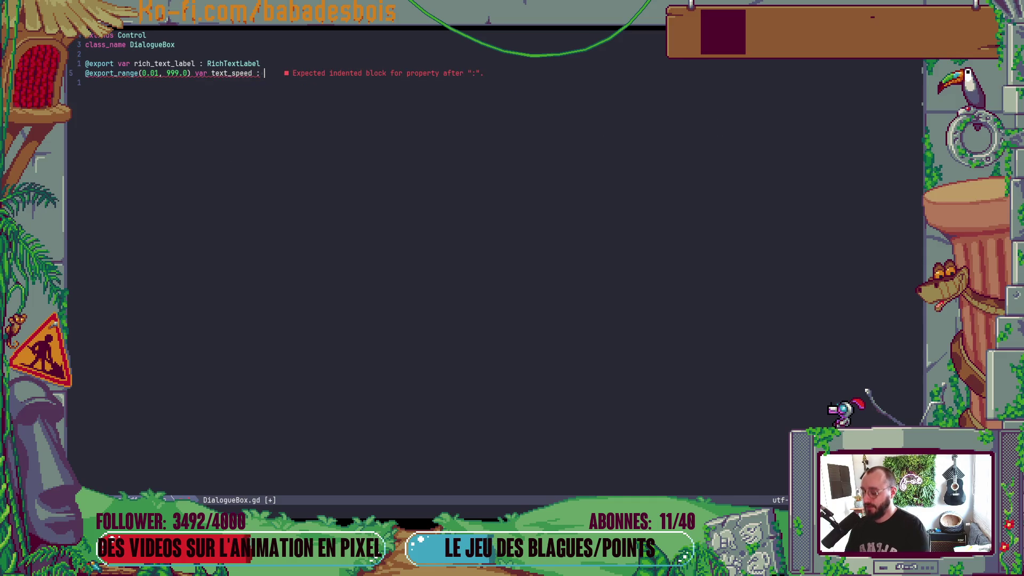
pyautogui.write('float =')
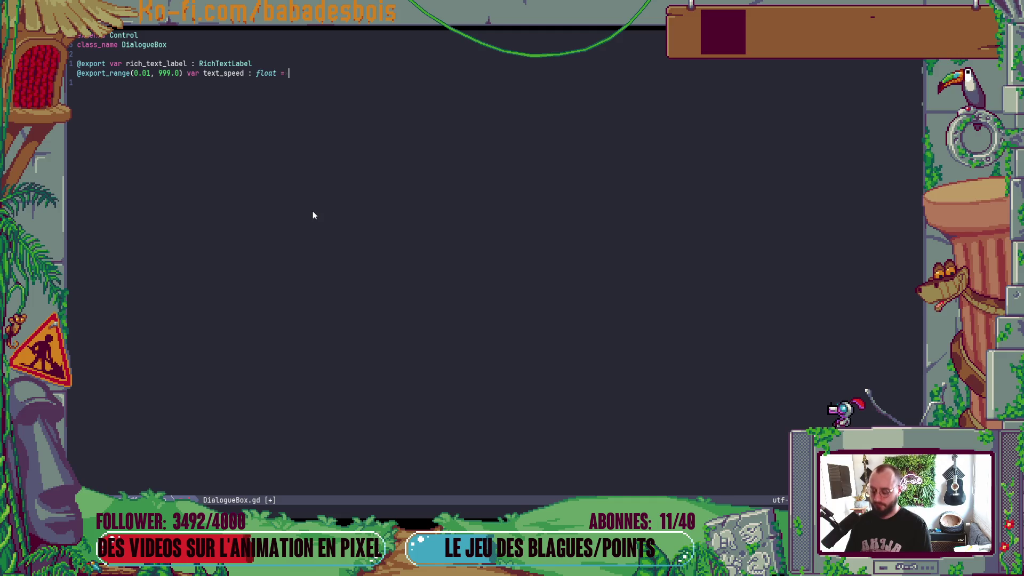
pyautogui.write('10.0')
pyautogui.write('o')
pyautogui.press('Return')
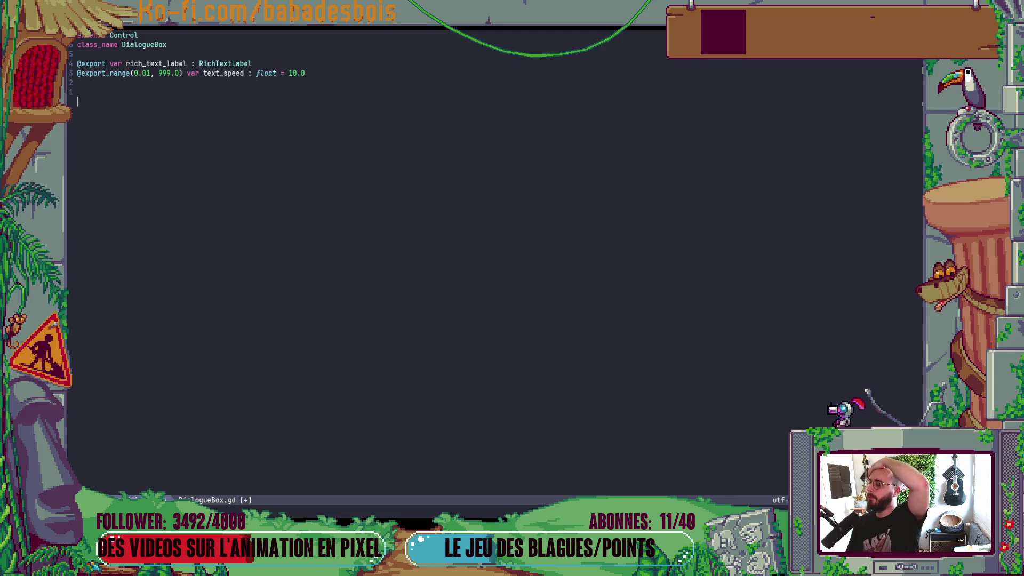
pyautogui.hotkey('alt', 'Tab')
pyautogui.hotkey('alt', 'Tab')
pyautogui.hotkey('alt', 'Tab')
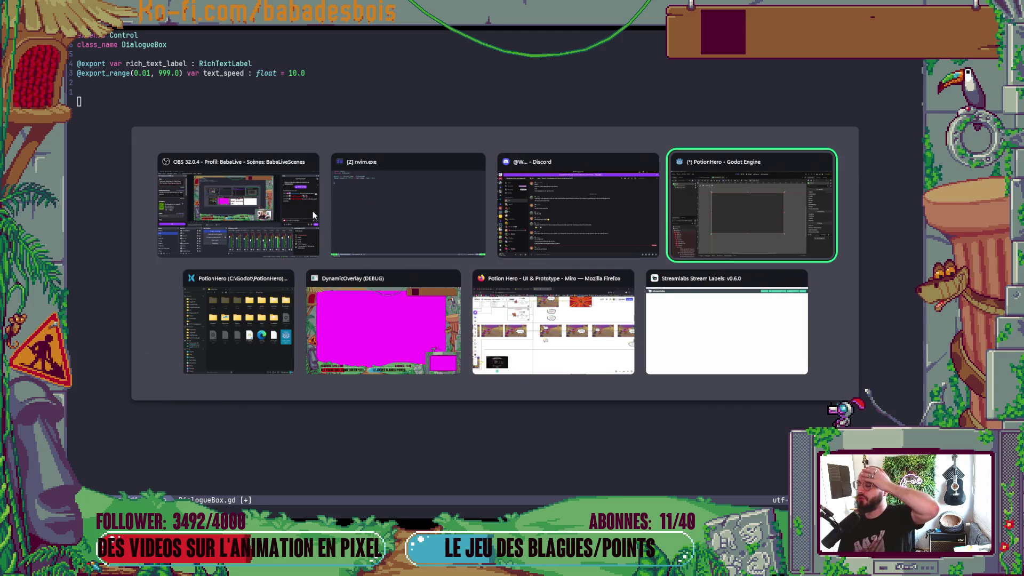
# Scroll through the Miro board's Tuto storyboard frames to the rewards diagram, then return to DialogueBox.gd
pyautogui.hotkey('alt', 'Tab')
pyautogui.hotkey('alt', 'Tab')
pyautogui.hotkey('alt', 'Tab')
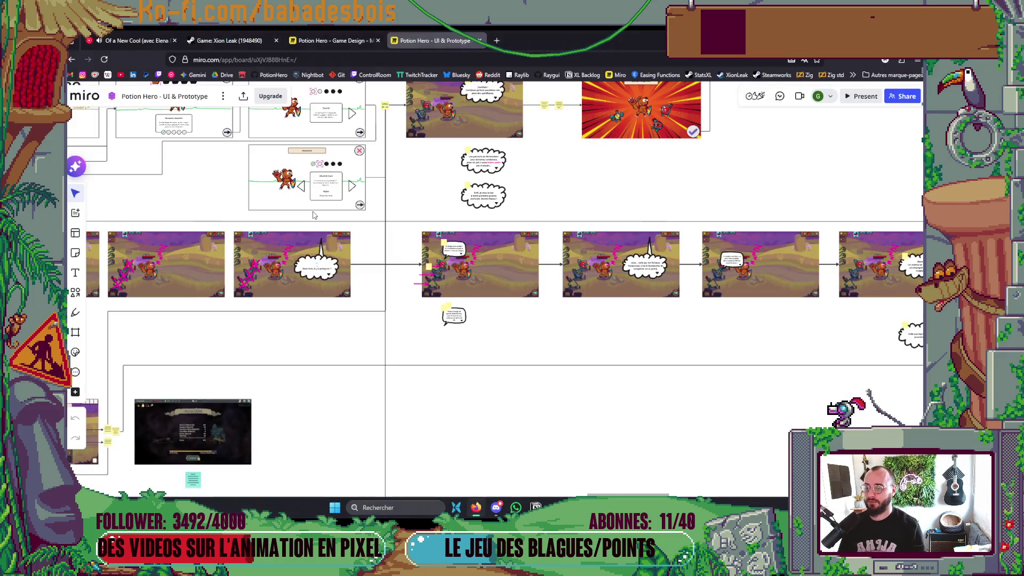
pyautogui.scroll(-3, 462, 301)
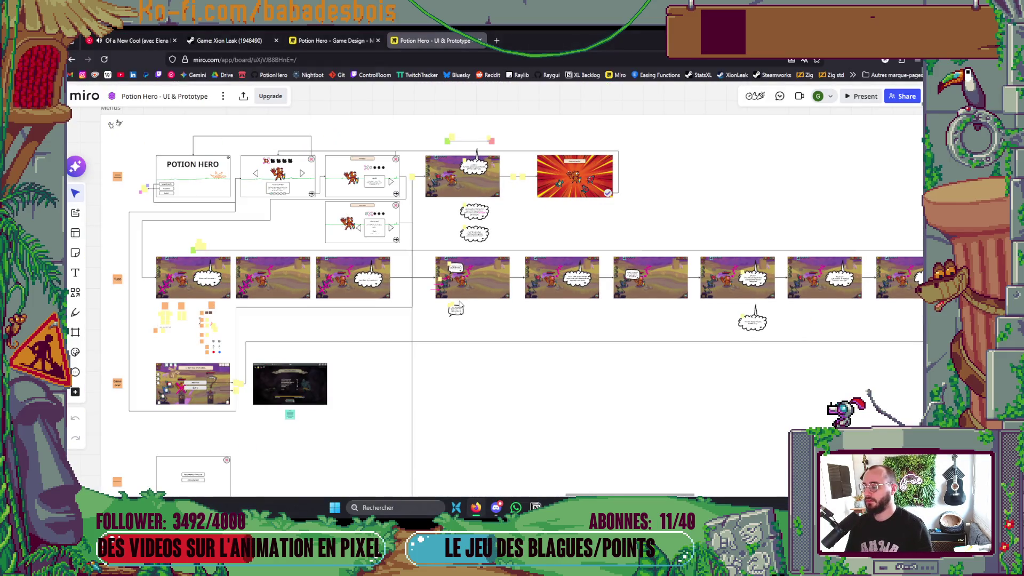
pyautogui.scroll(2, 146, 290)
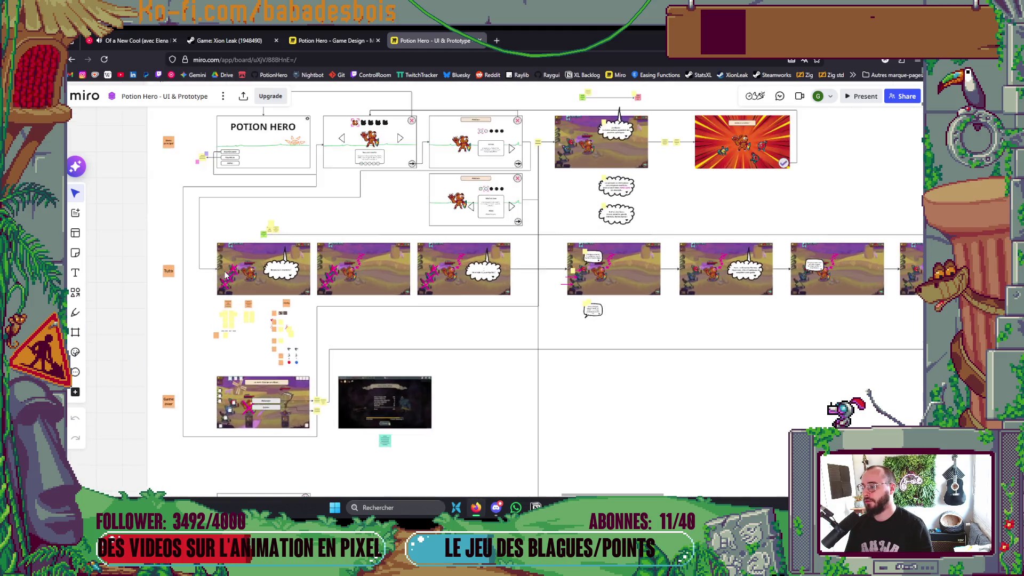
pyautogui.scroll(5, 226, 272)
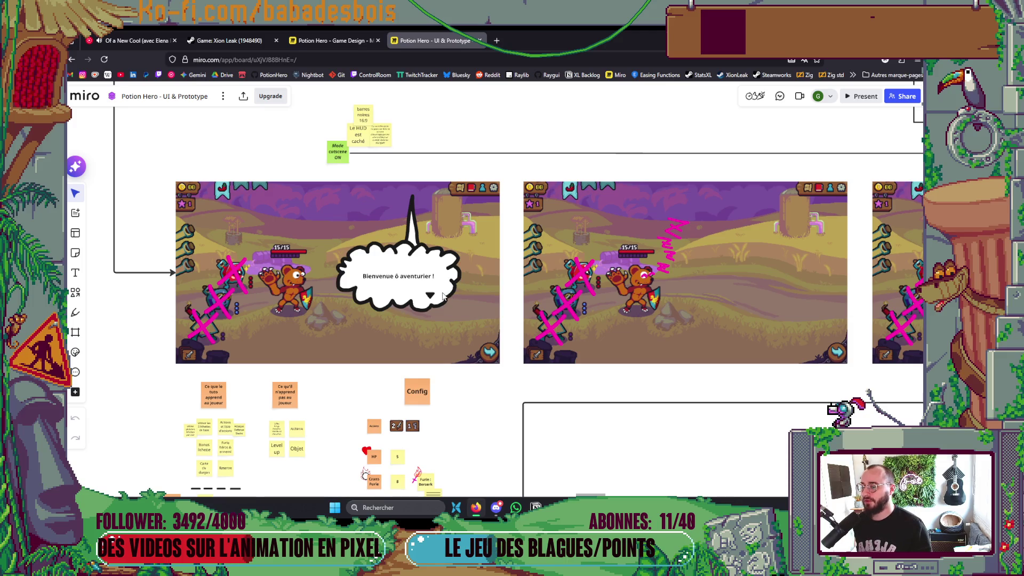
pyautogui.hscroll(5, 427, 287)
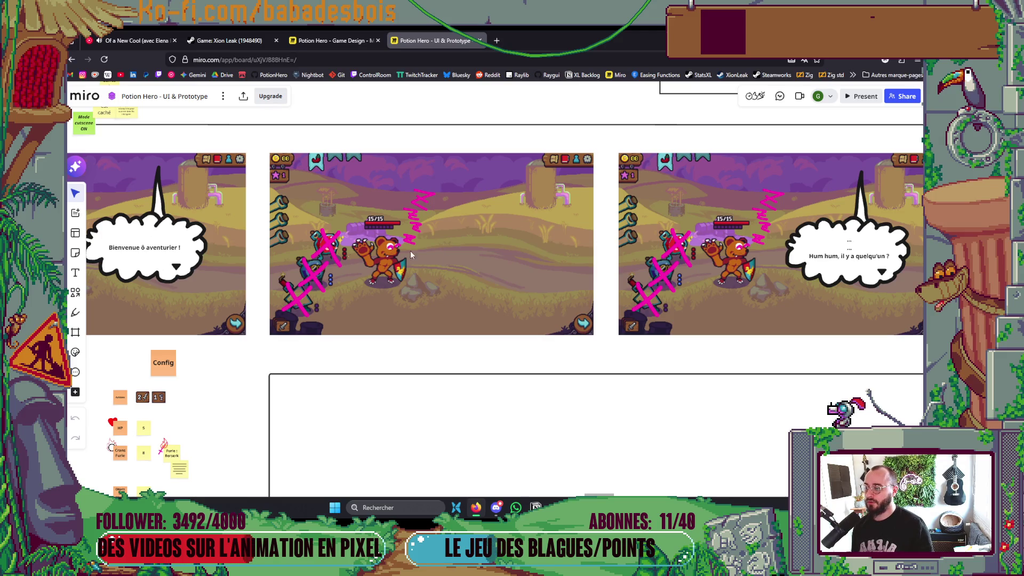
pyautogui.hscroll(2, 467, 245)
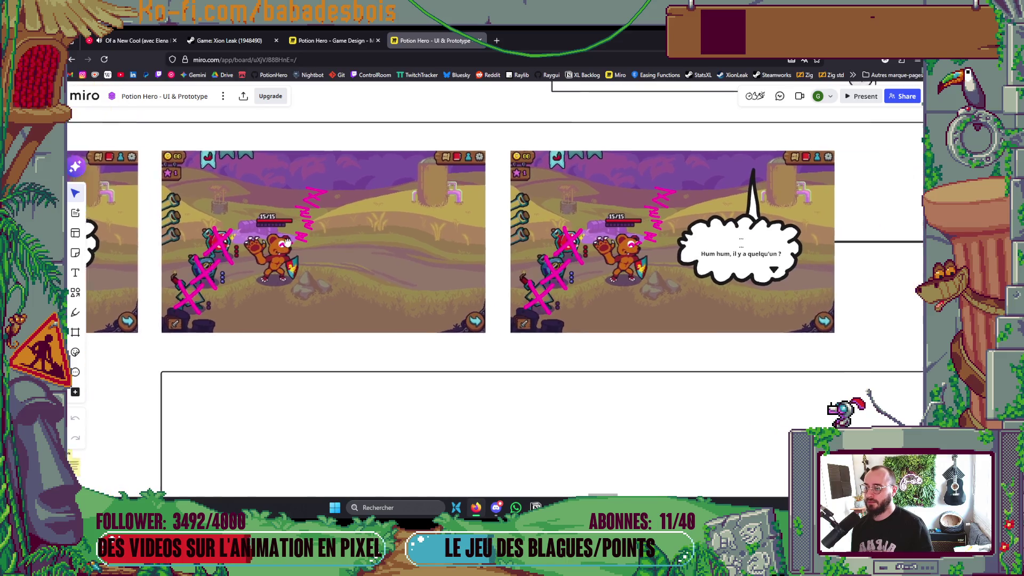
pyautogui.hscroll(5, 287, 242)
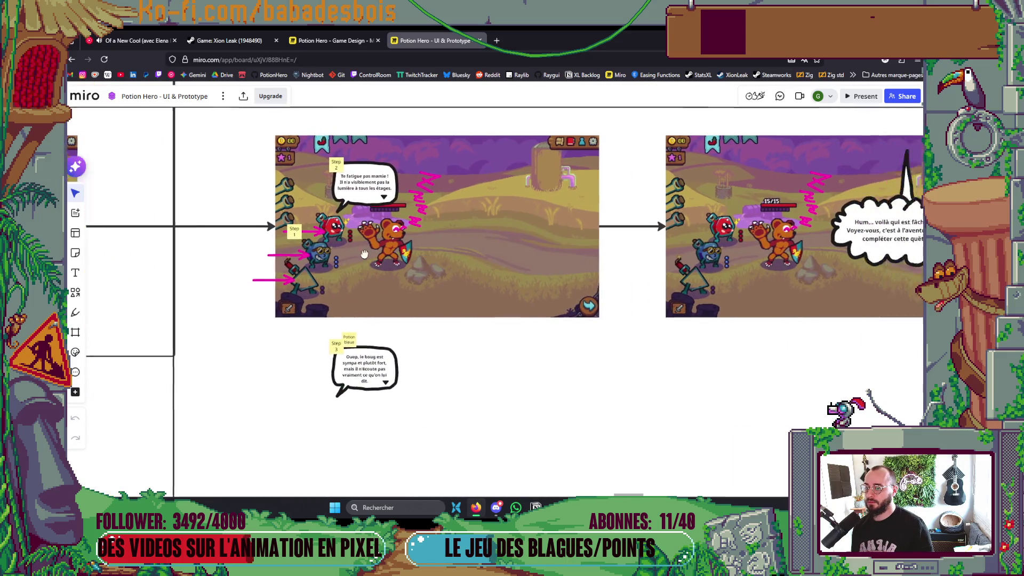
pyautogui.hscroll(5, 364, 254)
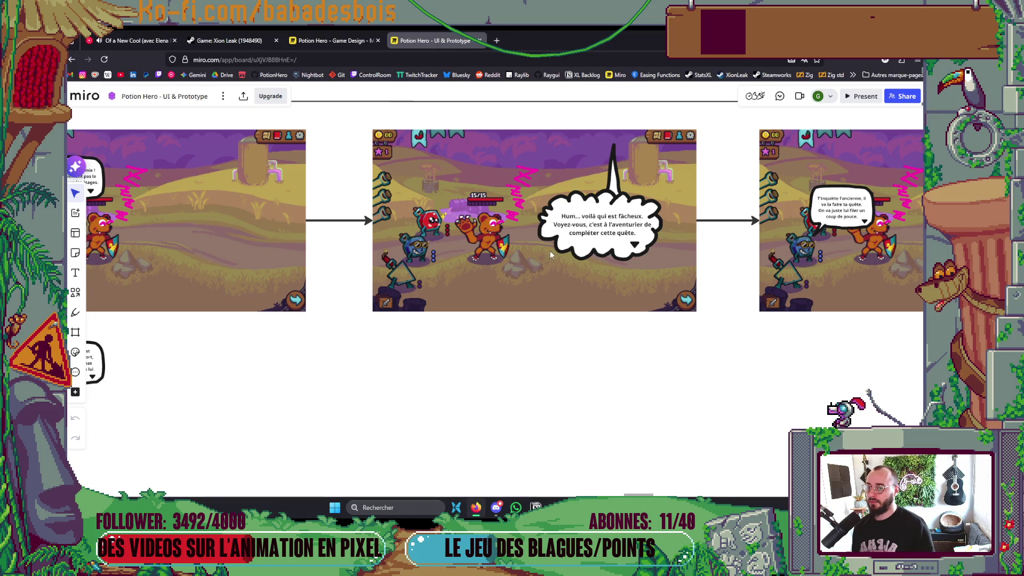
pyautogui.hscroll(10, 551, 255)
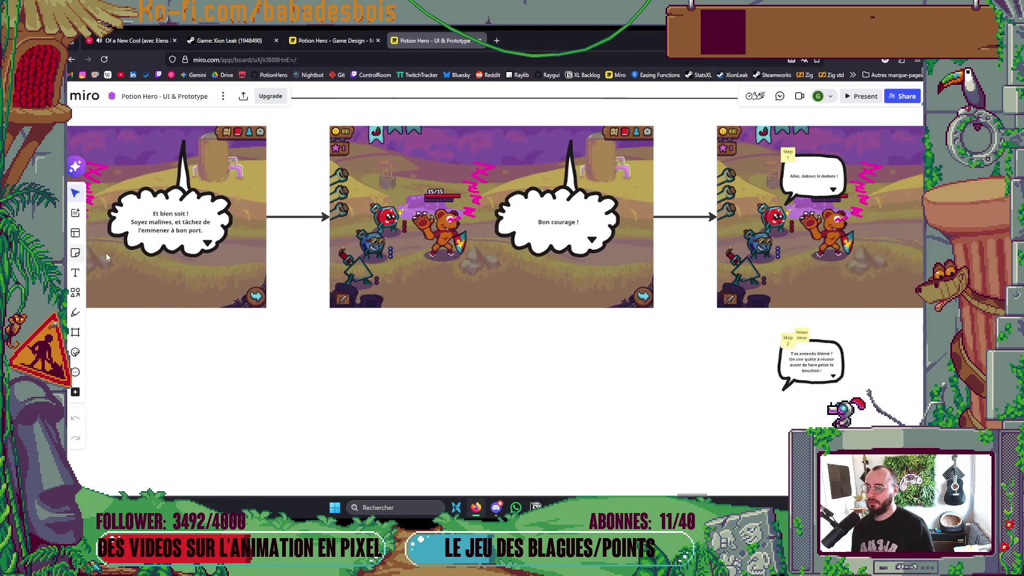
pyautogui.hscroll(10, 107, 258)
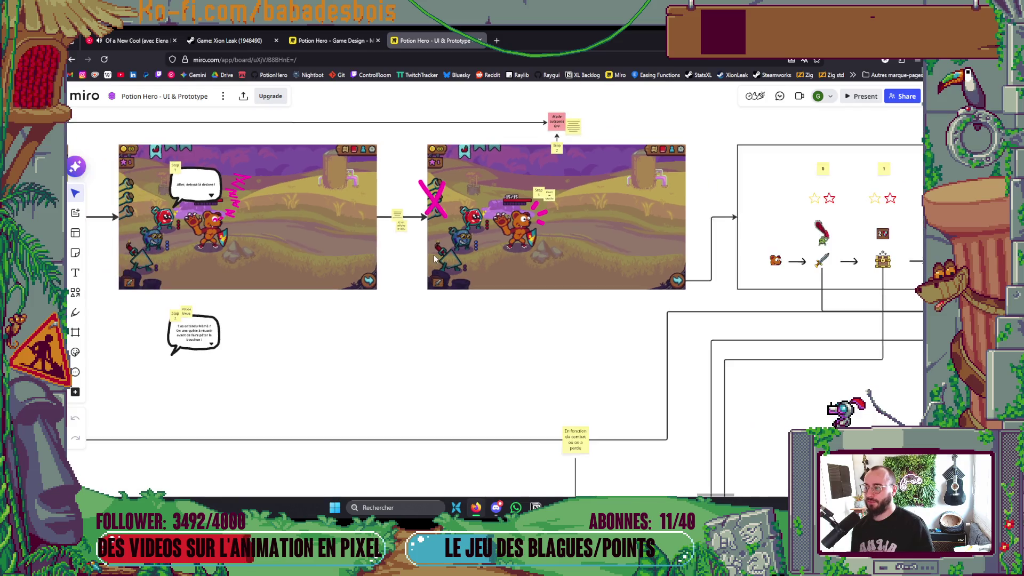
pyautogui.scroll(-3, 434, 254)
pyautogui.scroll(-3, 434, 254)
pyautogui.hscroll(-3, 480, 269)
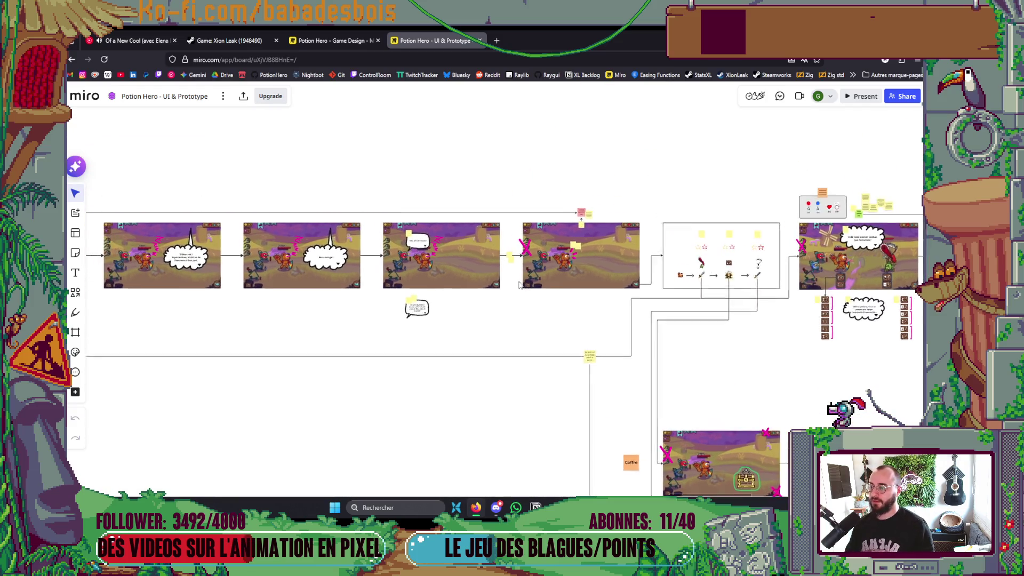
pyautogui.hotkey('alt', 'Tab')
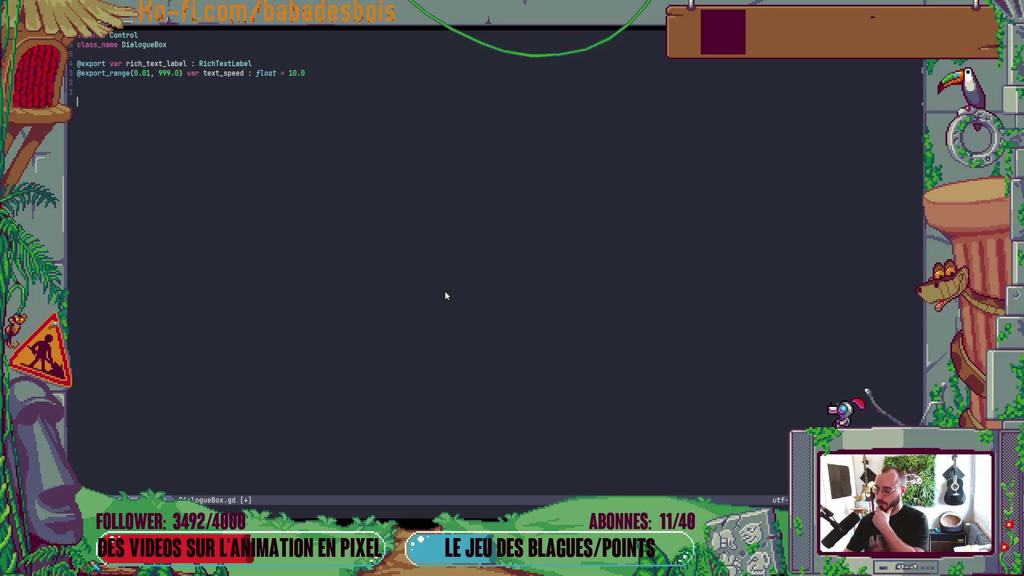
# Declare func diplay_dialogue(key: String) -> void:, fixing the mistyped function name along the way
pyautogui.write('func ')
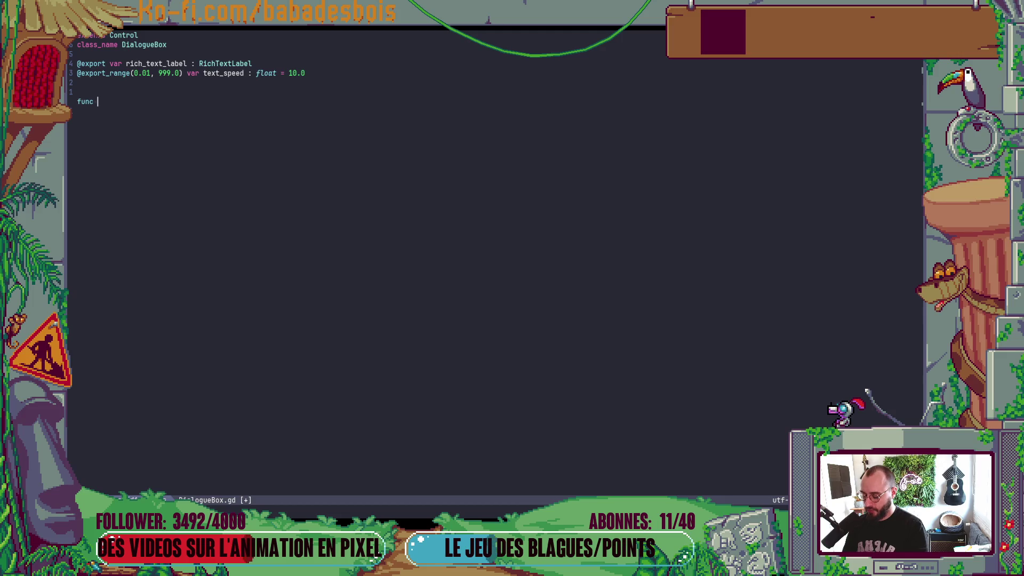
pyautogui.write('diplay')
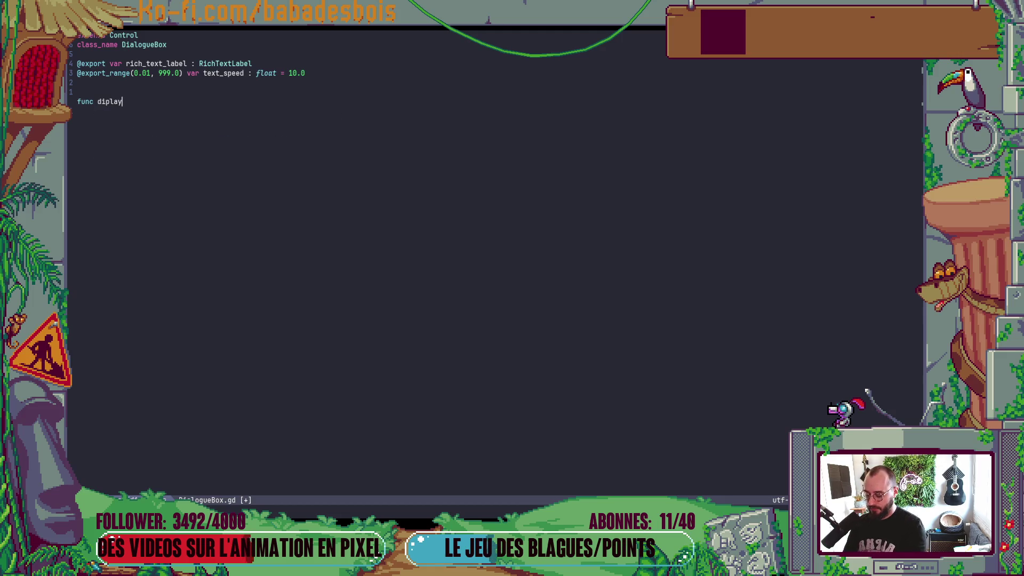
pyautogui.write('_texc')
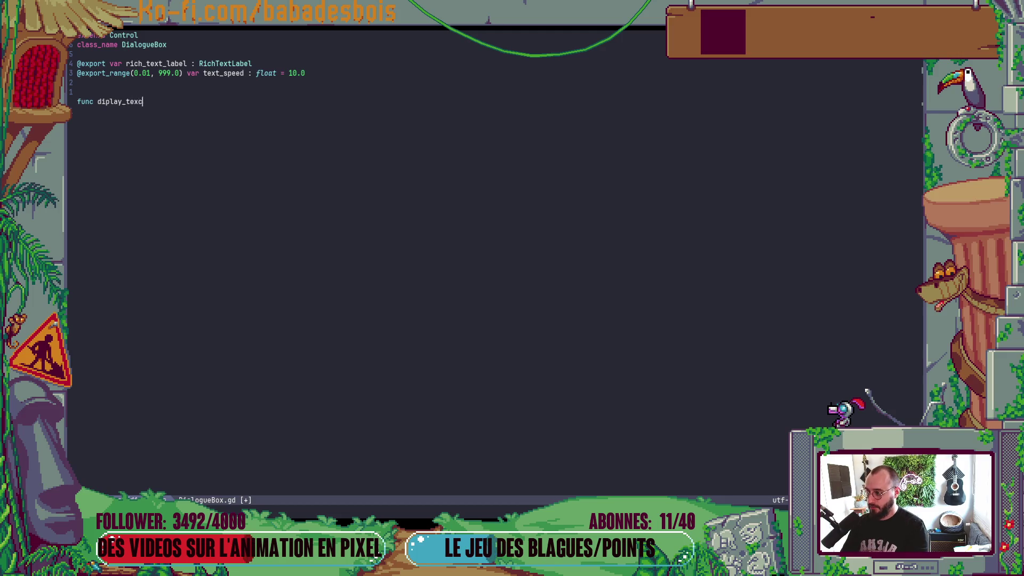
pyautogui.write('(')
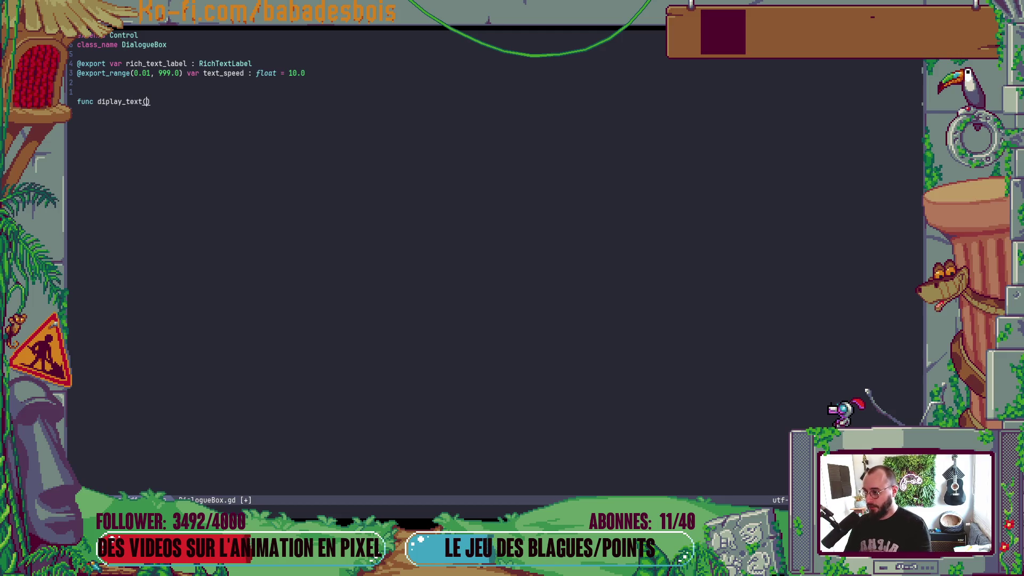
pyautogui.press('Escape')
pyautogui.press('h')
pyautogui.press('h')
pyautogui.press('h')
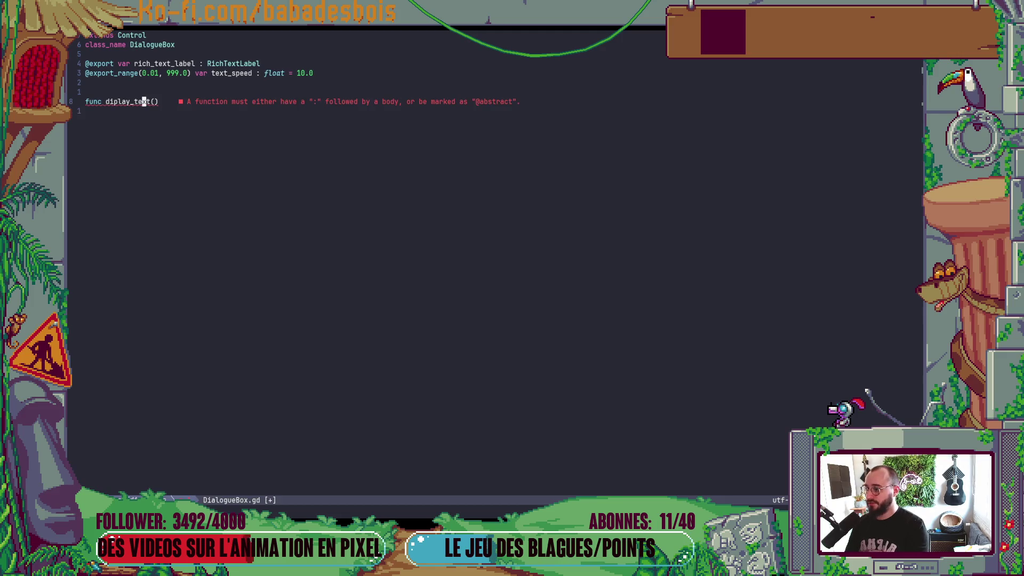
pyautogui.write('cwdial')
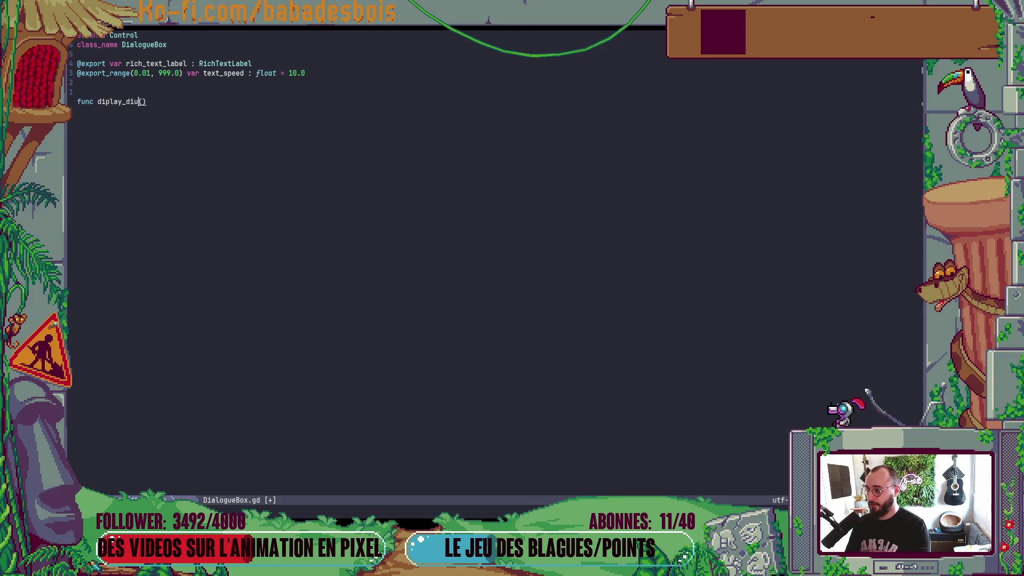
pyautogui.write('ogue')
pyautogui.press('Escape')
pyautogui.hotkey('shift', 'k')
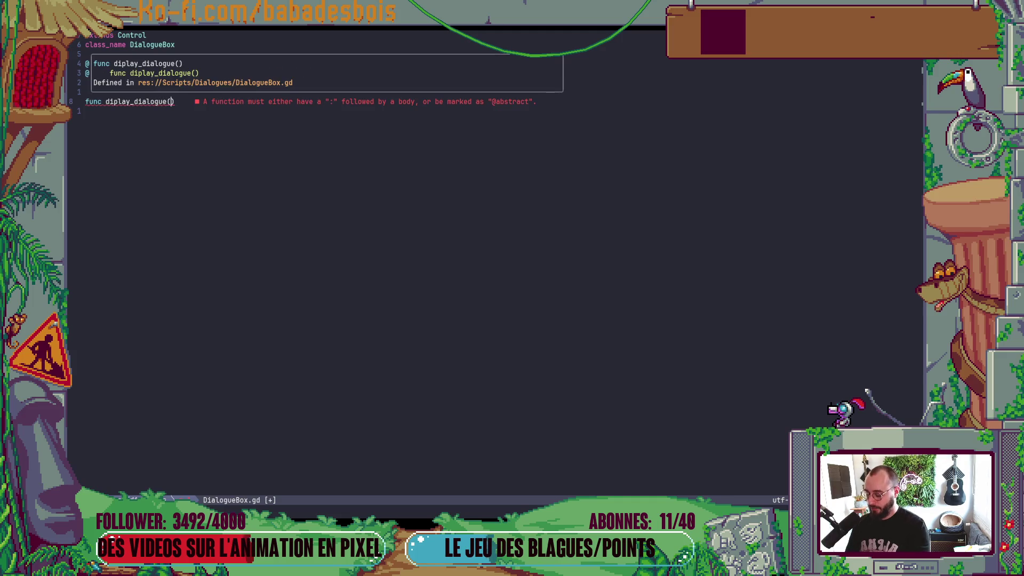
pyautogui.write('ialogue(key: ')
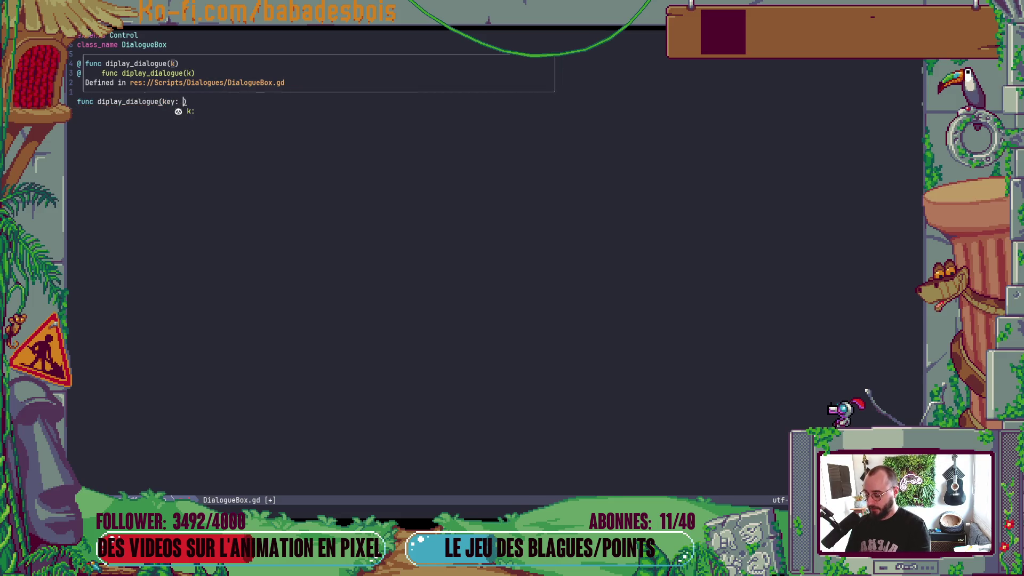
pyautogui.write('String')
pyautogui.press('Escape')
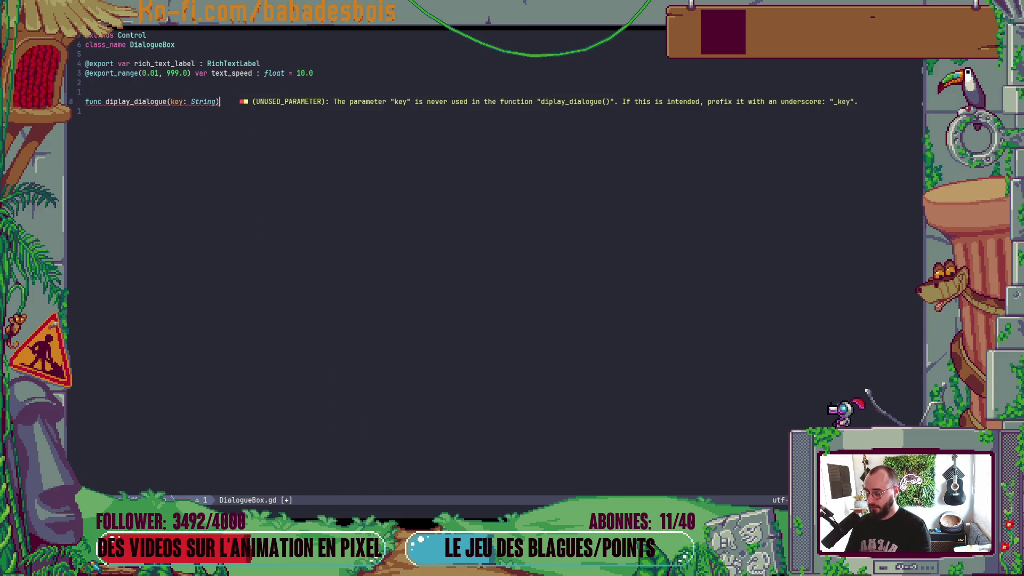
pyautogui.write('a -')
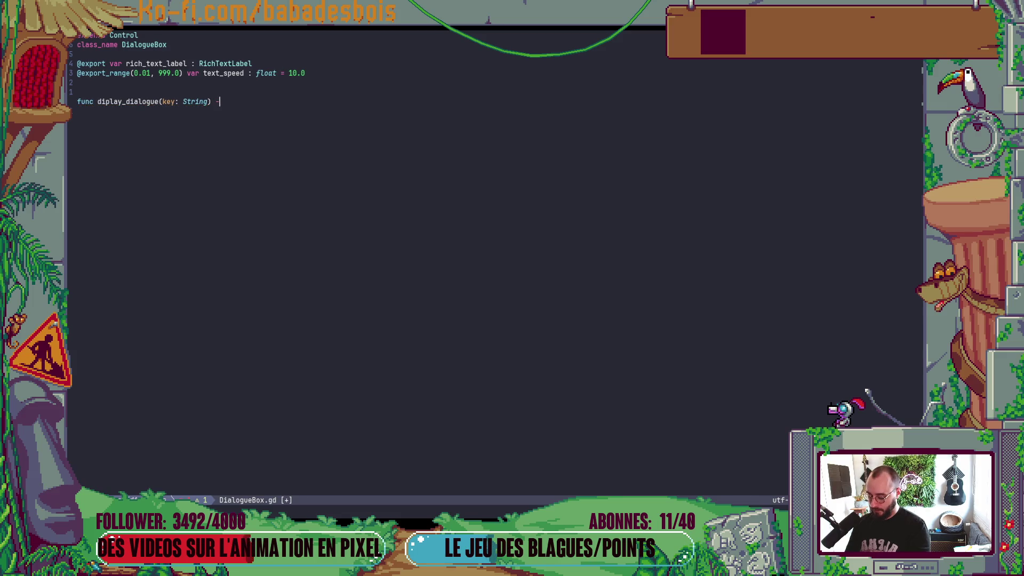
pyautogui.write('> void:')
pyautogui.press('Return')
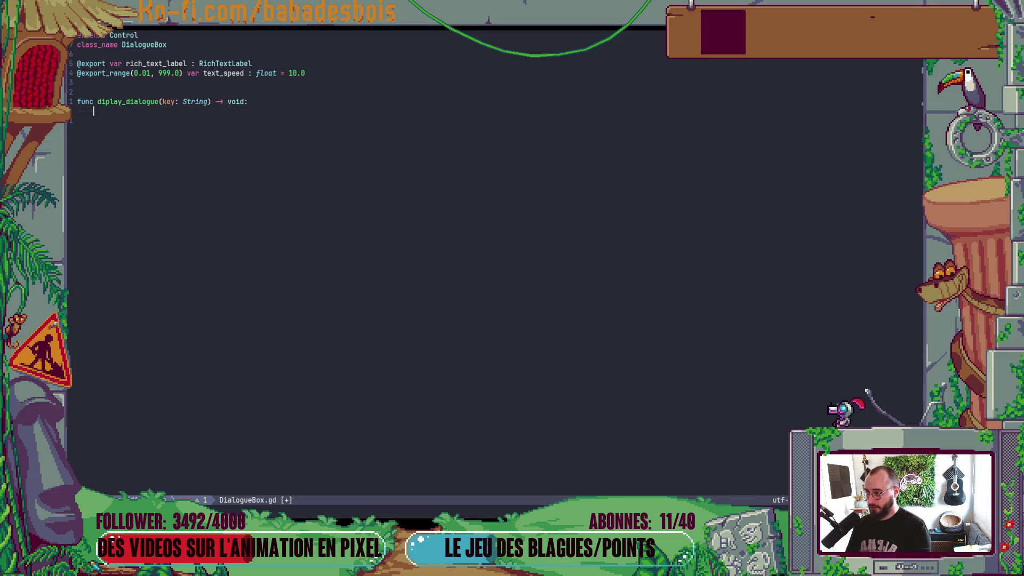
# Make show() the function's body in place of pass and save with :w
pyautogui.write('pass')
pyautogui.press('Escape')
pyautogui.press('b')
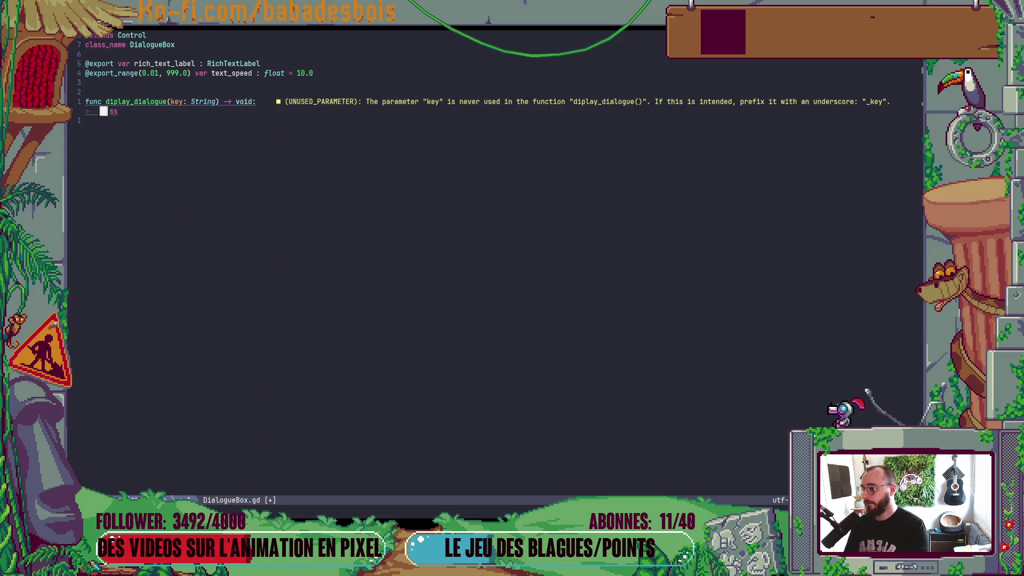
pyautogui.write('cwshow(')
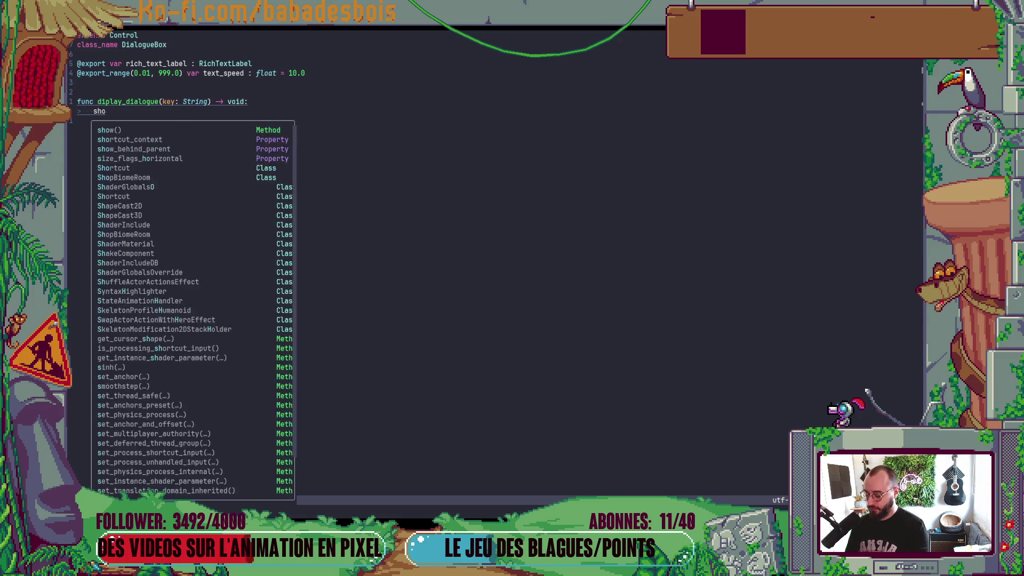
pyautogui.write(')')
pyautogui.press('Escape')
pyautogui.write(':w')
pyautogui.press('Return')
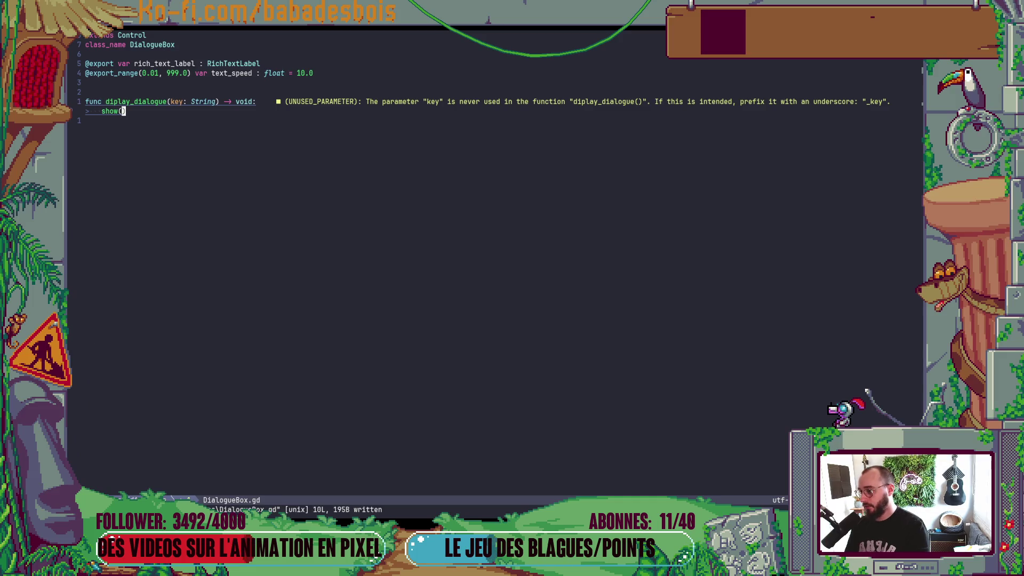
# Add rich_text_label.text = tr(key) below show(), save, and delete the blank line between them
pyautogui.press('o')
pyautogui.press('Return')
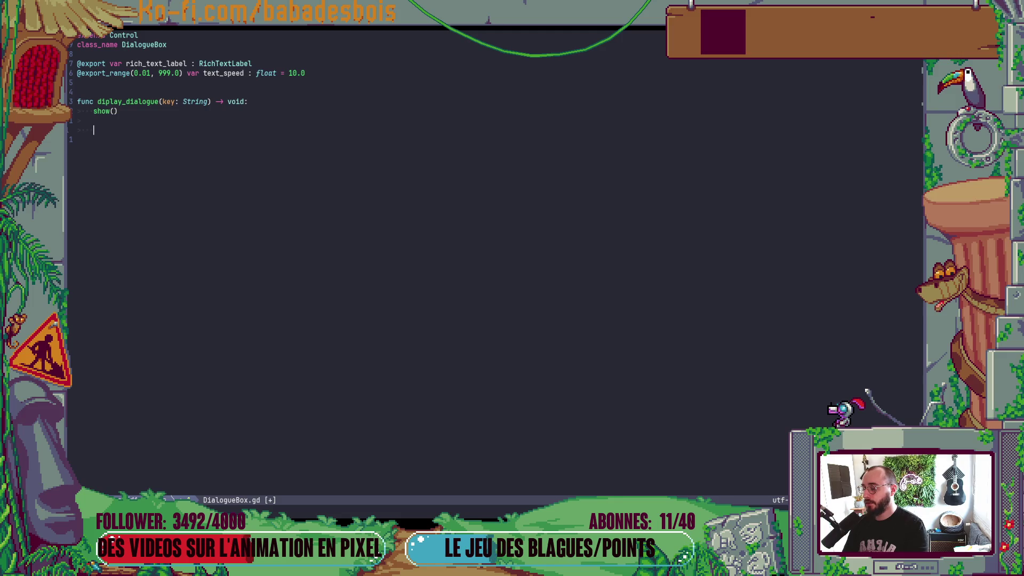
pyautogui.write('rich_text_label.')
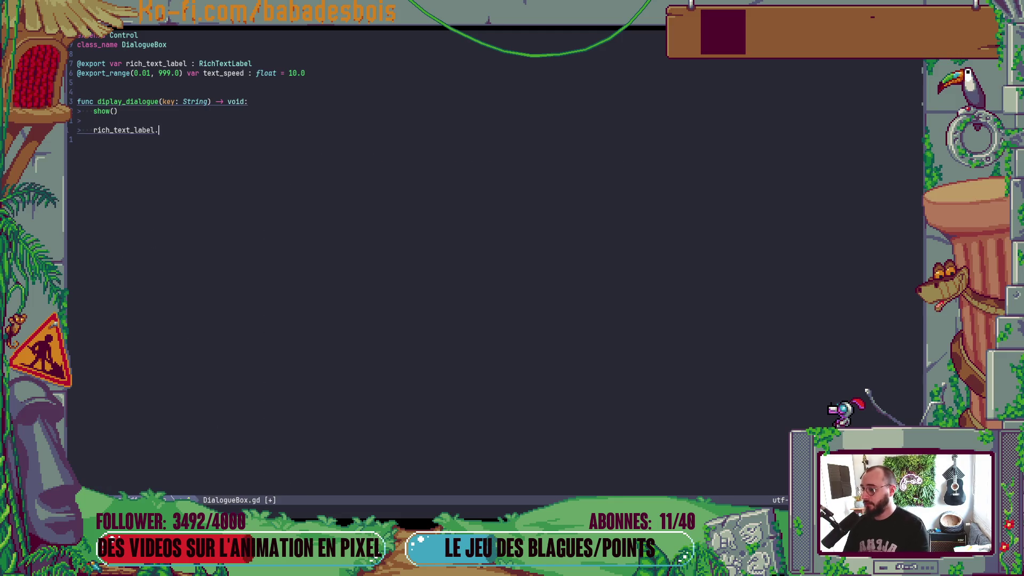
pyautogui.write('text = ')
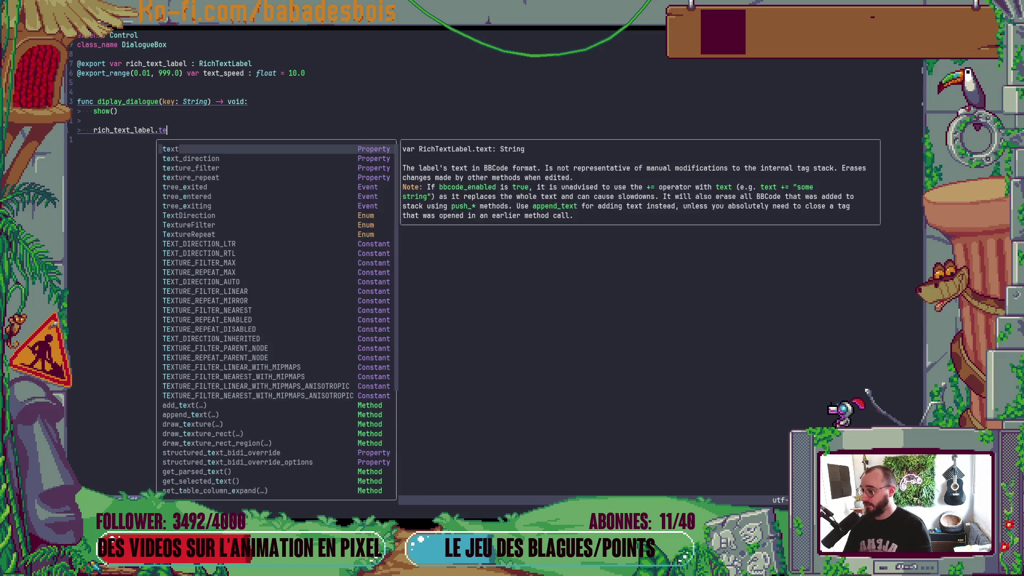
pyautogui.write('tr(key')
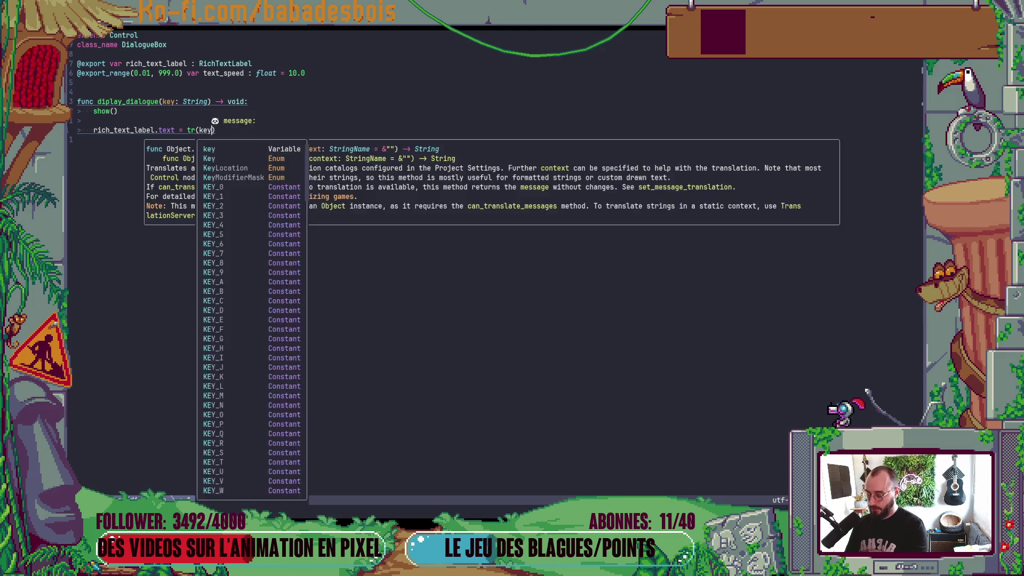
pyautogui.press('Escape')
pyautogui.write(':w')
pyautogui.press('Return')
pyautogui.press('k')
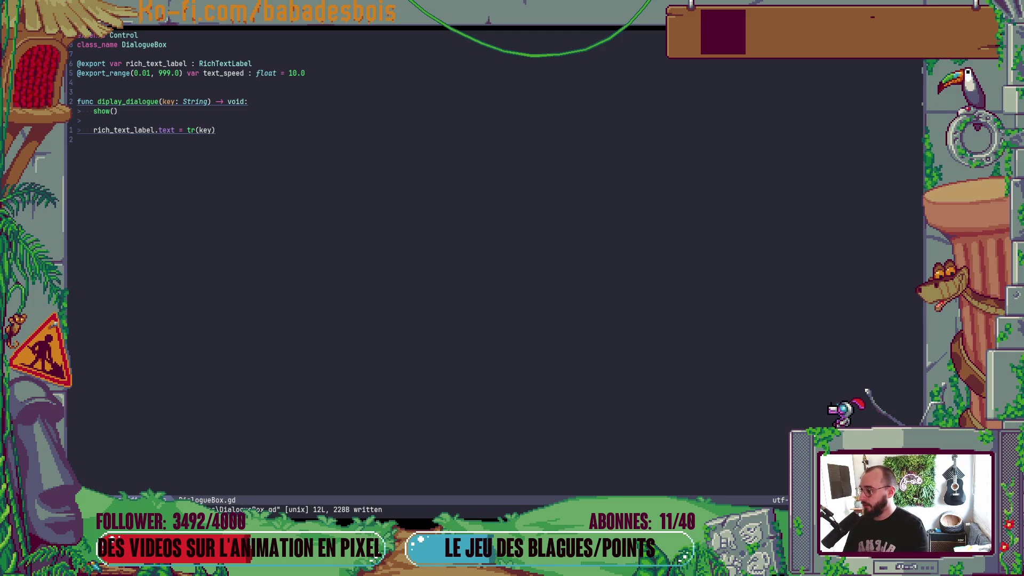
pyautogui.press('d')
pyautogui.press('d')
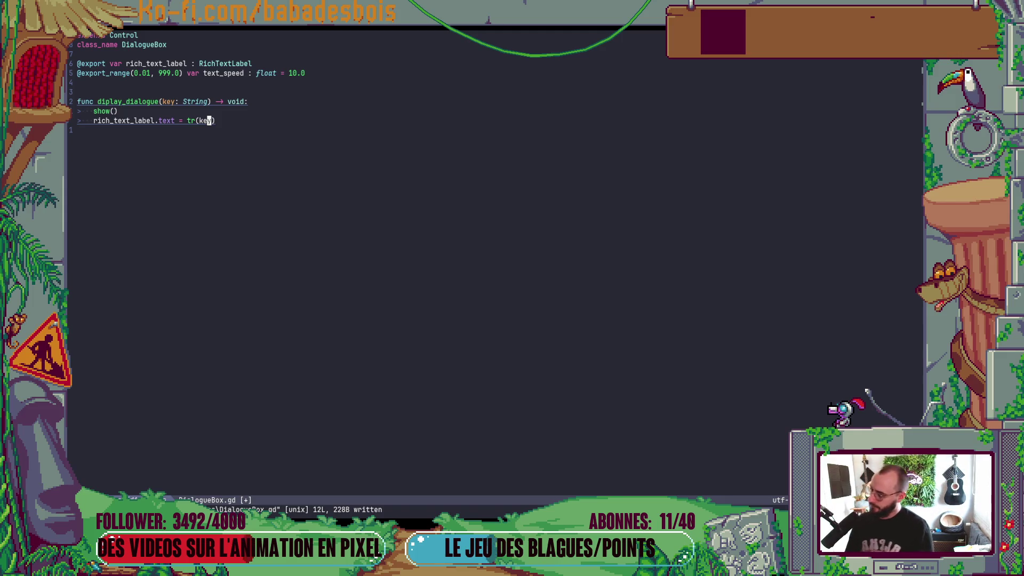
pyautogui.hotkey('alt', 'Tab')
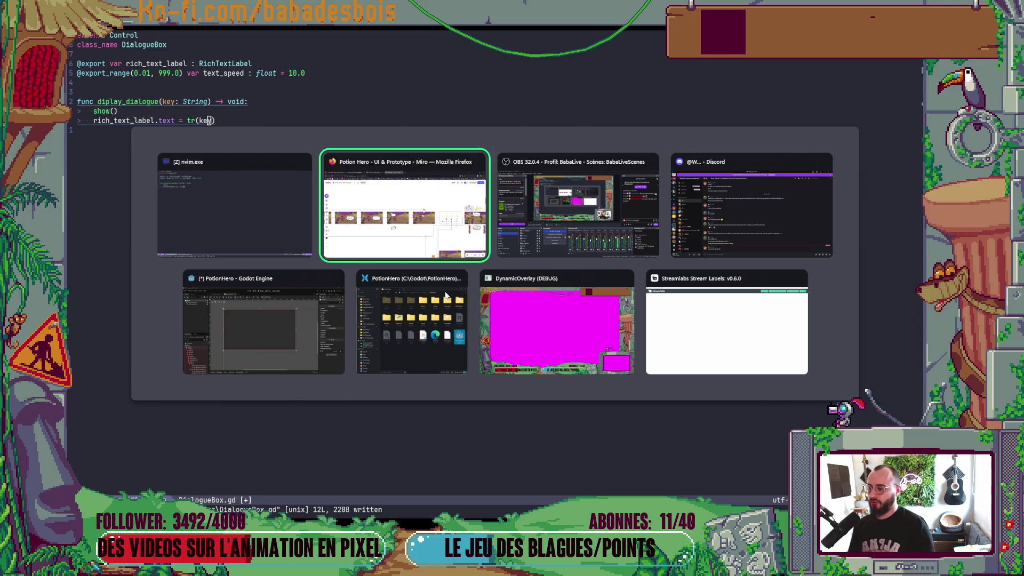
# Fill the RichTextLabel's Text property with random placeholder characters
pyautogui.click(203, 348)
pyautogui.click(111, 123)
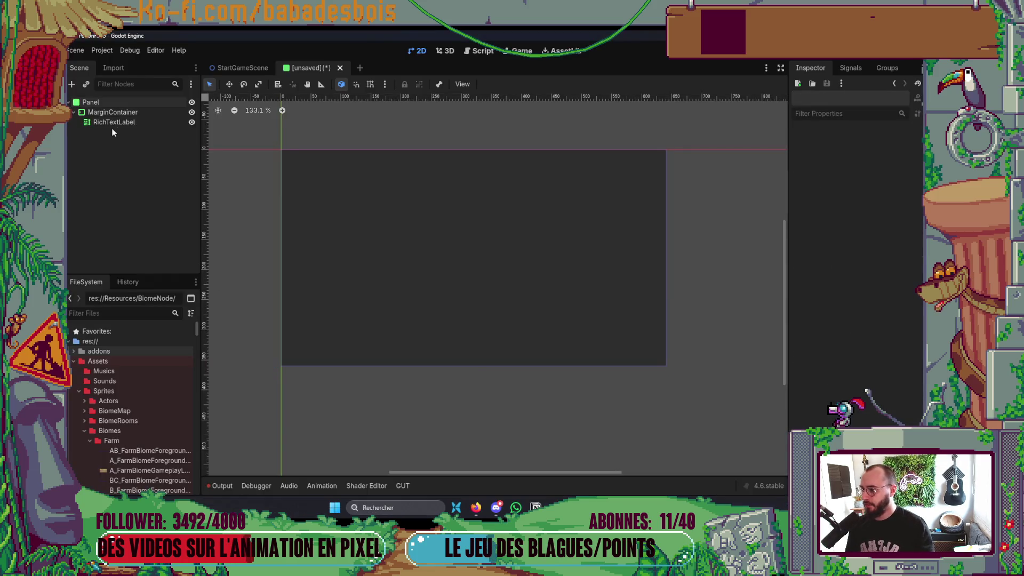
pyautogui.click(848, 184)
pyautogui.write('fdsakljfnvd;skasjvfd;olsj fnd ;sal jk')
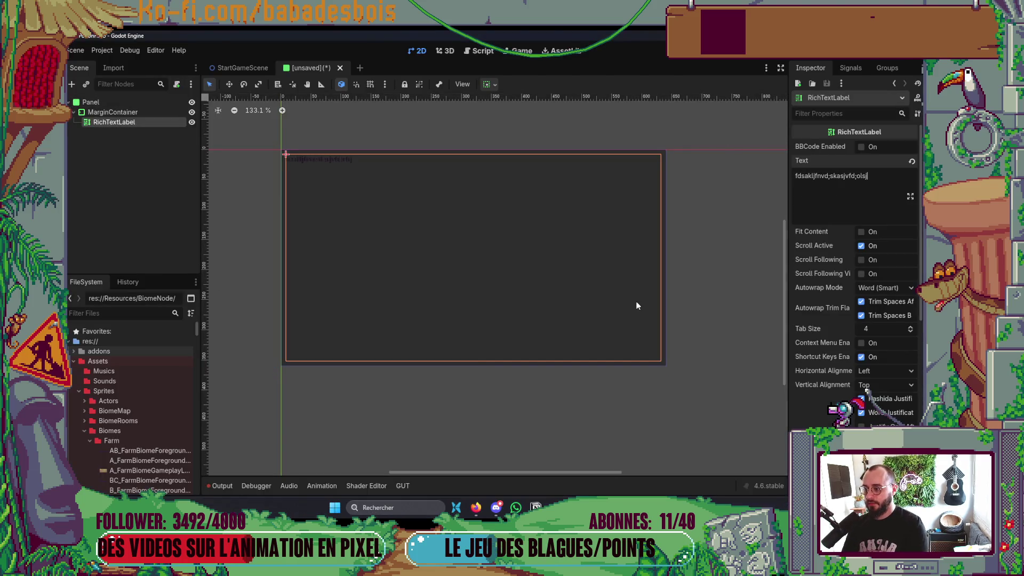
pyautogui.write('knvfe;kda jnfvd;sa fdcv;ks ambnv;dfkejannbvfed;kjb')
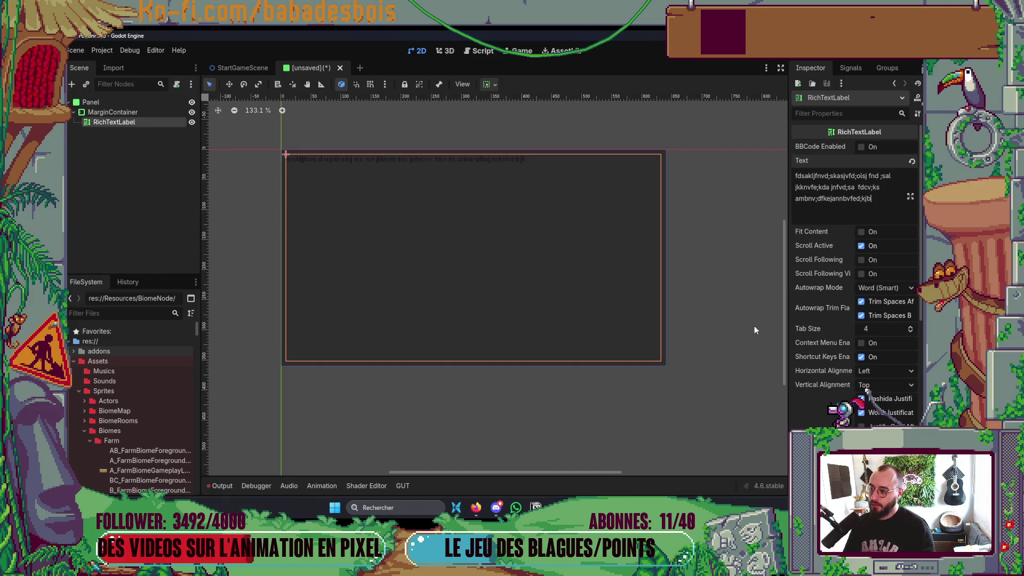
# Enable the Theme Overrides Default Color and pick a light beige swatch for the text
pyautogui.scroll(-10, 869, 341)
pyautogui.click(843, 327)
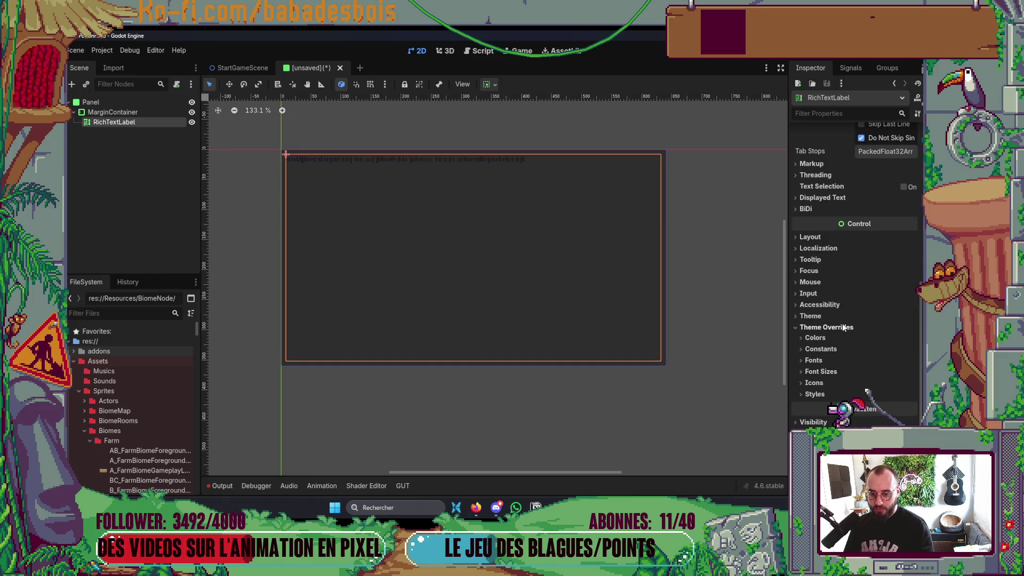
pyautogui.click(832, 338)
pyautogui.click(812, 350)
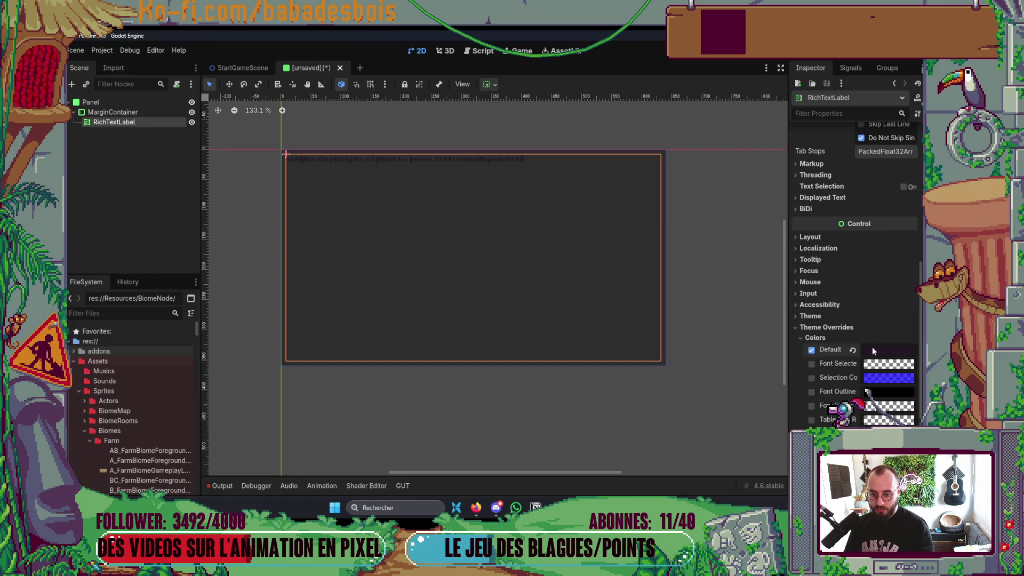
pyautogui.click(872, 350)
pyautogui.click(805, 313)
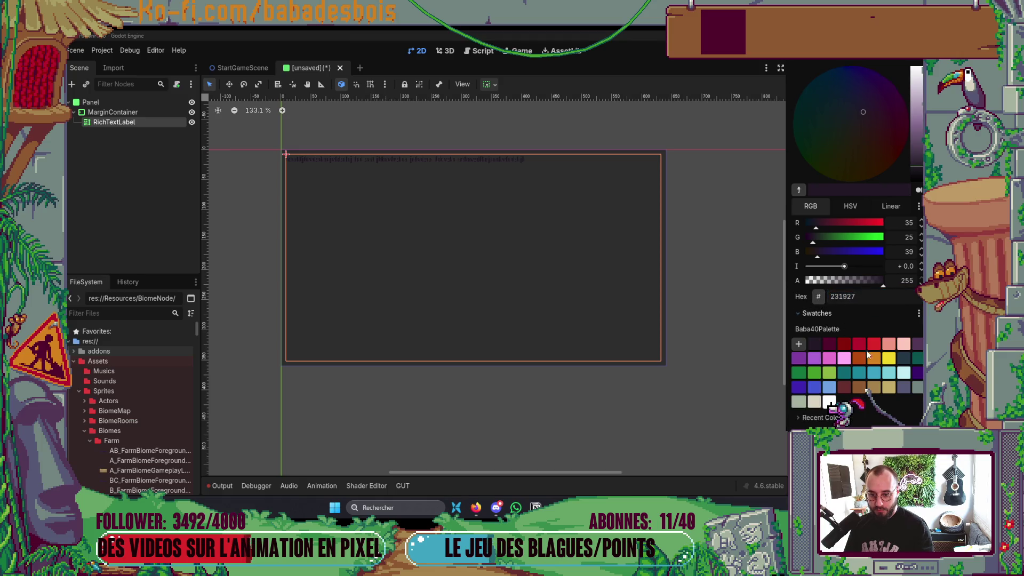
pyautogui.click(826, 402)
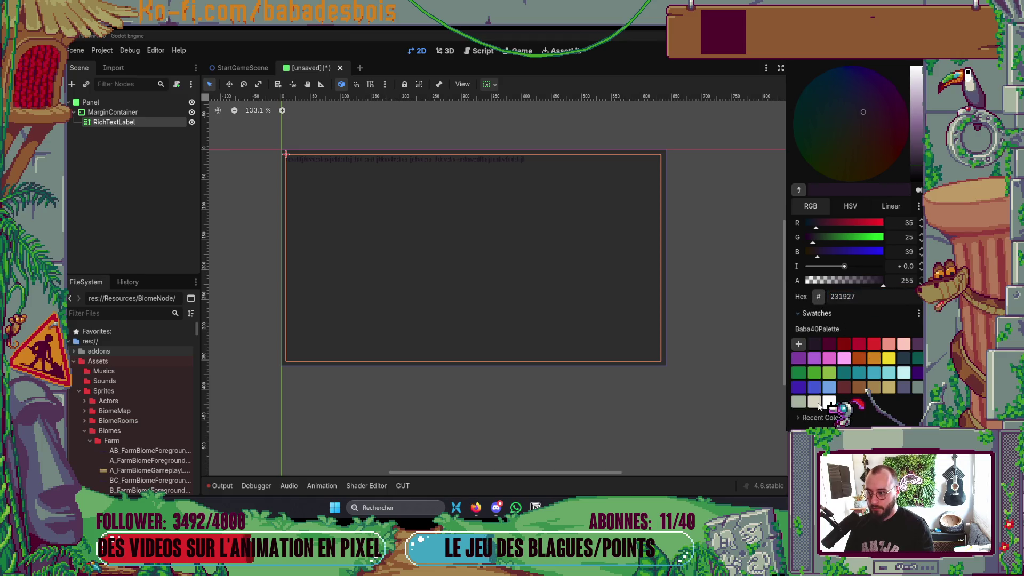
pyautogui.click(696, 400)
# Change the Default Color override on the label text to pure white
pyautogui.scroll(3, 299, 205)
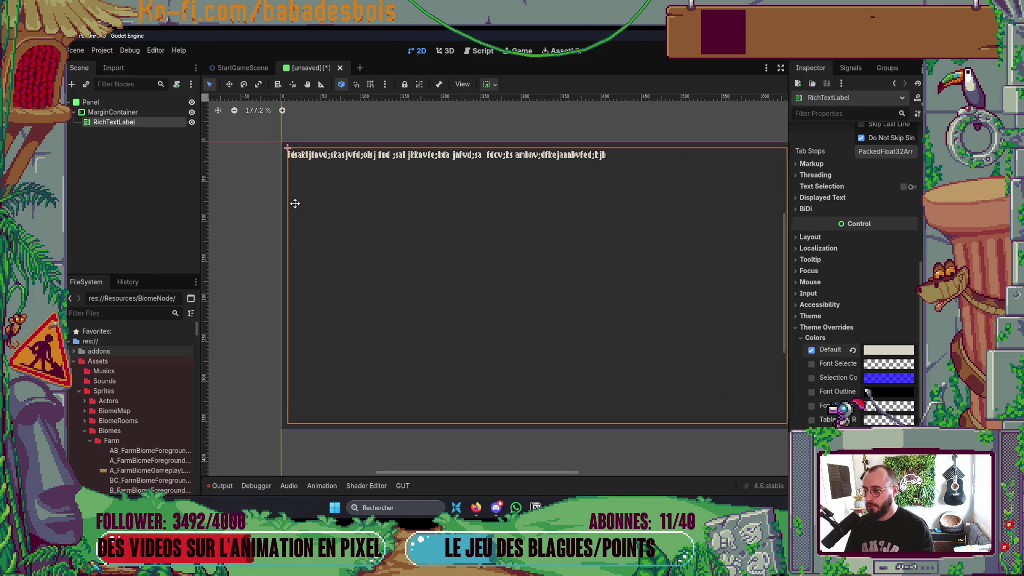
pyautogui.click(879, 349)
pyautogui.click(809, 375)
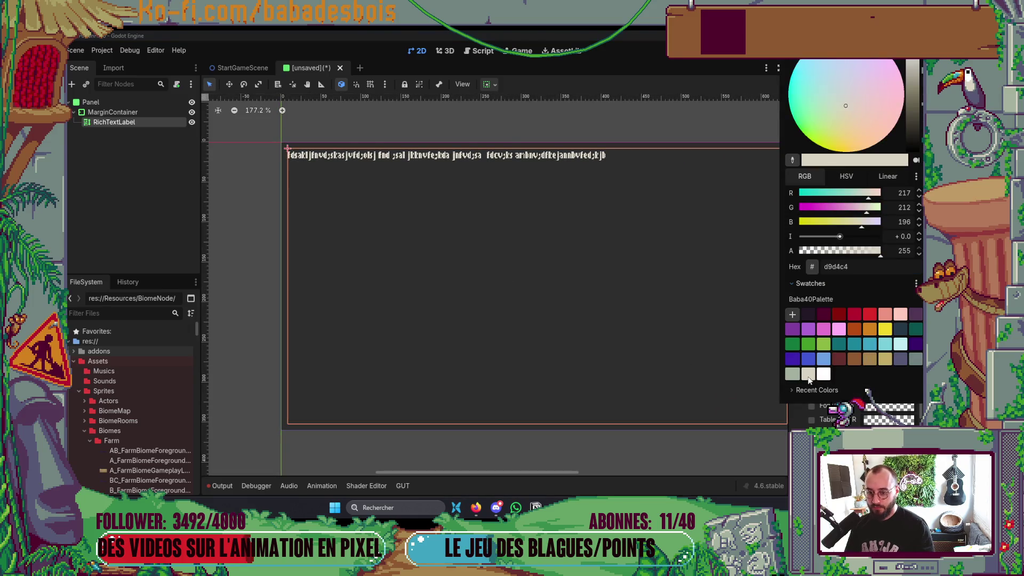
pyautogui.click(824, 374)
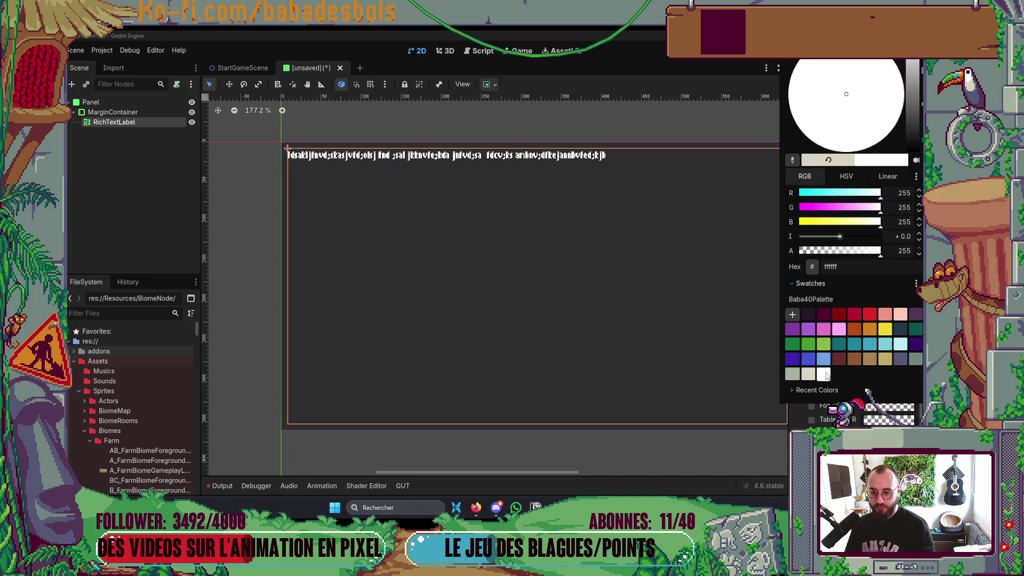
pyautogui.click(612, 145)
pyautogui.scroll(-2, 609, 123)
pyautogui.scroll(-2, 611, 127)
pyautogui.scroll(5, 852, 233)
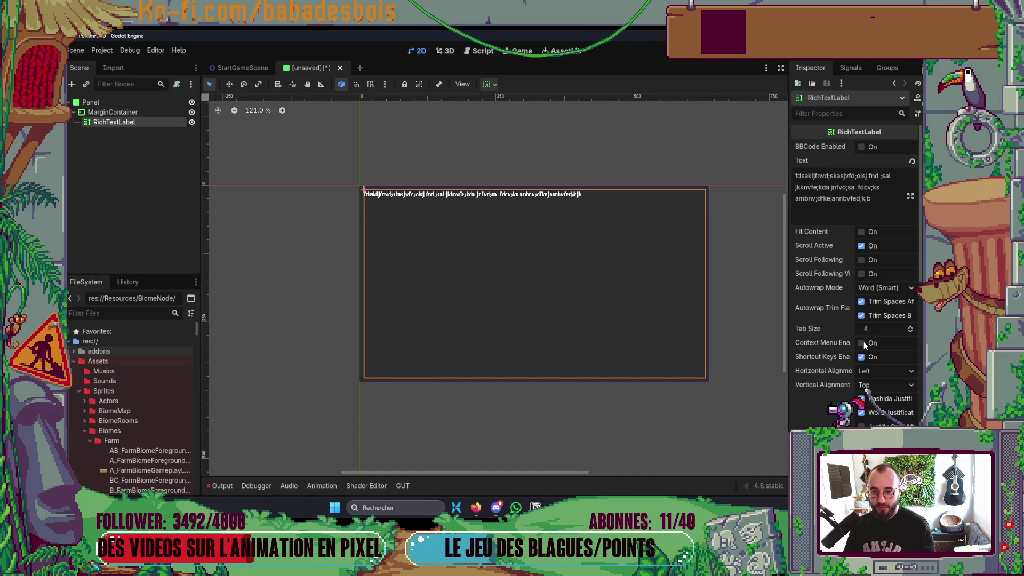
# Preview a partial Visible Ratio and set Visible Characters Behavior to Characters After Shaping
pyautogui.scroll(-2, 837, 388)
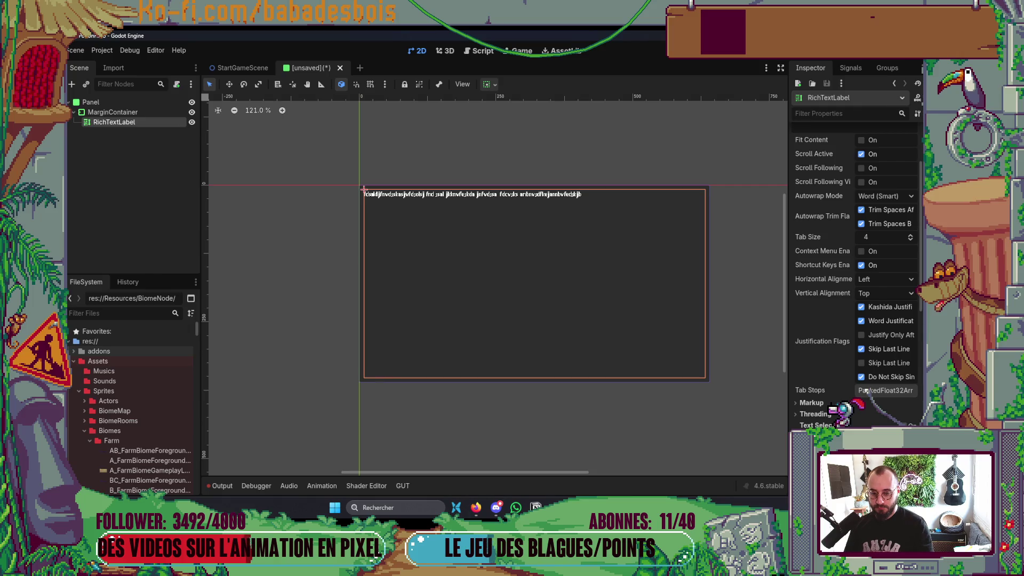
pyautogui.scroll(-3, 909, 363)
pyautogui.moveTo(914, 344)
pyautogui.mouseDown()
pyautogui.moveTo(868, 354)
pyautogui.moveTo(918, 344)
pyautogui.moveTo(860, 345)
pyautogui.moveTo(915, 342)
pyautogui.mouseUp()
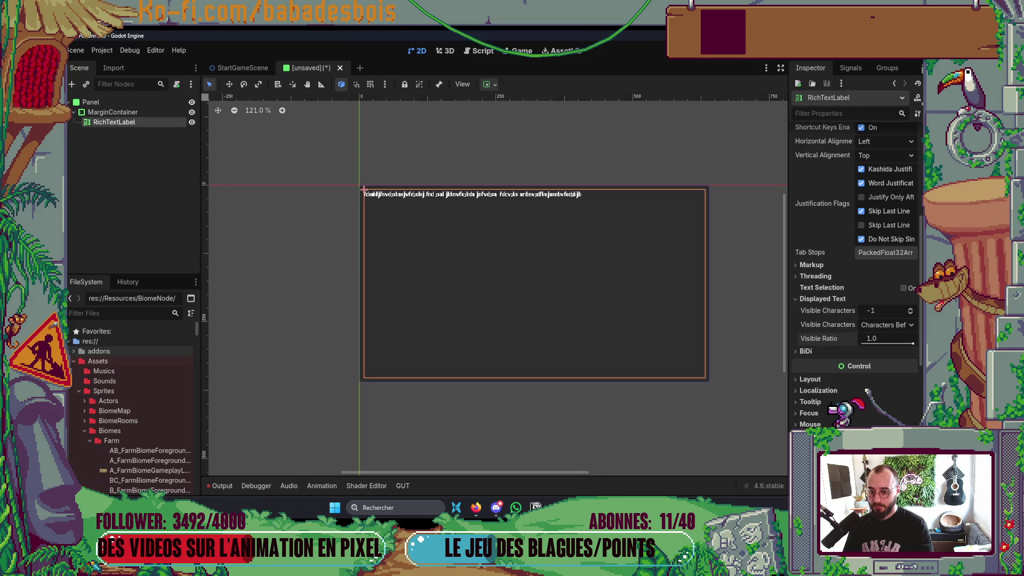
pyautogui.click(869, 324)
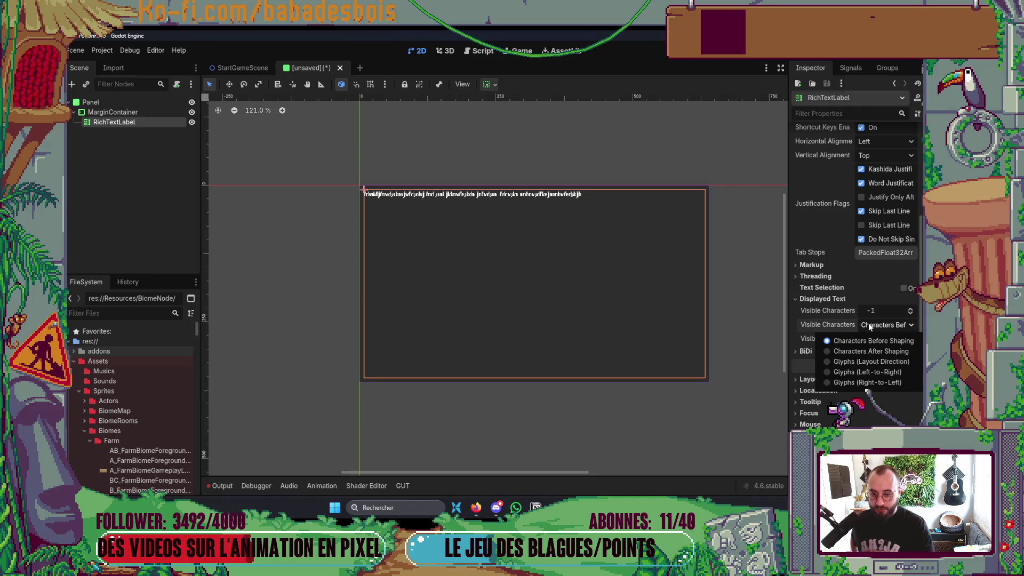
pyautogui.click(871, 353)
# Append more placeholder text, test the reveal, then drag Visible Ratio to 0 to hide it
pyautogui.scroll(5, 872, 250)
pyautogui.click(872, 207)
pyautogui.write('fdsk')
pyautogui.write('fjdlsakfjdlskafjdlskajnf;ldksa; lfkdjnsadkfjdslakfjn')
pyautogui.write('d;slakfjjds;alkfjds;lakfj; lf ;ldskajnf;ldsakjf;aldsalkfj;')
pyautogui.write('dsalkjf;dolsalkfj;dslakjf')
pyautogui.scroll(-5, 889, 325)
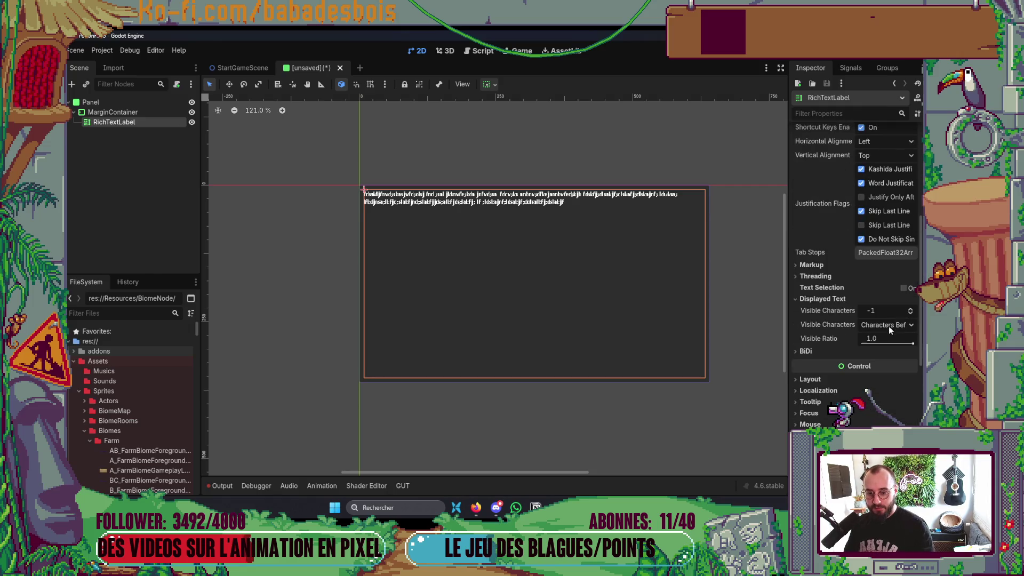
pyautogui.moveTo(911, 344); pyautogui.dragTo(896, 346)
pyautogui.click(891, 325)
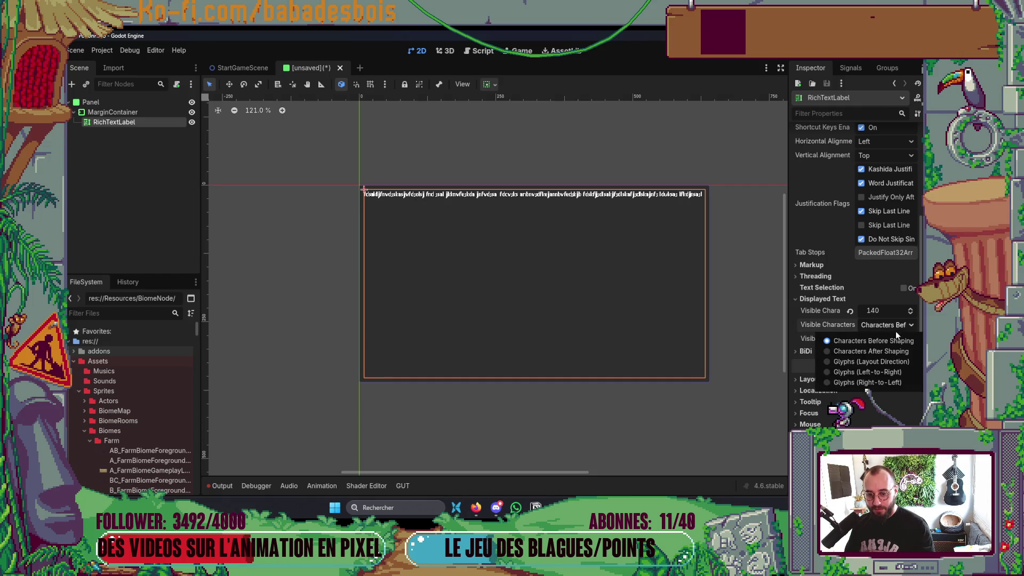
pyautogui.click(889, 350)
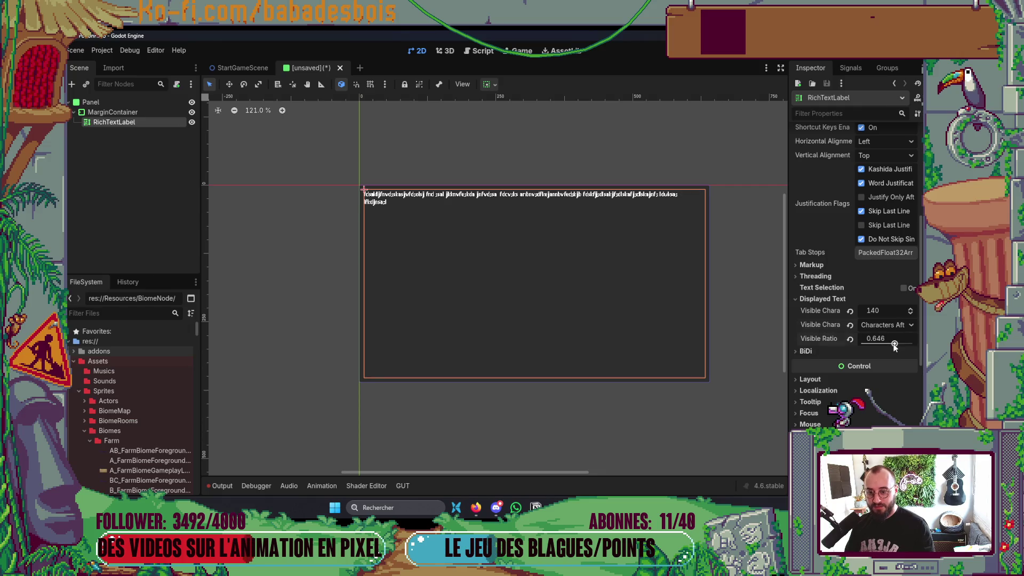
pyautogui.moveTo(893, 346)
pyautogui.mouseDown()
pyautogui.moveTo(913, 335)
pyautogui.moveTo(875, 334)
pyautogui.moveTo(914, 336)
pyautogui.mouseUp()
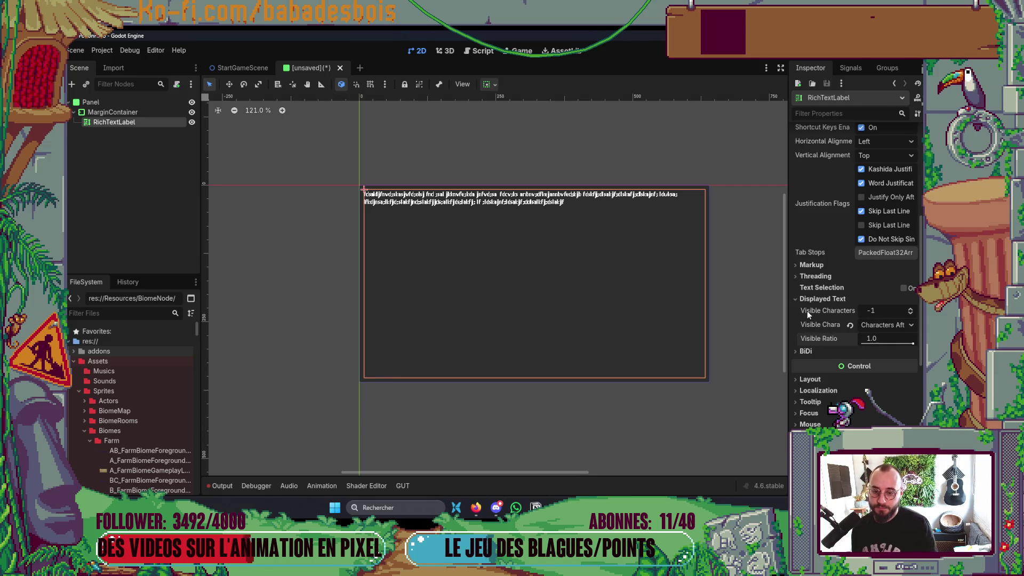
pyautogui.moveTo(903, 346); pyautogui.dragTo(813, 380)
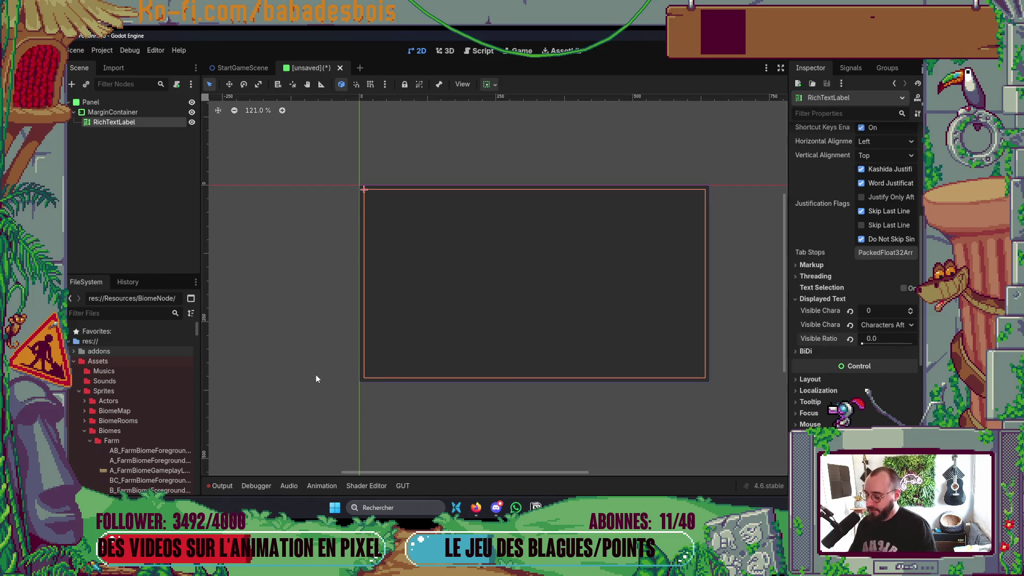
pyautogui.hotkey('alt', 'Tab')
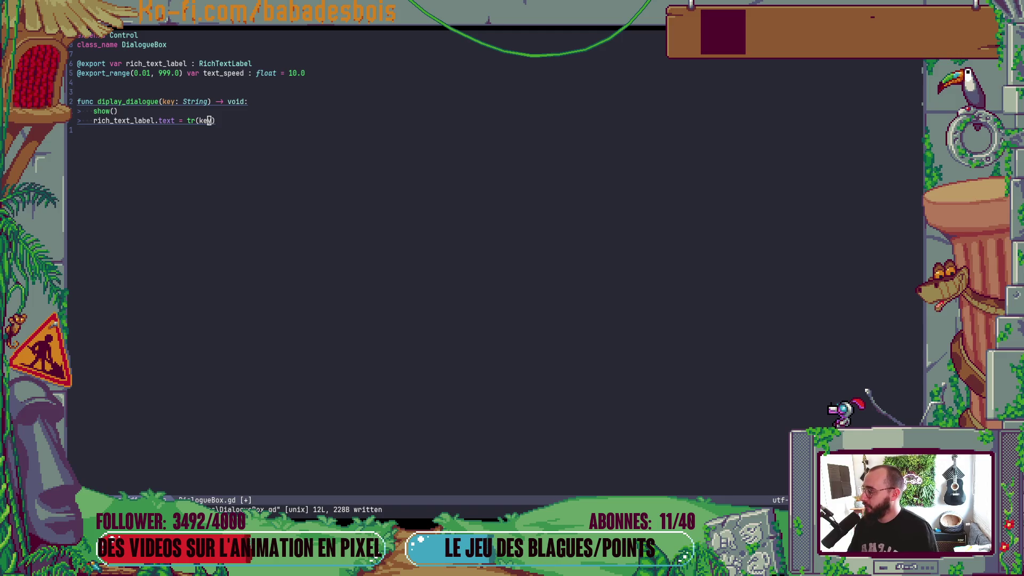
pyautogui.press('j')
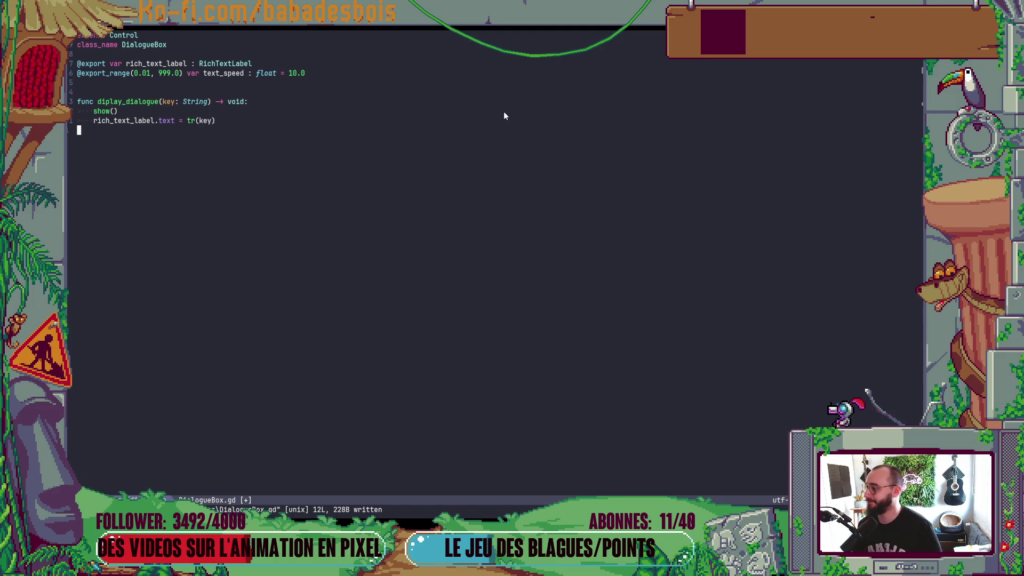
pyautogui.press('S')
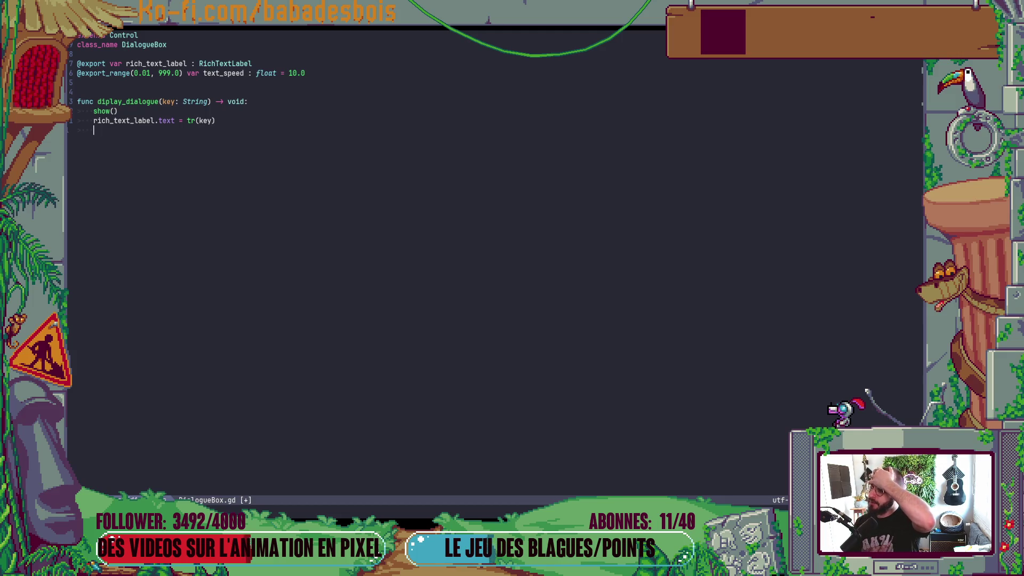
pyautogui.hotkey('alt', 'Tab')
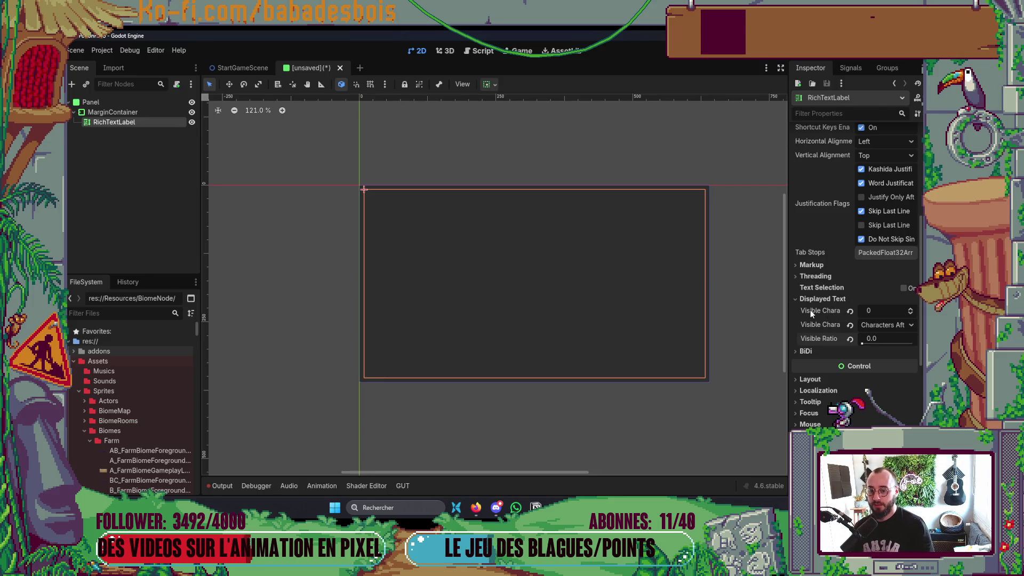
# Restore the label's full text via Visible Ratio, then save the scene, proposed as panel.tscn
pyautogui.scroll(2, 816, 310)
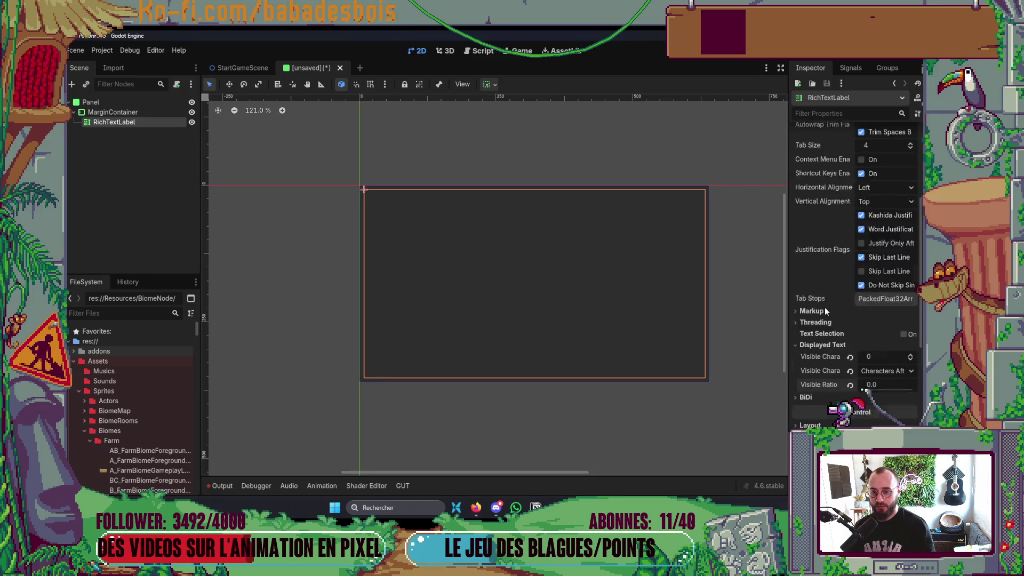
pyautogui.scroll(-4, 825, 310)
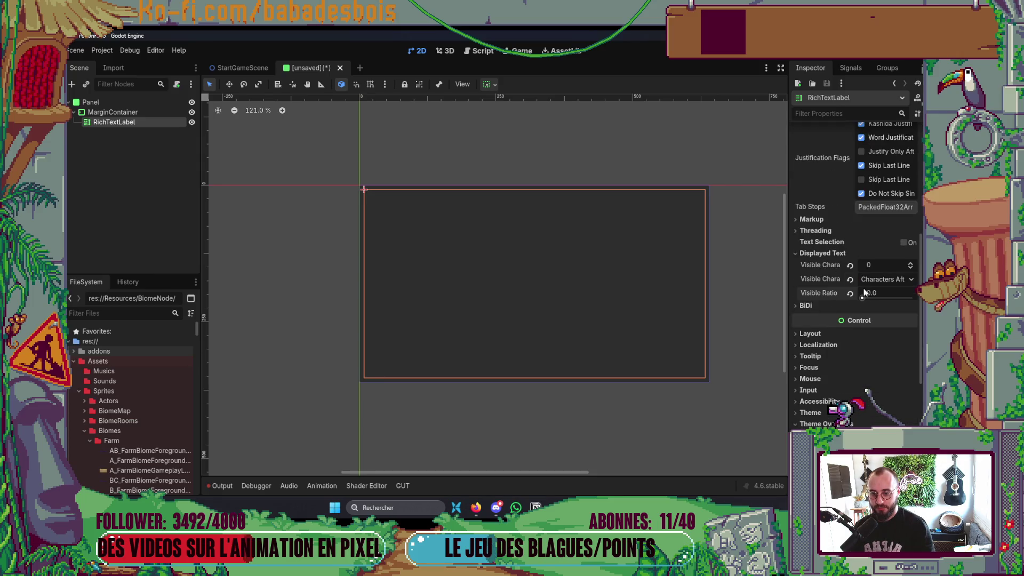
pyautogui.moveTo(870, 264)
pyautogui.mouseDown()
pyautogui.moveTo(907, 264)
pyautogui.moveTo(904, 283)
pyautogui.mouseUp()
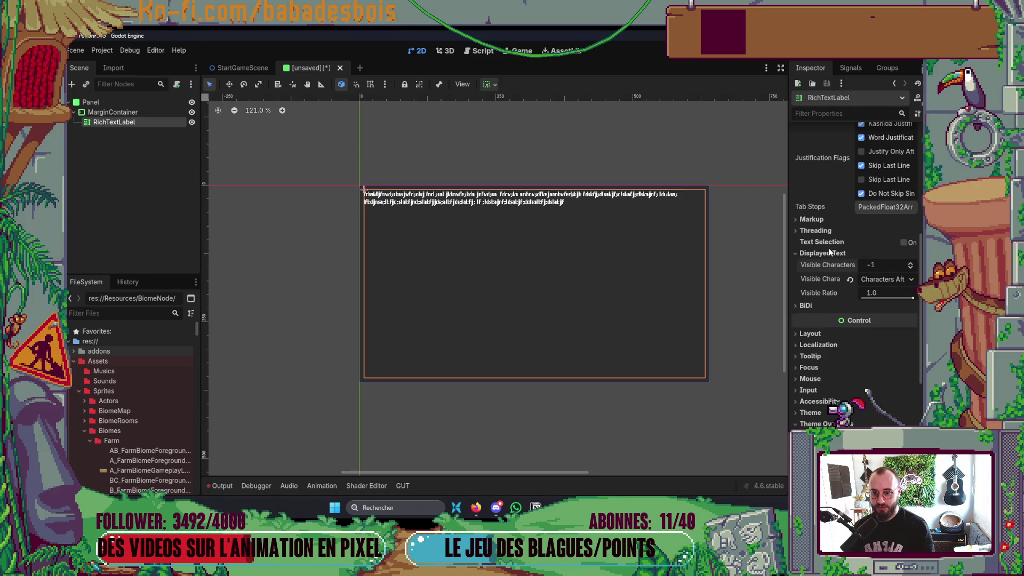
pyautogui.click(820, 231)
pyautogui.click(821, 231)
pyautogui.click(821, 231)
pyautogui.click(821, 231)
pyautogui.click(821, 223)
pyautogui.click(821, 224)
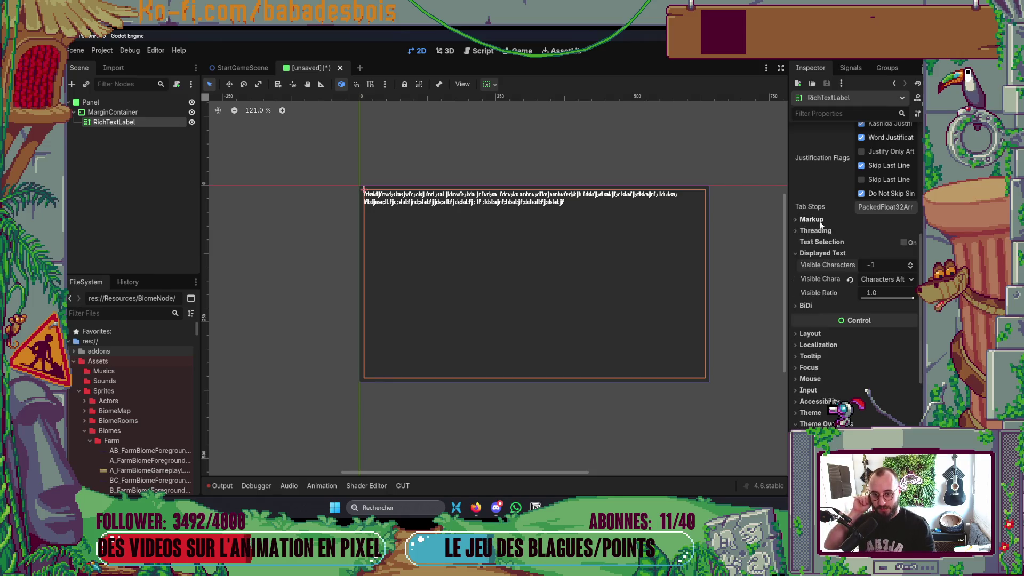
pyautogui.scroll(5, 824, 234)
pyautogui.scroll(-3, 827, 249)
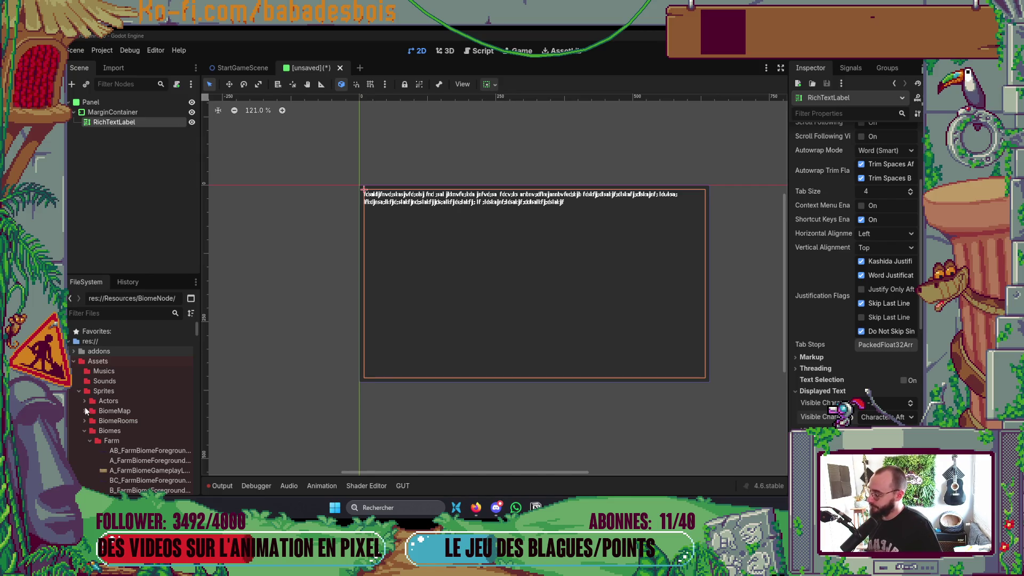
pyautogui.hotkey('ctrl', 's')
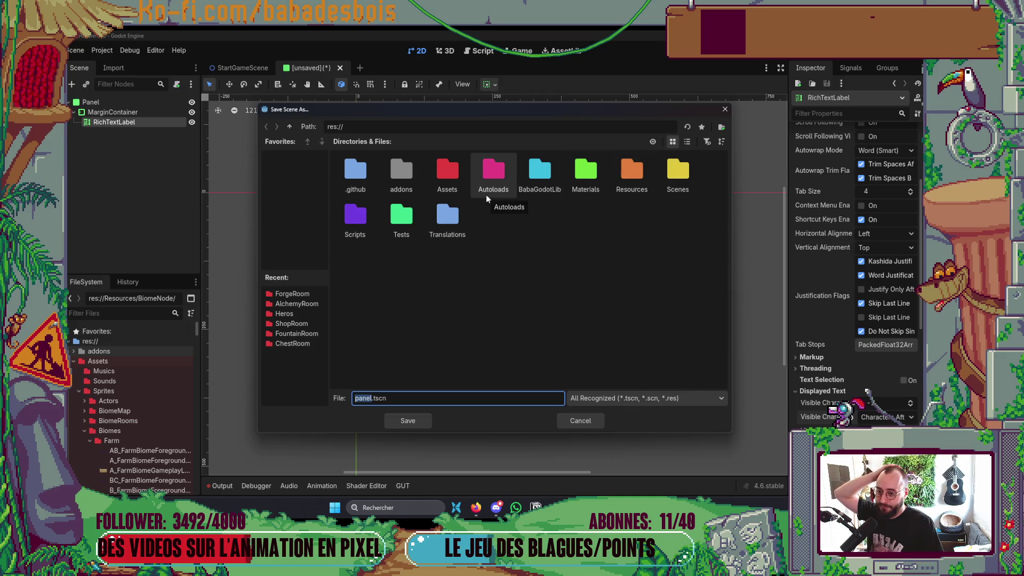
# Create a new DialogueBox folder inside Scenes/UI in the save dialog
pyautogui.doubleClick(673, 184)
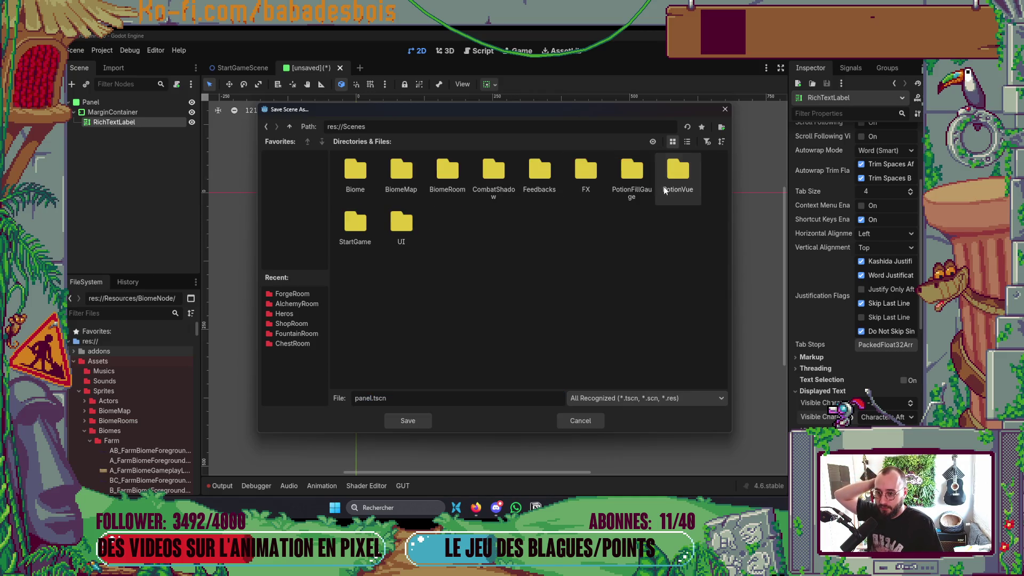
pyautogui.doubleClick(401, 230)
pyautogui.rightClick(622, 348)
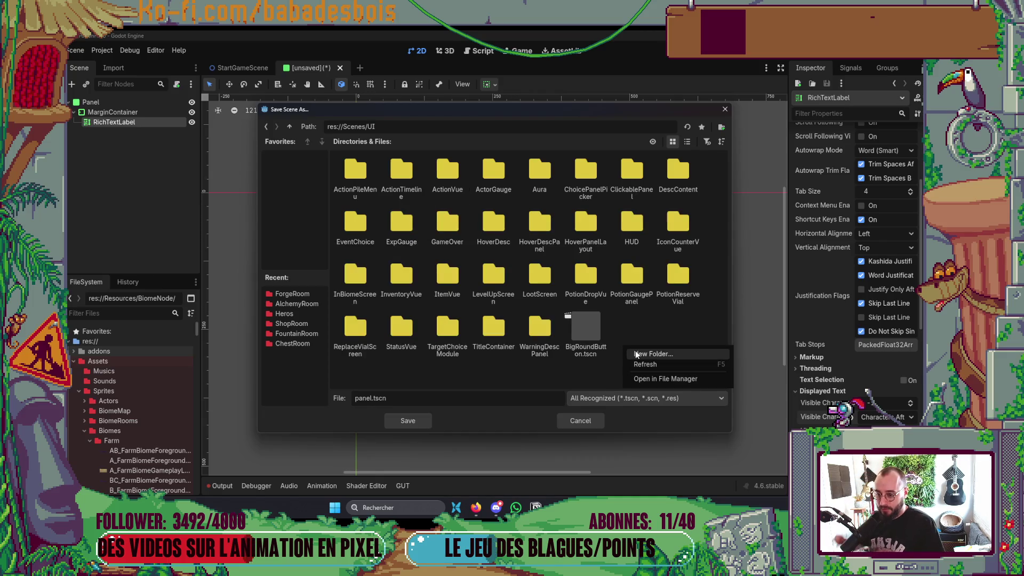
pyautogui.click(636, 354)
pyautogui.write('Dialo')
pyautogui.write('gur')
pyautogui.write('Box')
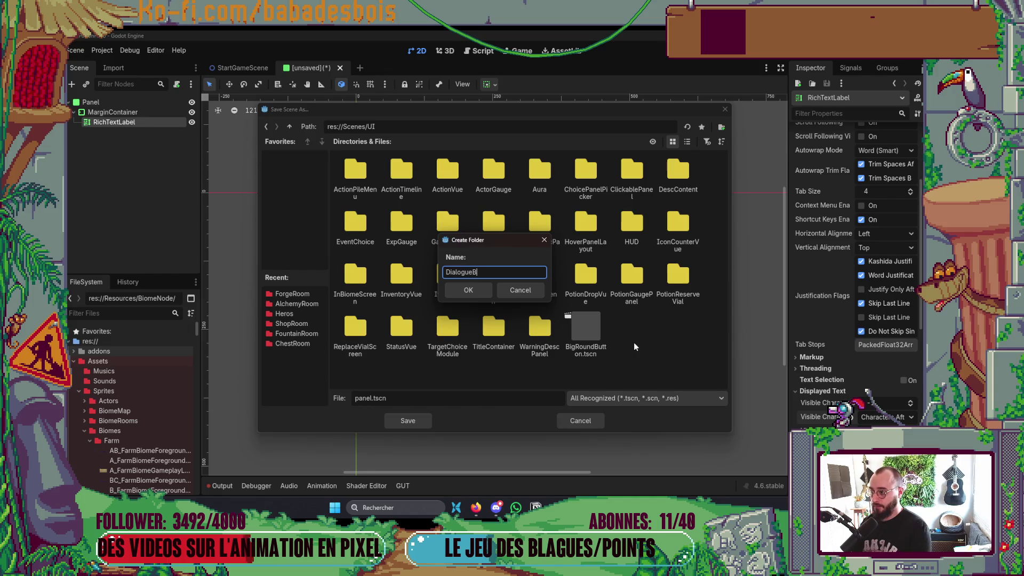
pyautogui.press('Return')
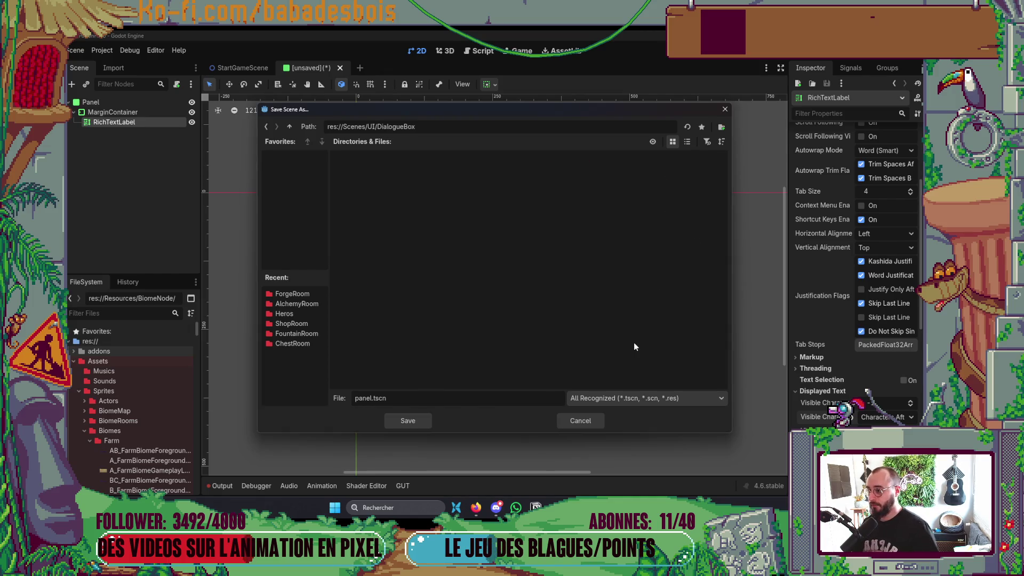
# Save the scene there with the file name DialogueBox.tscn
pyautogui.doubleClick(371, 399)
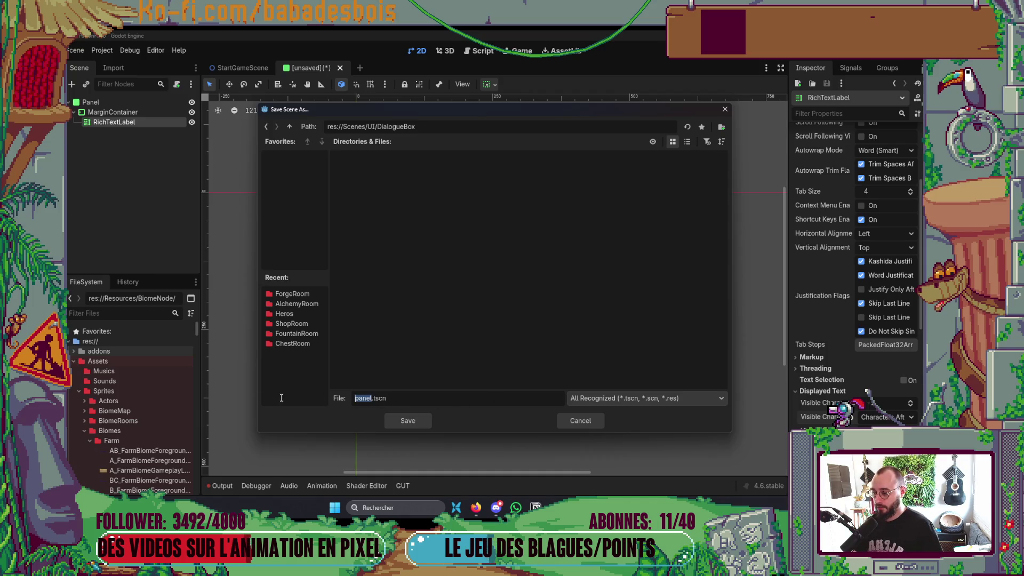
pyautogui.write('Dialo')
pyautogui.write('gueBox')
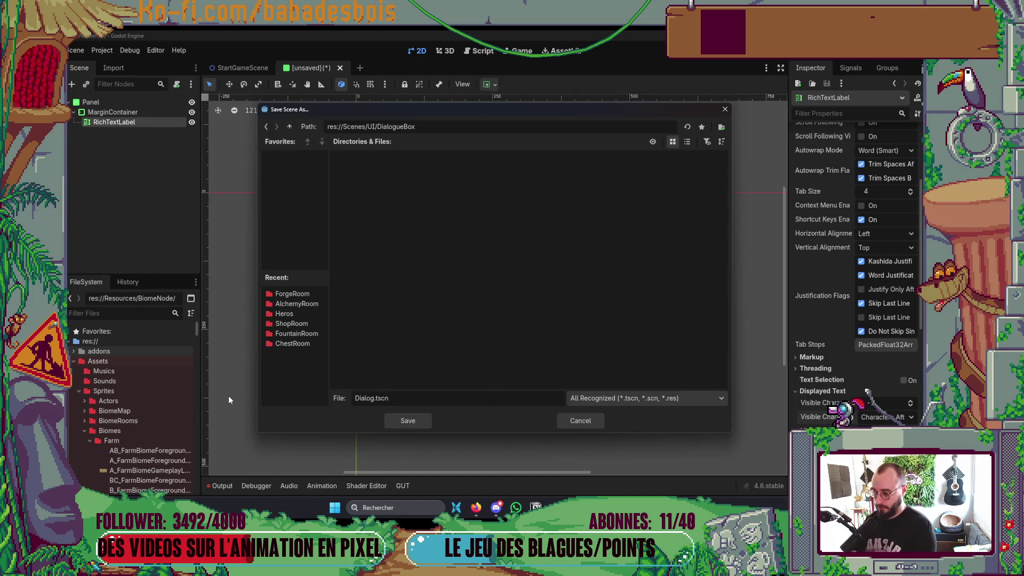
pyautogui.press('Return')
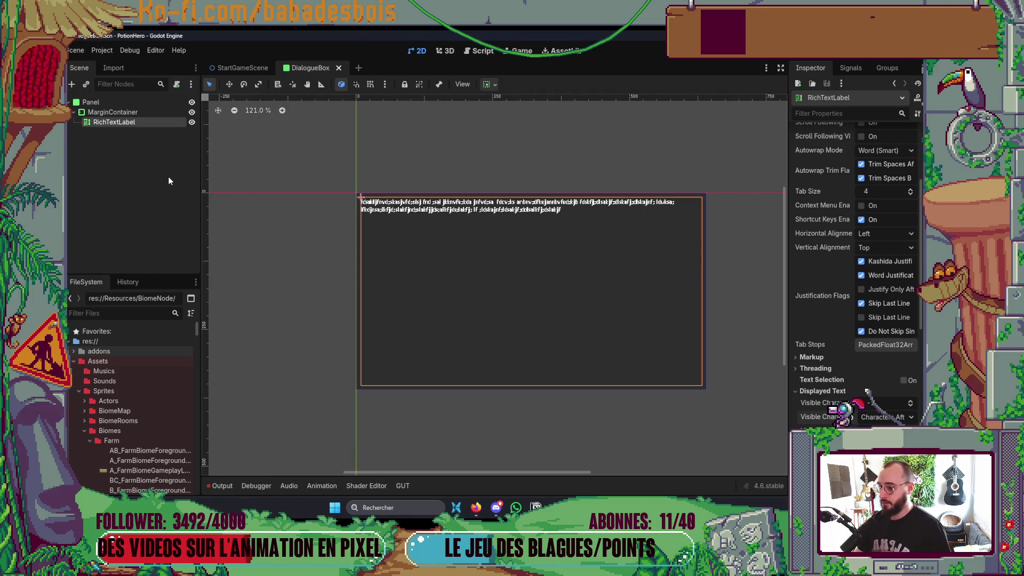
pyautogui.click(101, 103)
# Rename the root Panel node to Dialoguebox and inspect the RichTextLabel node
pyautogui.click(106, 105)
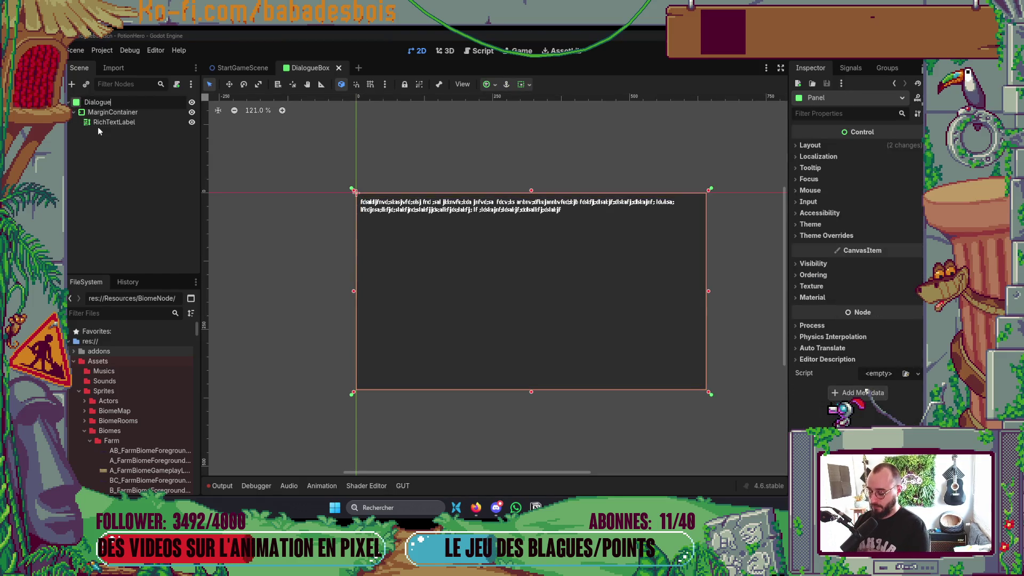
pyautogui.write('box')
pyautogui.press('Return')
pyautogui.moveTo(233, 204); pyautogui.dragTo(227, 247)
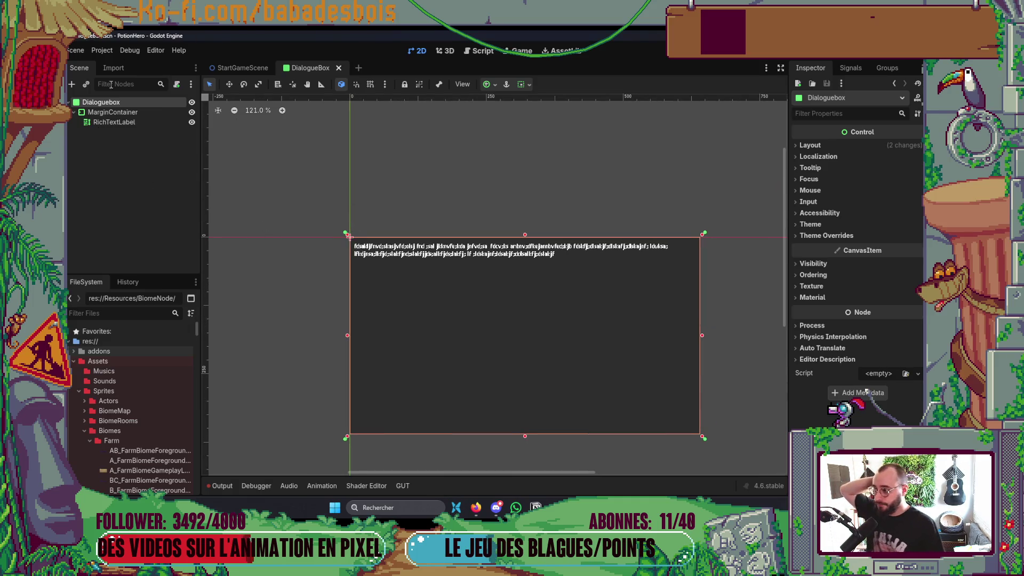
pyautogui.click(115, 122)
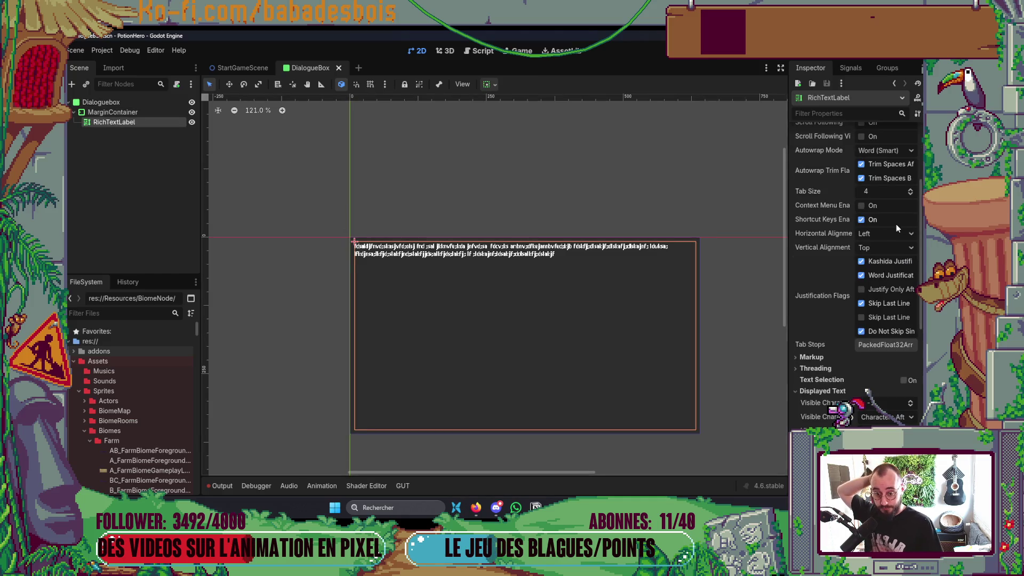
pyautogui.scroll(-4, 902, 214)
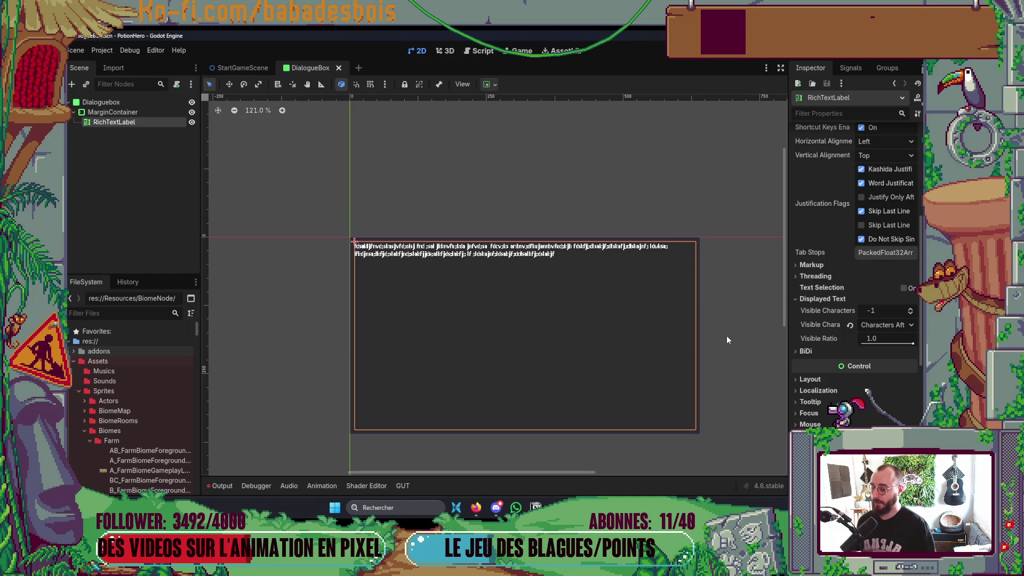
pyautogui.click(113, 102)
# Rename the root to DialogueBox, attach DialogueBox.gd from a FileSystem search for Dialo, and save
pyautogui.press('BackSpace')
pyautogui.write('B')
pyautogui.press('Return')
pyautogui.click(128, 312)
pyautogui.write('Dialo')
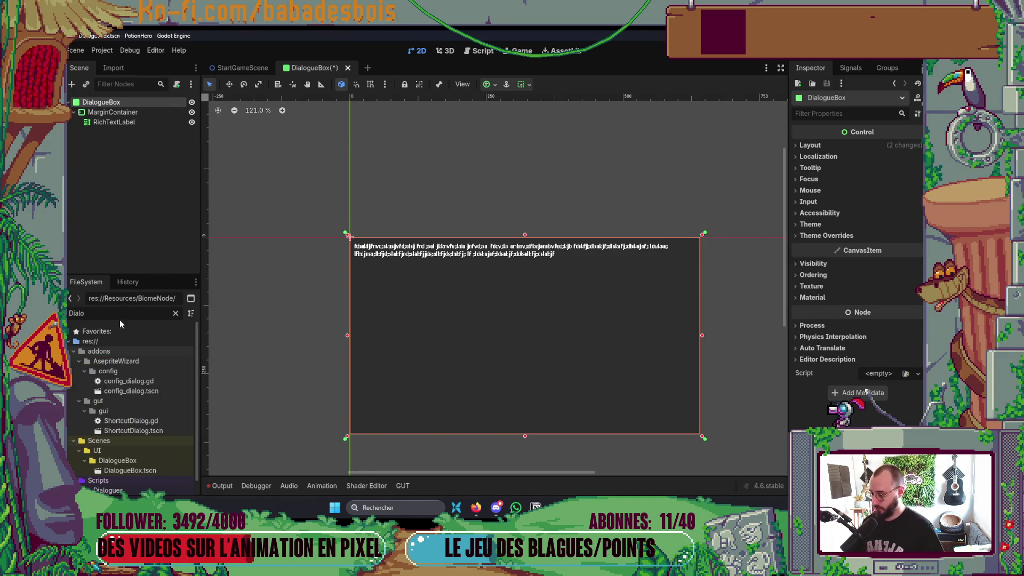
pyautogui.scroll(-1, 184, 452)
pyautogui.moveTo(122, 486)
pyautogui.mouseDown()
pyautogui.moveTo(107, 60)
pyautogui.moveTo(149, 100)
pyautogui.mouseUp()
pyautogui.hotkey('ctrl', 's')
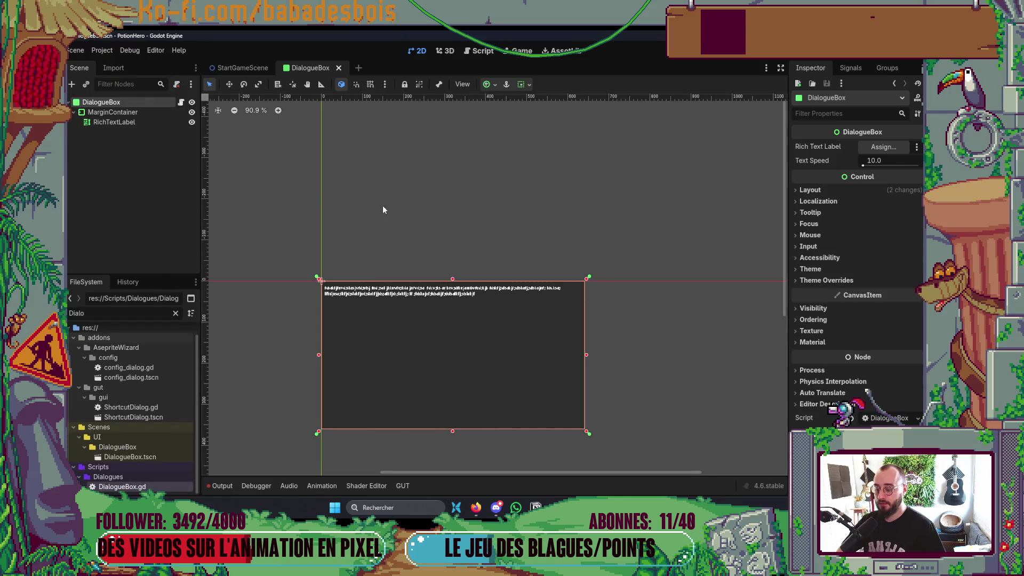
# In Neovim, reposition into insert mode at the end of the blank line, then return to Godot
pyautogui.hotkey('alt', 'Tab')
pyautogui.hotkey('alt', 'Tab')
pyautogui.hotkey('alt', 'Tab')
pyautogui.press('Escape')
pyautogui.hotkey('shift', 'a')
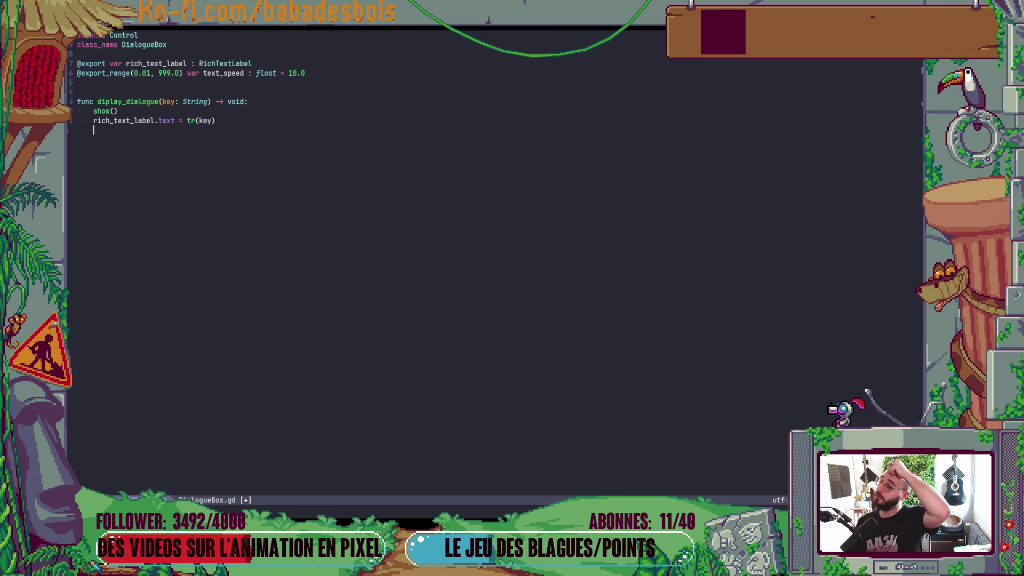
pyautogui.hotkey('alt', 'Tab')
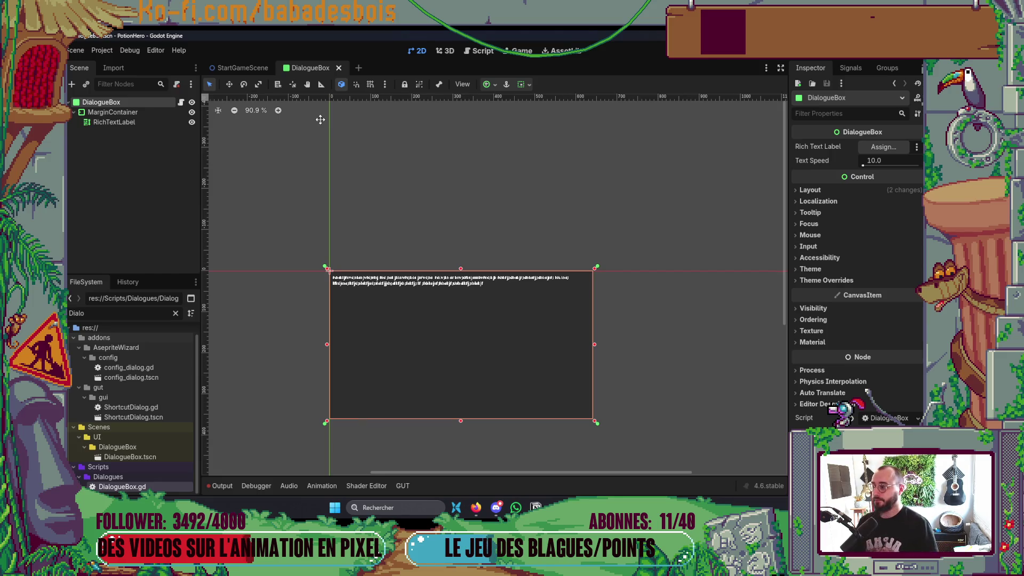
# Drag the RichTextLabel's Visible Ratio to about 0.655, showing 142 characters
pyautogui.click(154, 126)
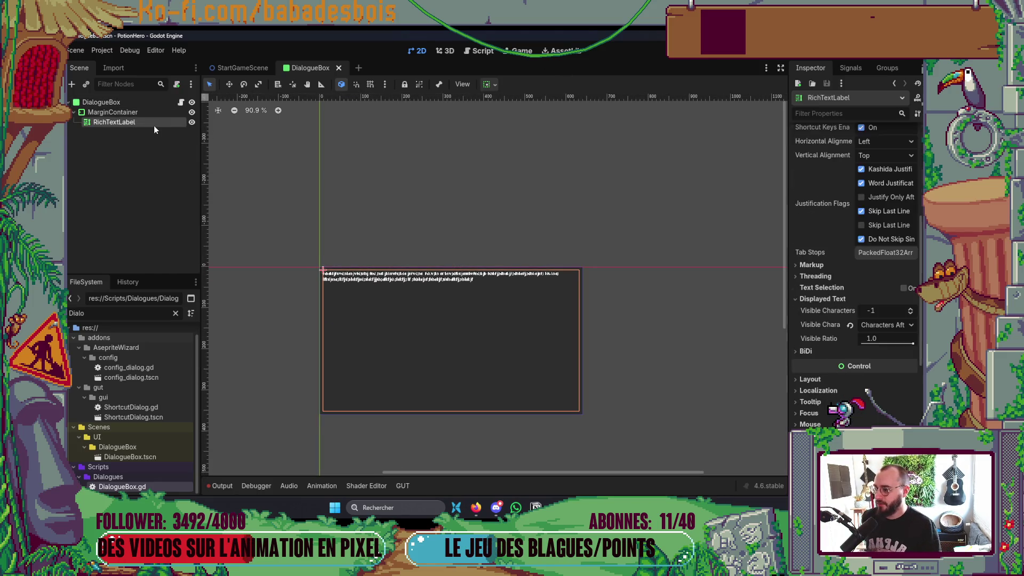
pyautogui.moveTo(913, 344); pyautogui.dragTo(824, 342)
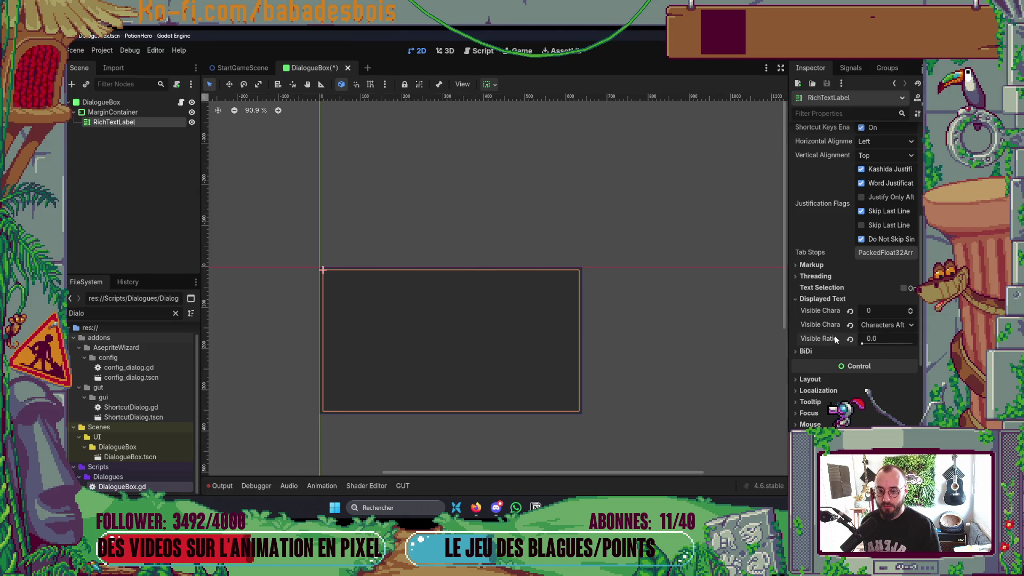
pyautogui.moveTo(863, 344)
pyautogui.mouseDown()
pyautogui.moveTo(913, 344)
pyautogui.moveTo(895, 344)
pyautogui.mouseUp()
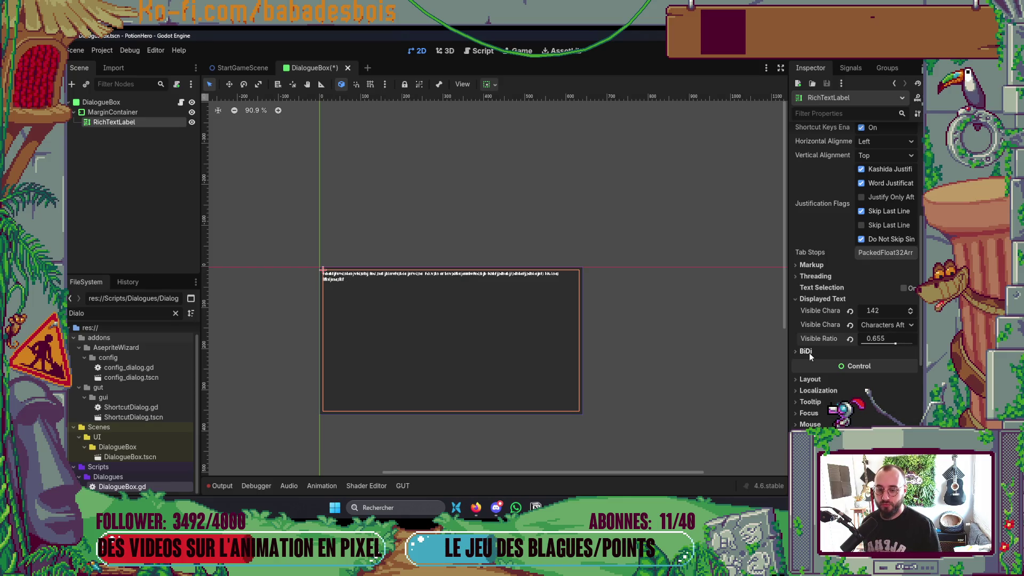
pyautogui.moveTo(812, 325)
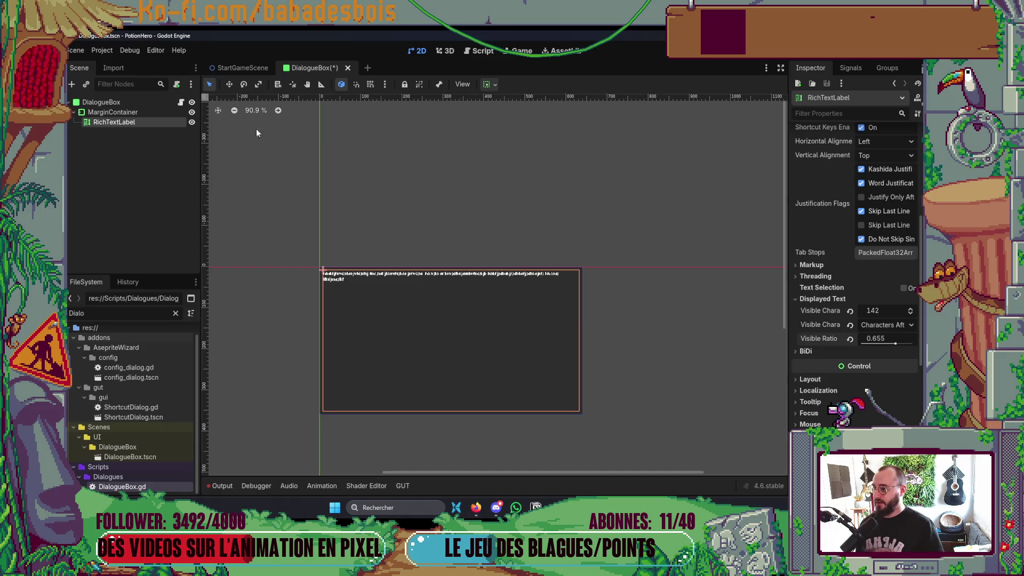
pyautogui.rightClick(167, 123)
# Open the RichTextLabel class docs and browse its properties and methods, including get_character_line
pyautogui.click(216, 344)
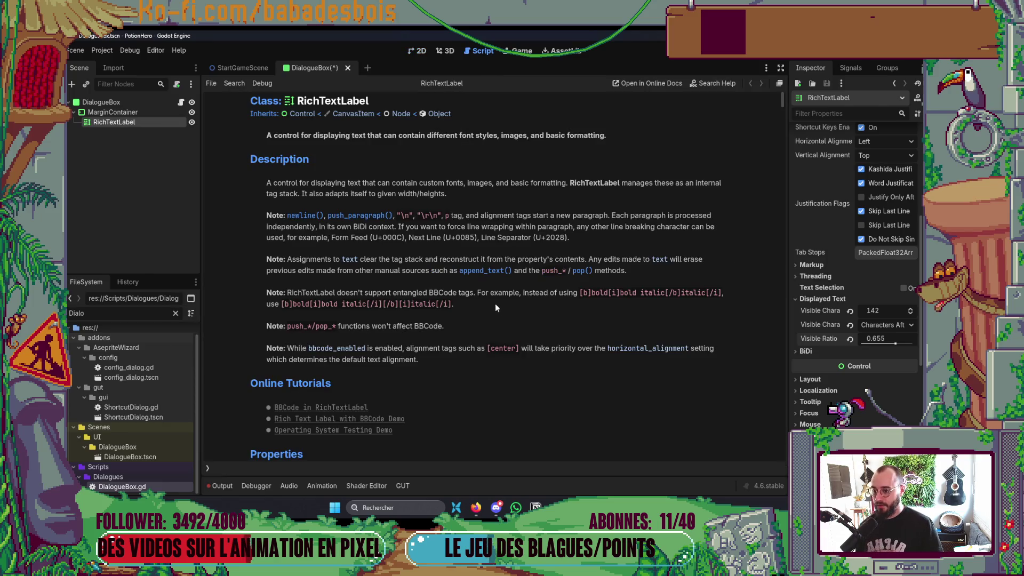
pyautogui.scroll(-10, 508, 289)
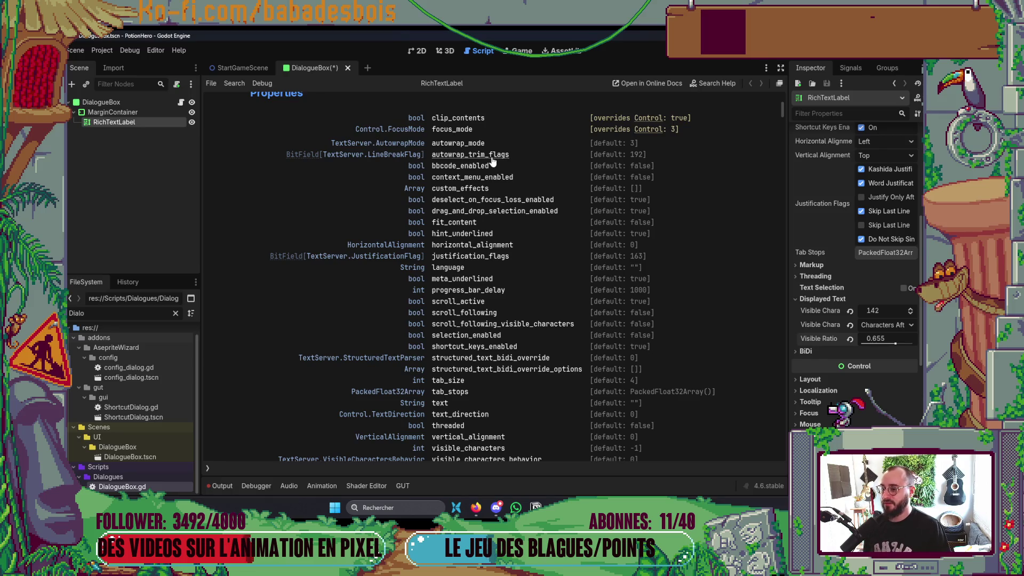
pyautogui.scroll(-2, 488, 160)
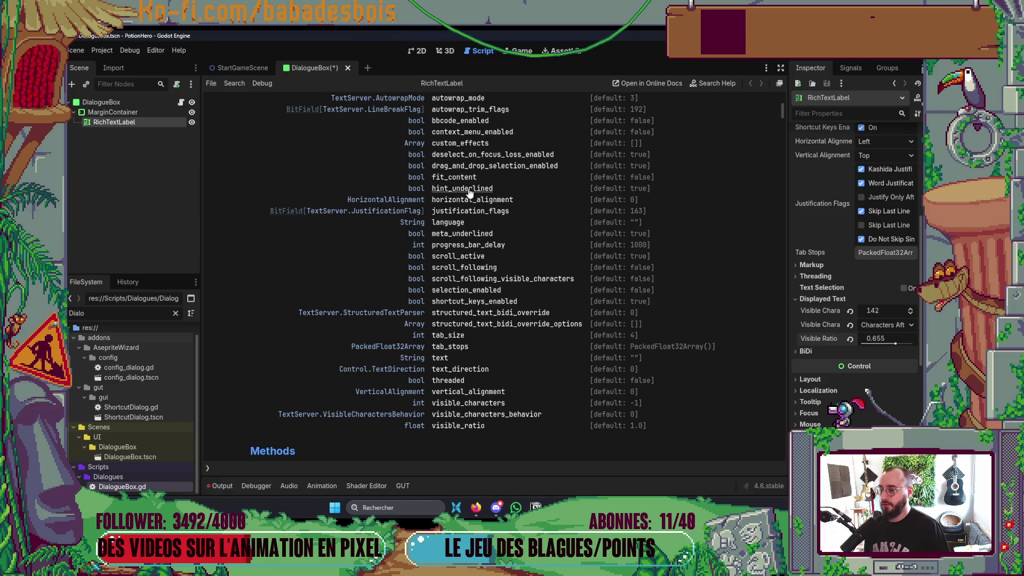
pyautogui.scroll(-4, 463, 231)
pyautogui.scroll(-10, 462, 231)
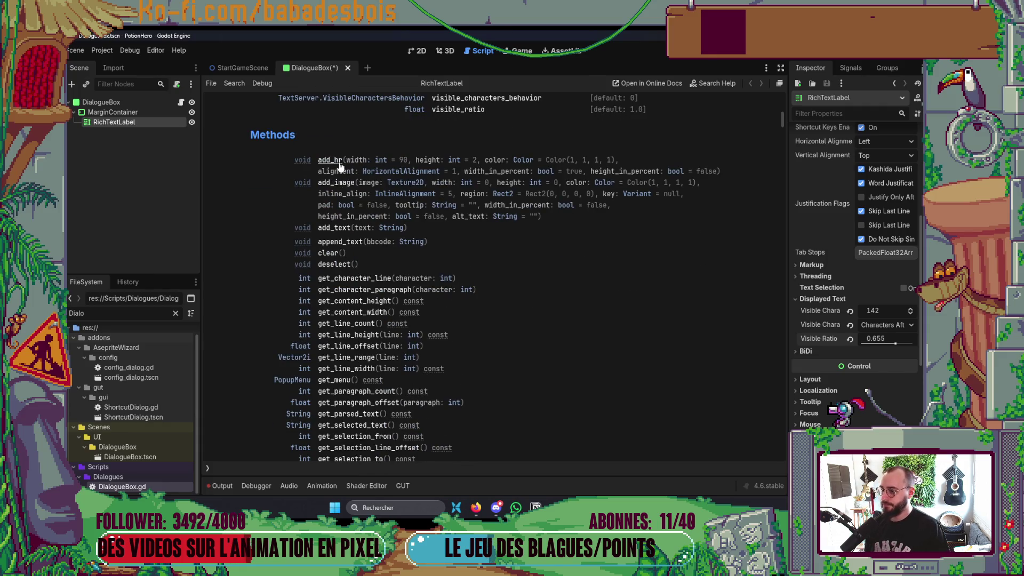
pyautogui.scroll(-2, 340, 167)
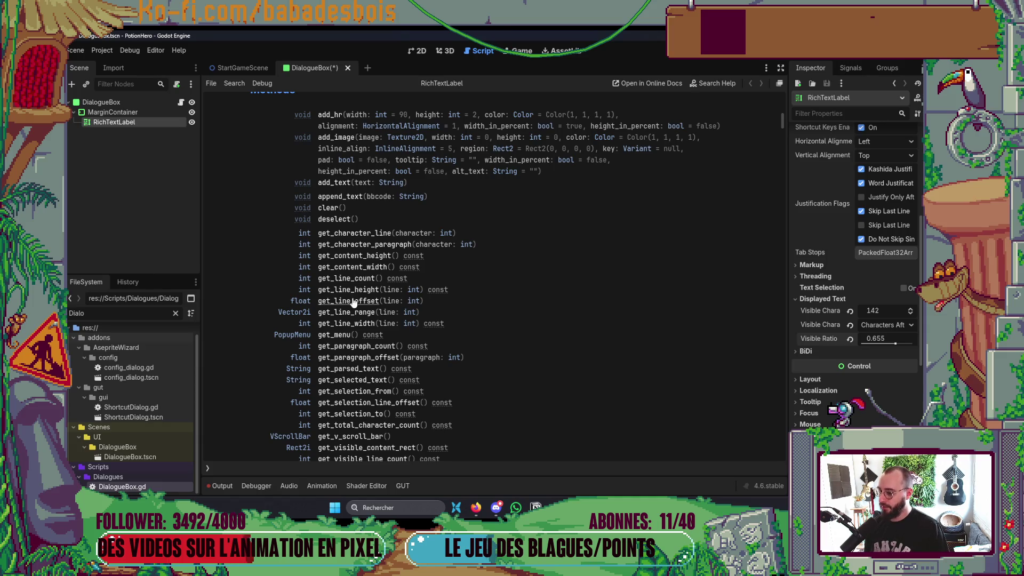
pyautogui.click(356, 234)
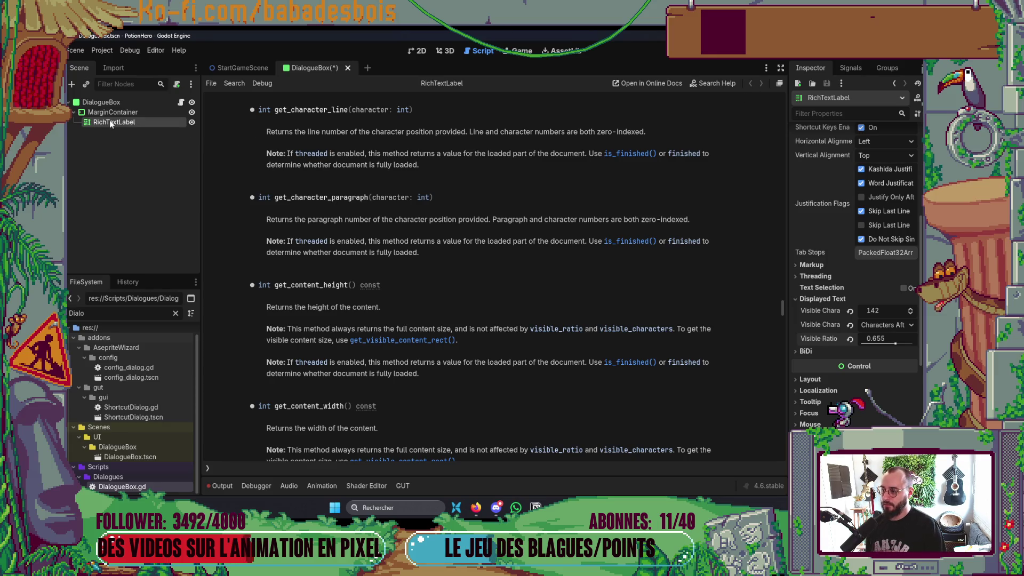
pyautogui.moveTo(781, 312)
pyautogui.mouseDown()
pyautogui.moveTo(789, 108)
pyautogui.moveTo(784, 147)
pyautogui.mouseUp()
pyautogui.scroll(10, 573, 242)
pyautogui.scroll(-20, 576, 238)
pyautogui.scroll(15, 572, 233)
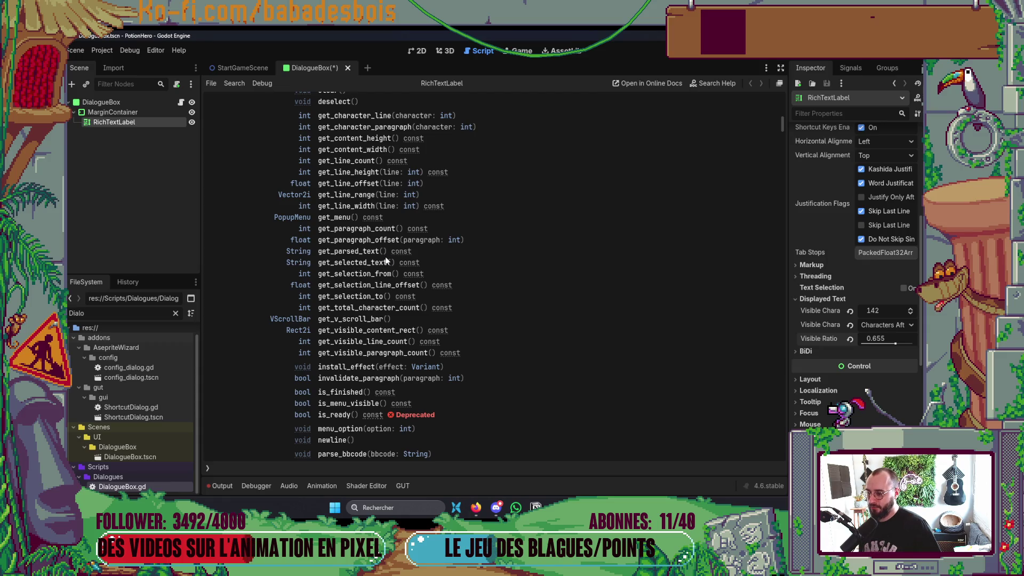
pyautogui.scroll(5, 897, 264)
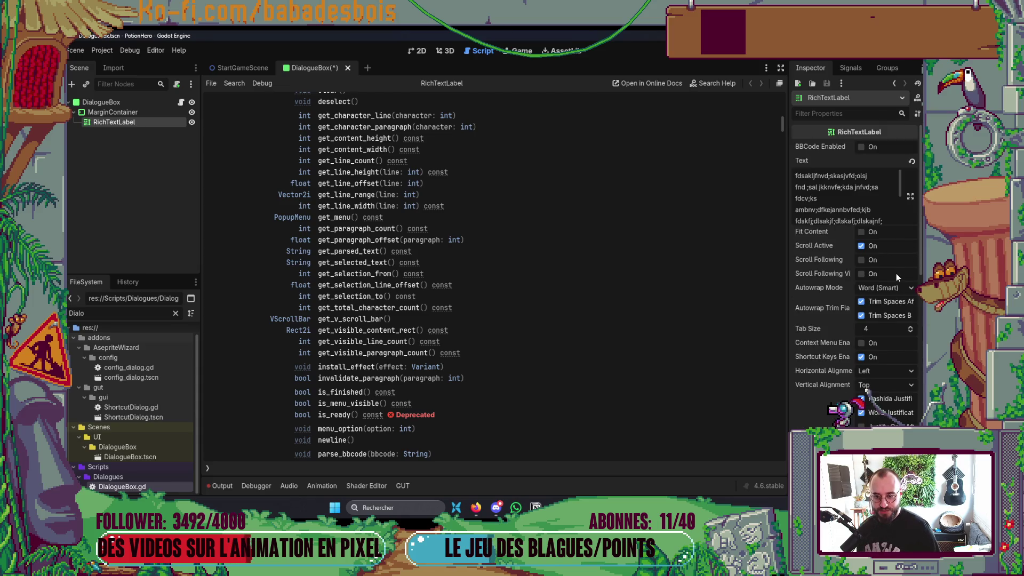
# Uncheck Scroll Active, keep Word (Smart) autowrap, and read the get_parsed_text documentation
pyautogui.click(861, 246)
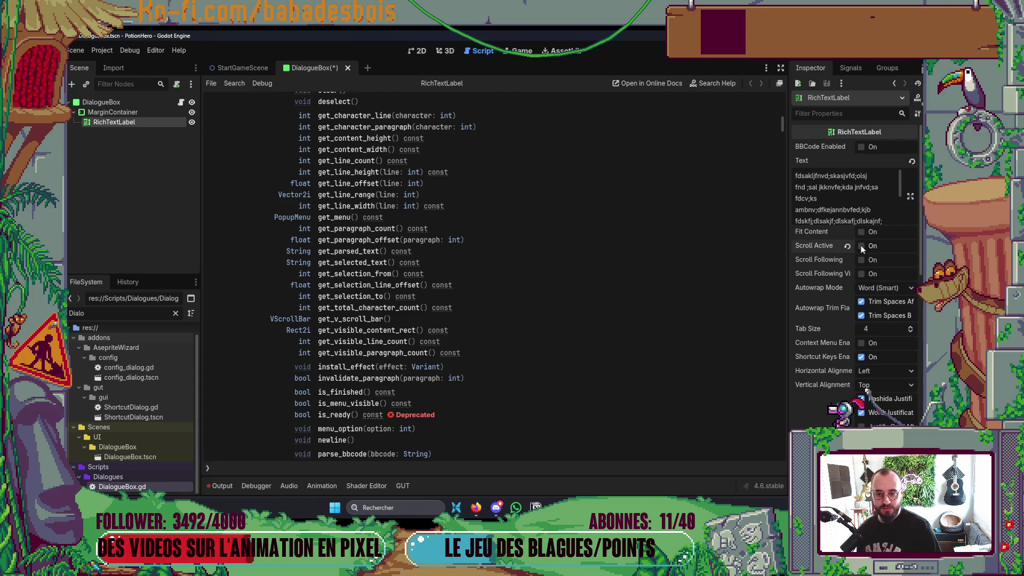
pyautogui.click(875, 291)
pyautogui.click(874, 292)
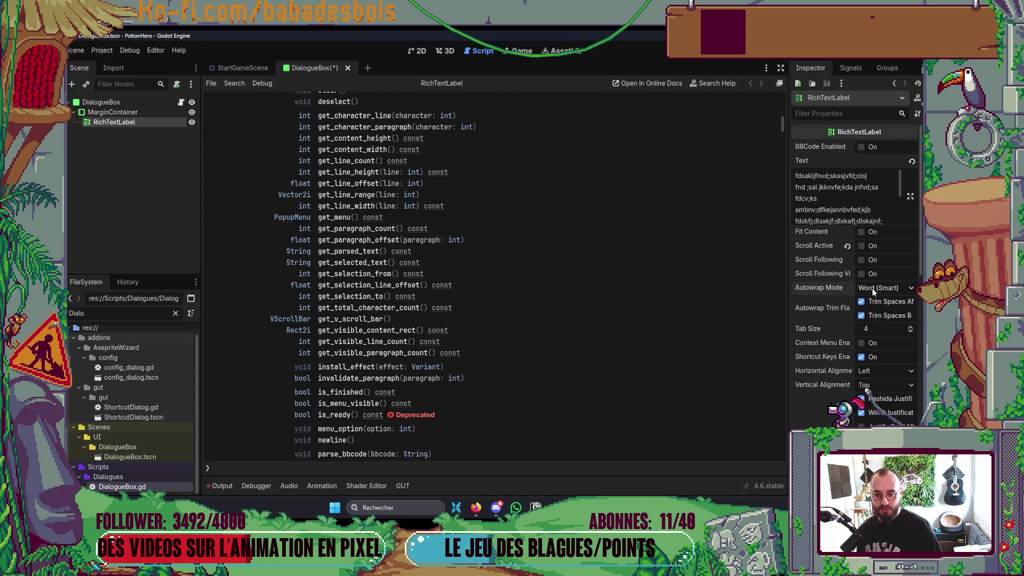
pyautogui.scroll(-2, 872, 288)
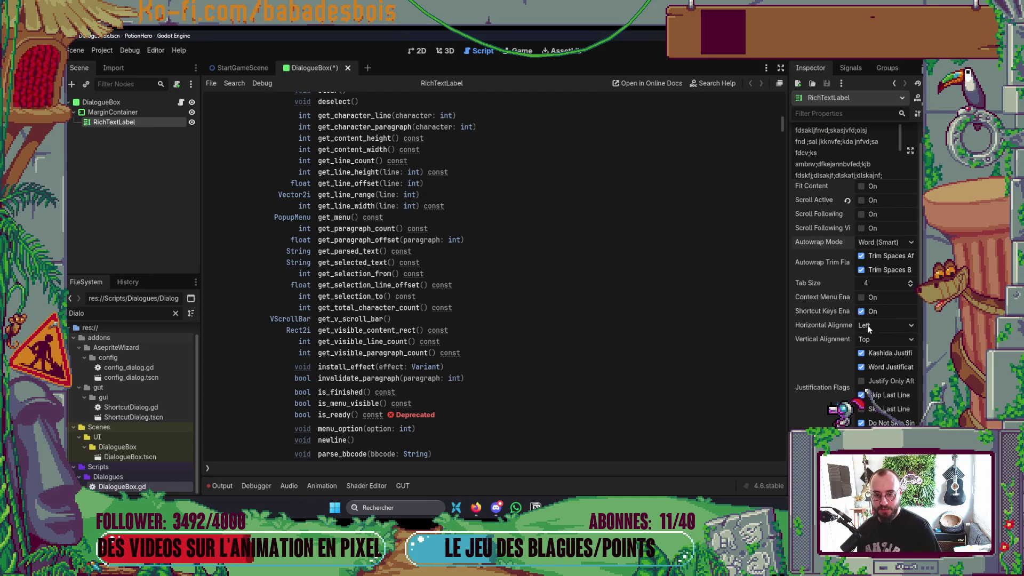
pyautogui.scroll(2, 865, 361)
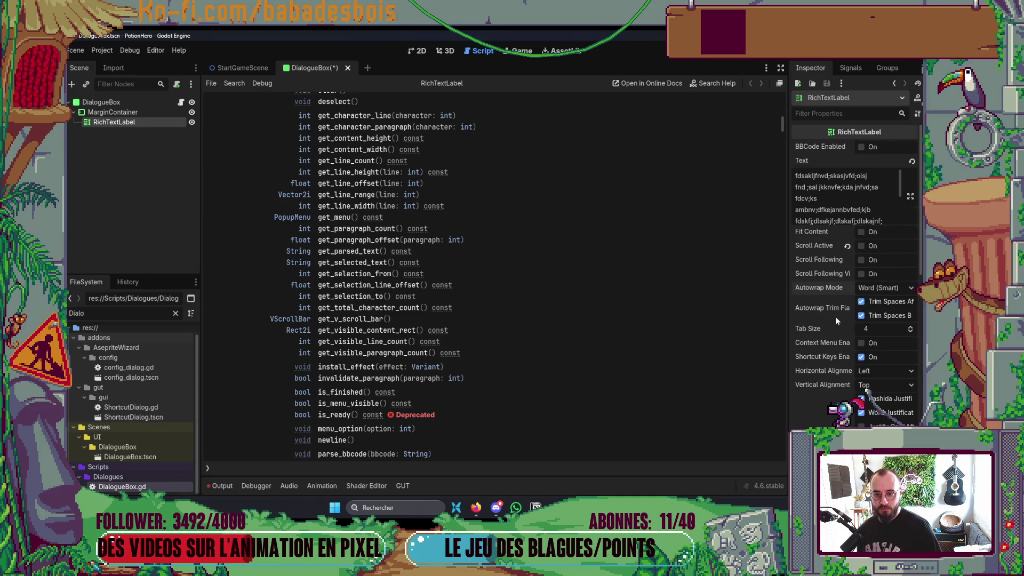
pyautogui.scroll(-4, 818, 292)
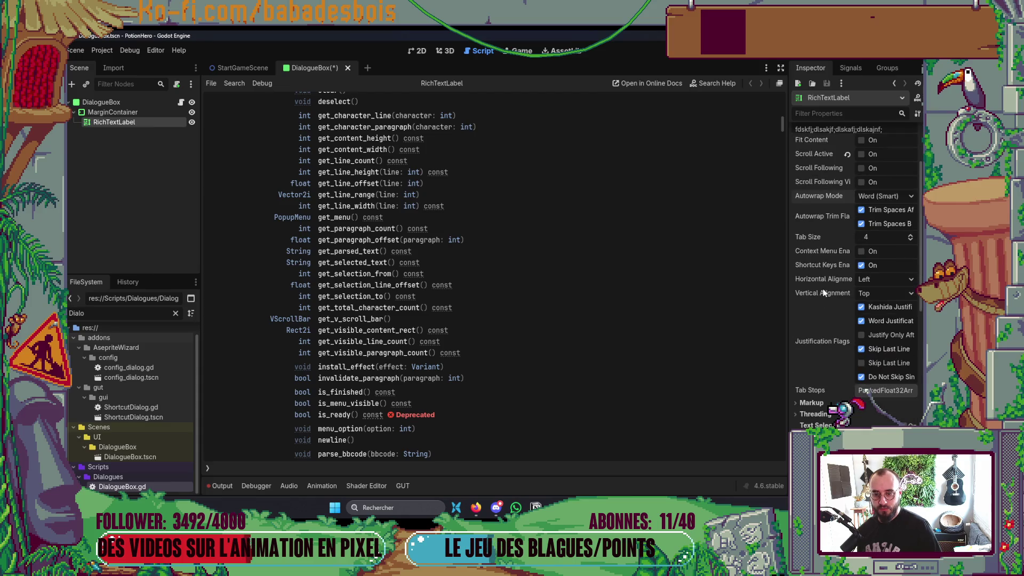
pyautogui.scroll(-2, 818, 347)
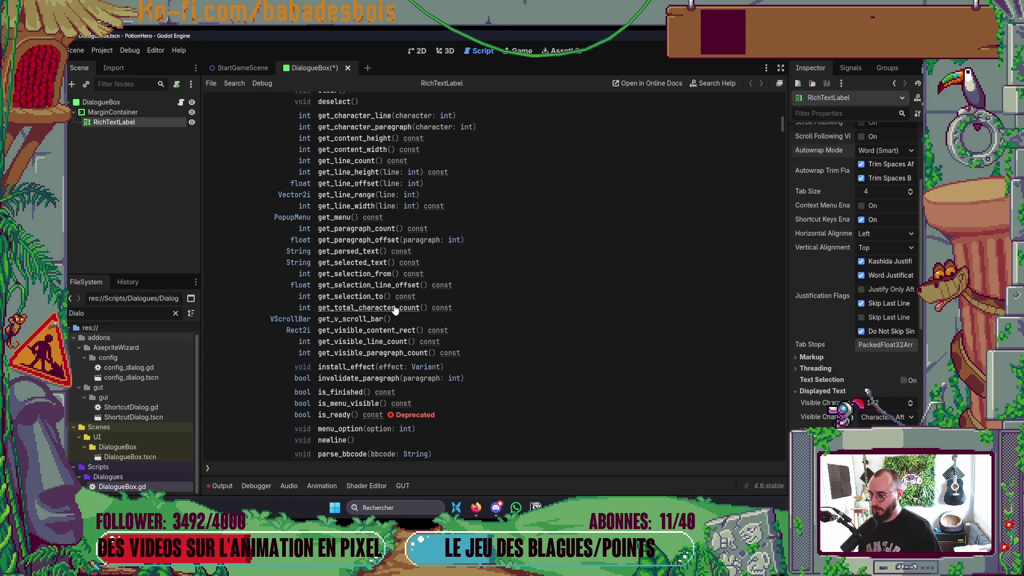
pyautogui.click(354, 251)
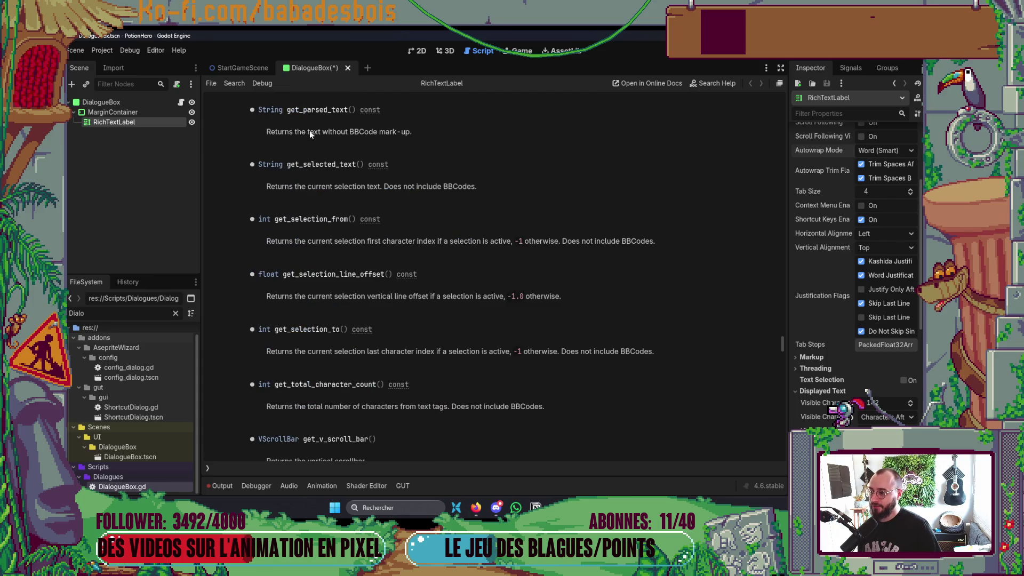
# Select get_parsed_text on the RichTextLabel help page, then reopen DialogueBox.gd at the text assignment line
pyautogui.doubleClick(335, 111)
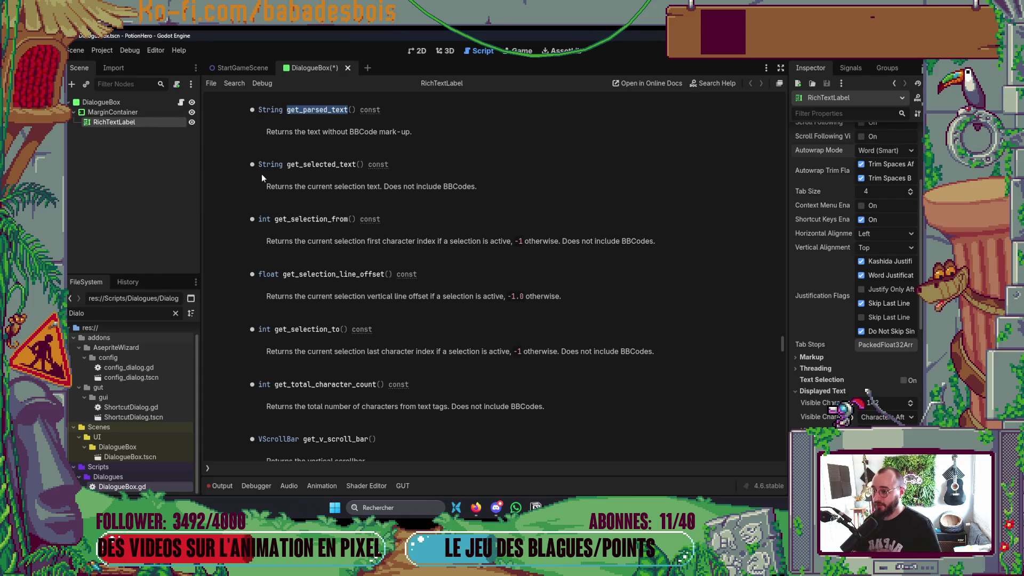
pyautogui.click(180, 102)
pyautogui.click(479, 198)
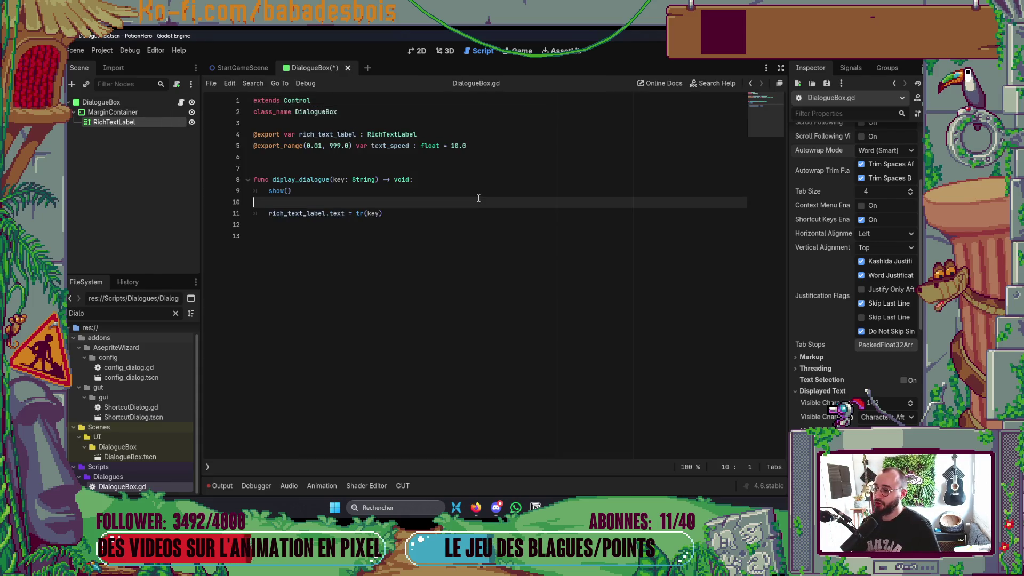
pyautogui.click(407, 214)
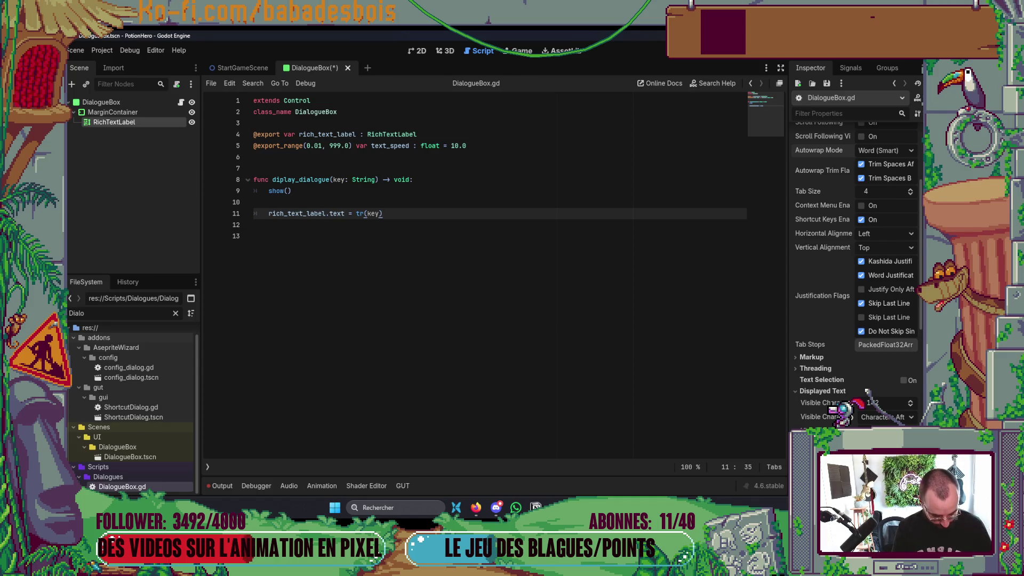
# Store rich_text_label.get_parsed_text() in a new text variable
pyautogui.hotkey('alt', 'Tab')
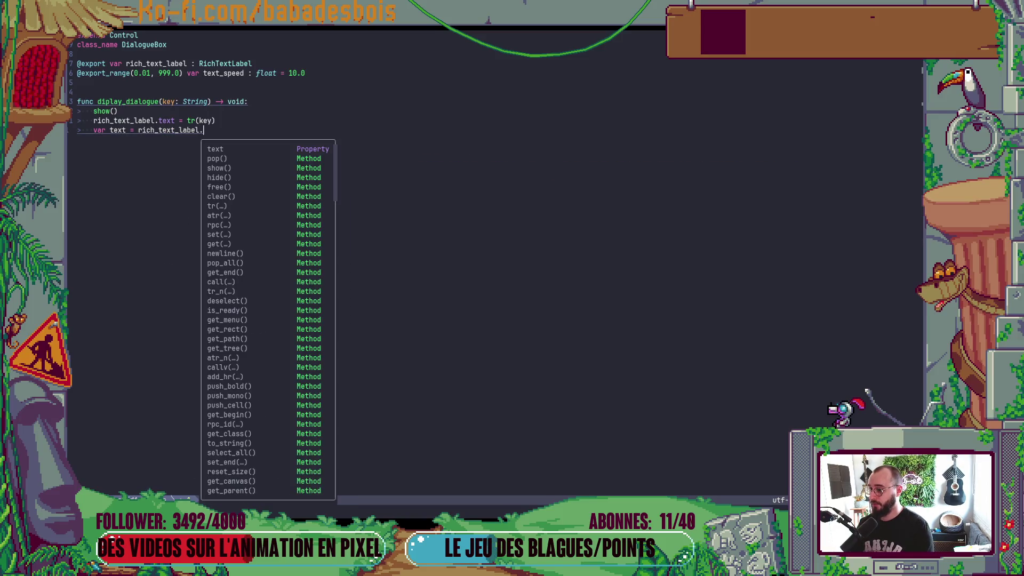
pyautogui.write('get_')
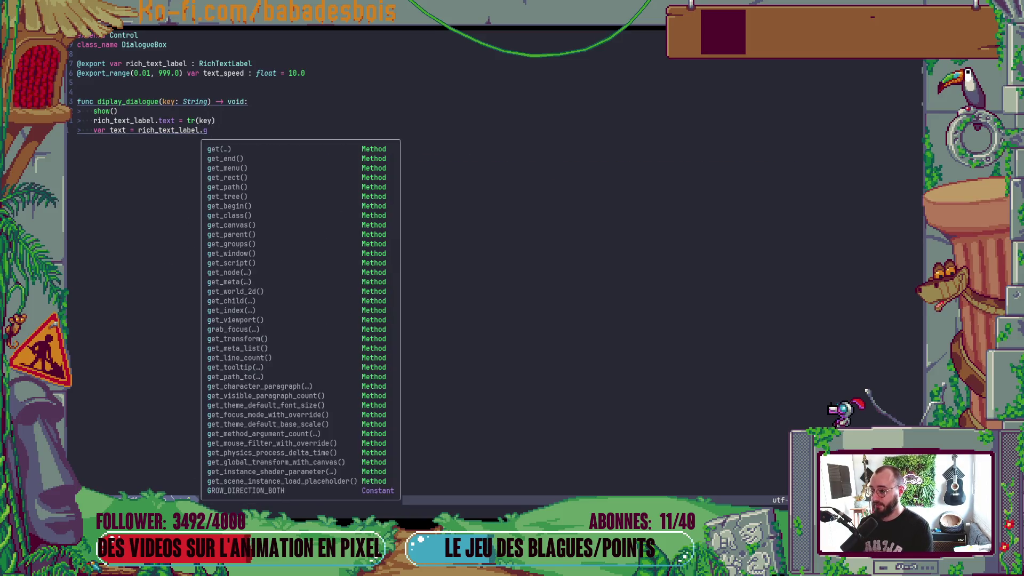
pyautogui.write('p')
pyautogui.press('Down')
pyautogui.press('Down')
pyautogui.press('Down')
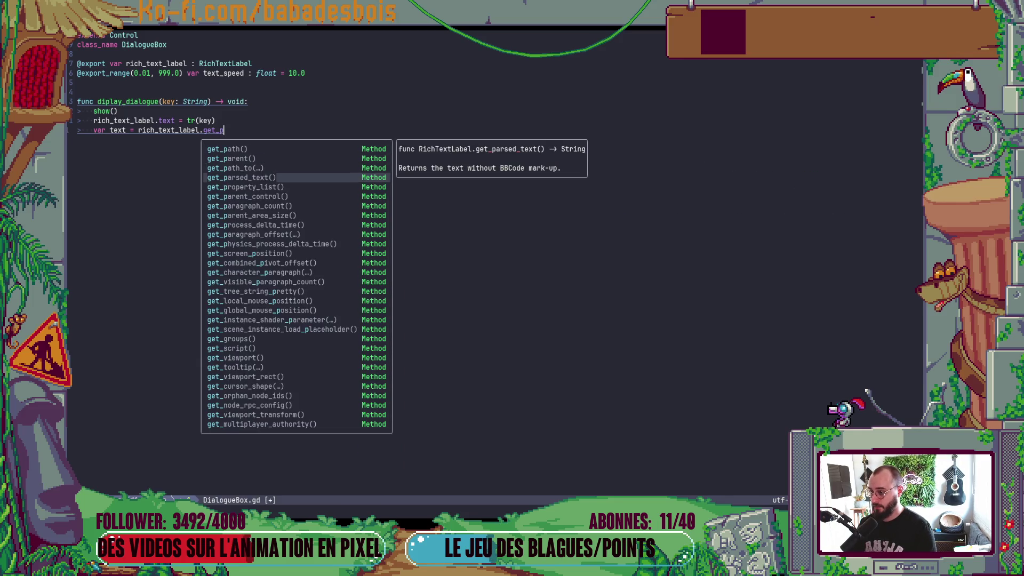
pyautogui.press('Return')
pyautogui.press('Return')
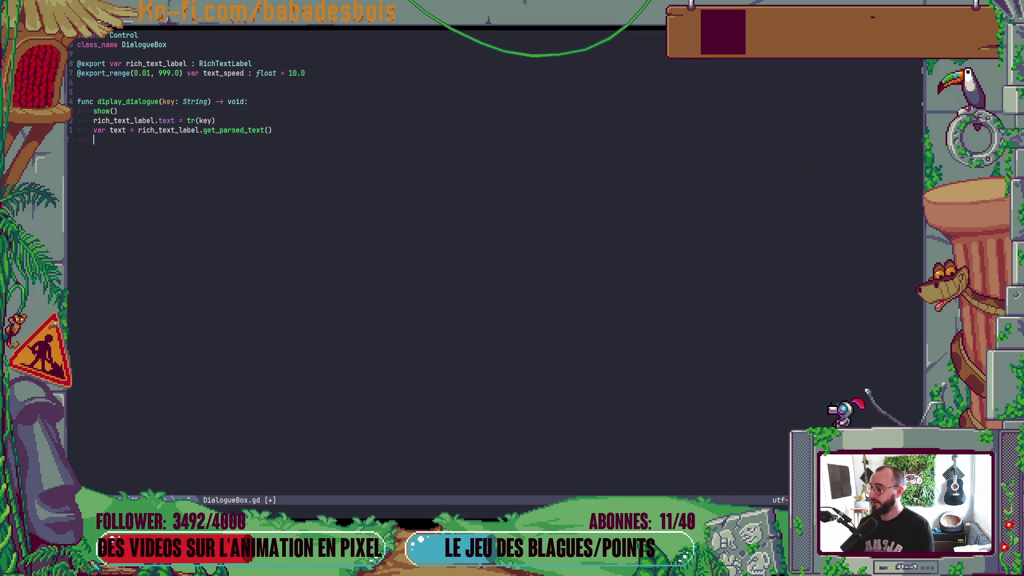
# Add var character_count = text.length() beneath it
pyautogui.write('text.')
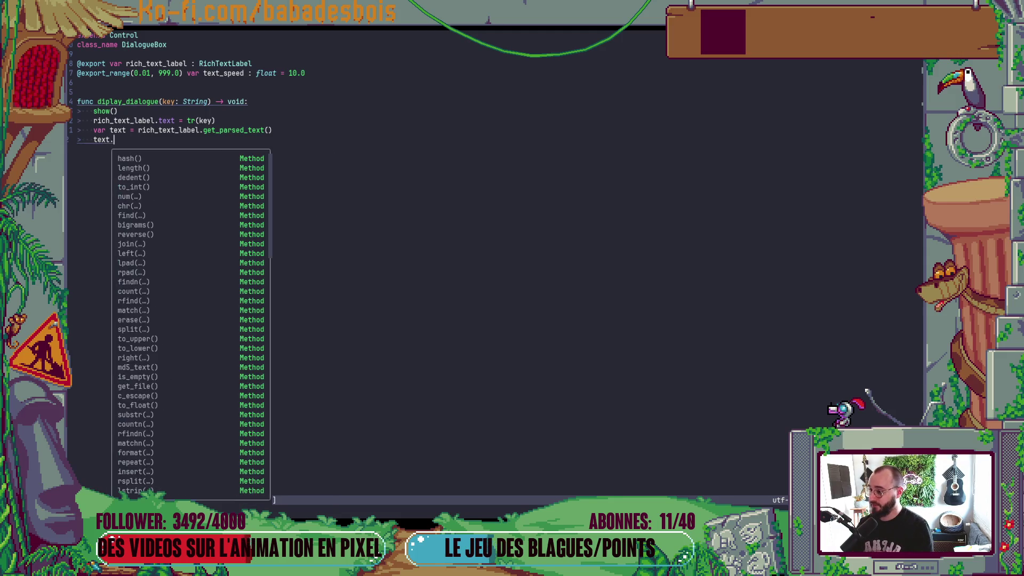
pyautogui.press('Down')
pyautogui.press('Down')
pyautogui.press('Return')
pyautogui.press('Escape')
pyautogui.press('^')
pyautogui.write('ivar ')
pyautogui.write('cha')
pyautogui.write('racter_cou')
pyautogui.write('nt  ')
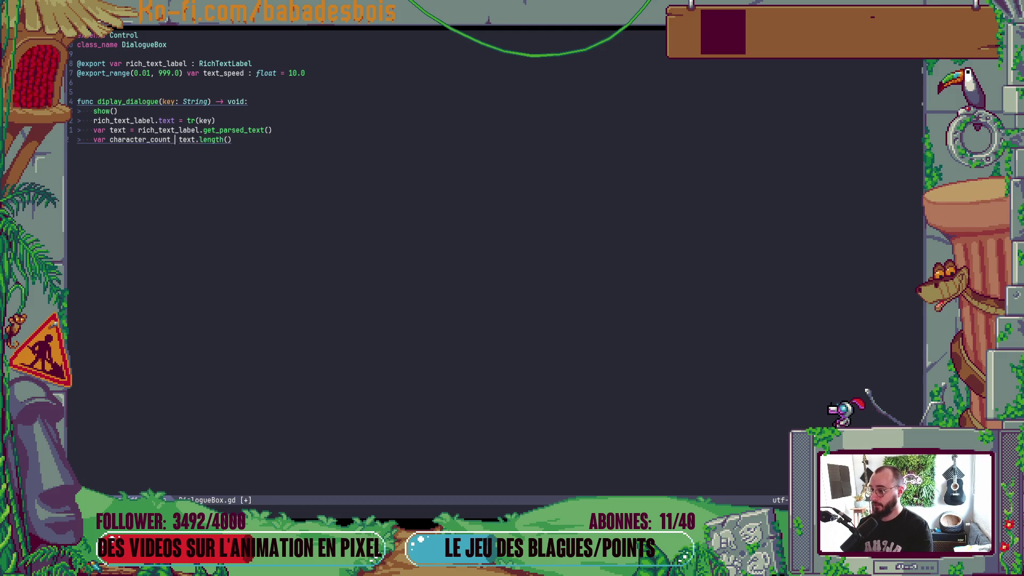
pyautogui.write('=')
pyautogui.press('Return')
pyautogui.press('Return')
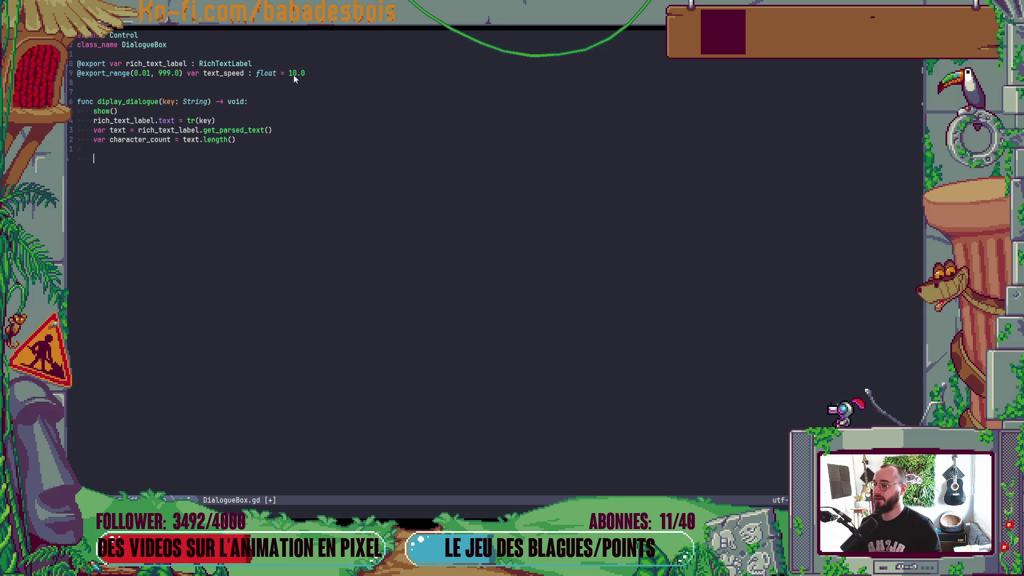
pyautogui.click(169, 73)
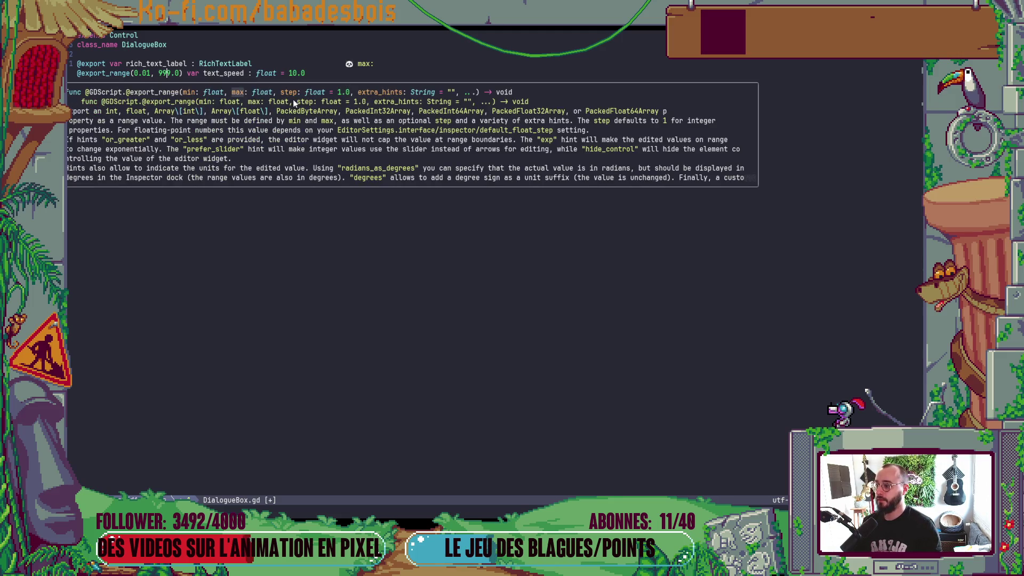
pyautogui.press('Left')
pyautogui.press('Left')
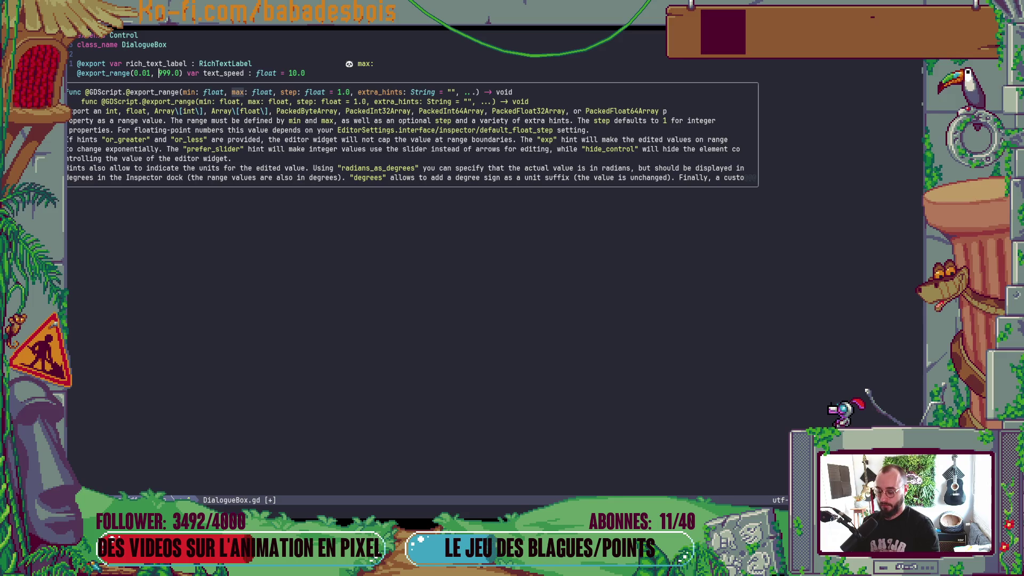
pyautogui.write('-')
pyautogui.write('9')
pyautogui.press('Left')
pyautogui.press('BackSpace')
pyautogui.write('9')
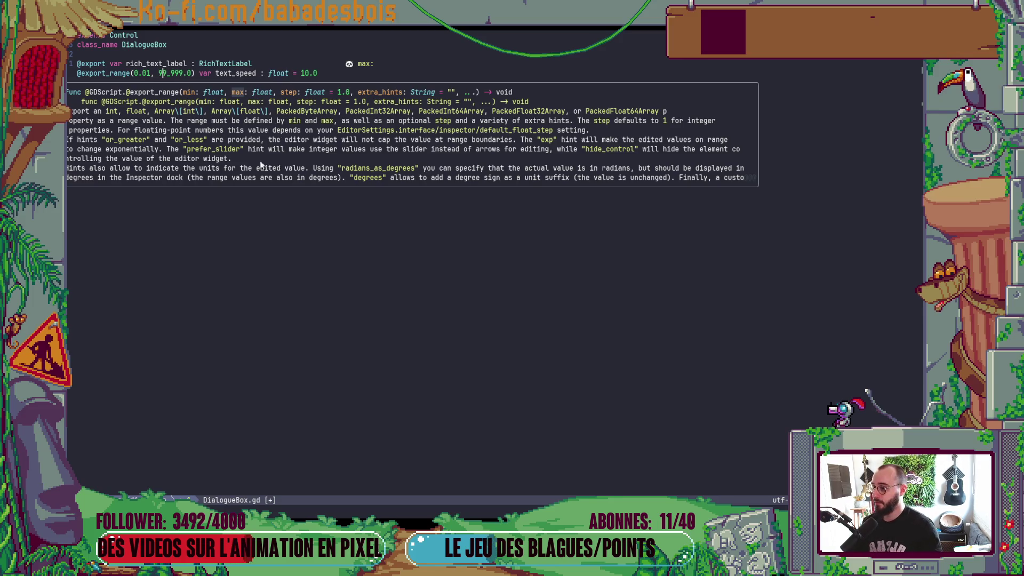
pyautogui.click(255, 262)
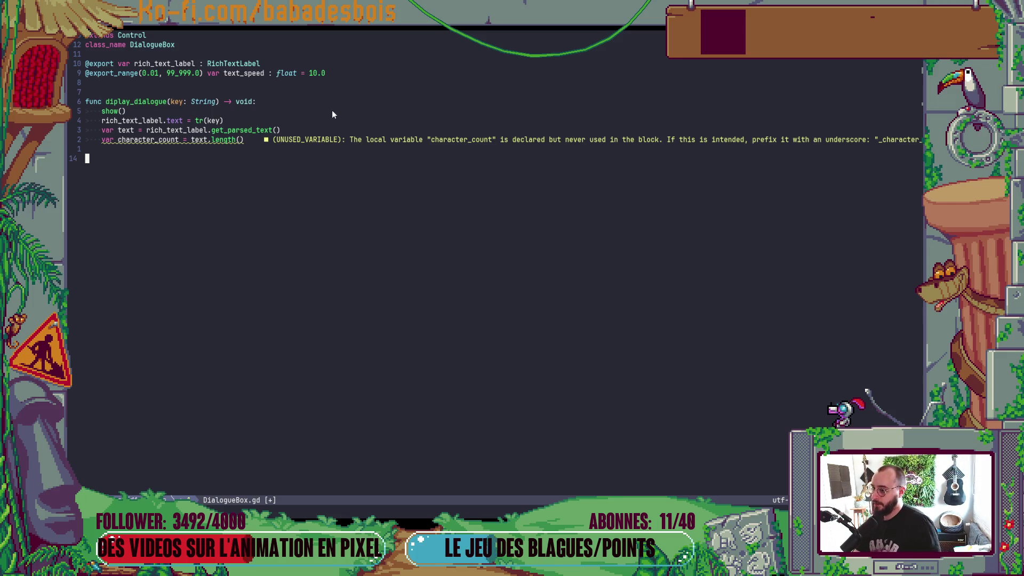
# Set text_speed's default to 50.0 and save with :w
pyautogui.click(315, 75)
pyautogui.write('0')
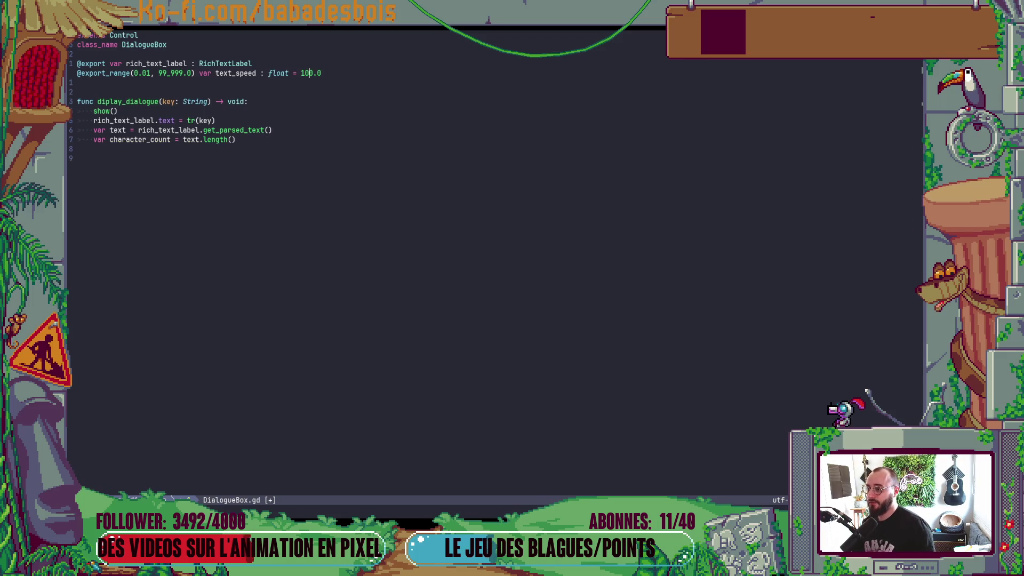
pyautogui.press('BackSpace')
pyautogui.press('BackSpace')
pyautogui.write('5')
pyautogui.press('Escape')
pyautogui.write(':w')
pyautogui.press('Return')
# Correct the range maximum value, save again, and start a new indented line in the function
pyautogui.press('b')
pyautogui.press('b')
pyautogui.press('b')
pyautogui.press('b')
pyautogui.press('b')
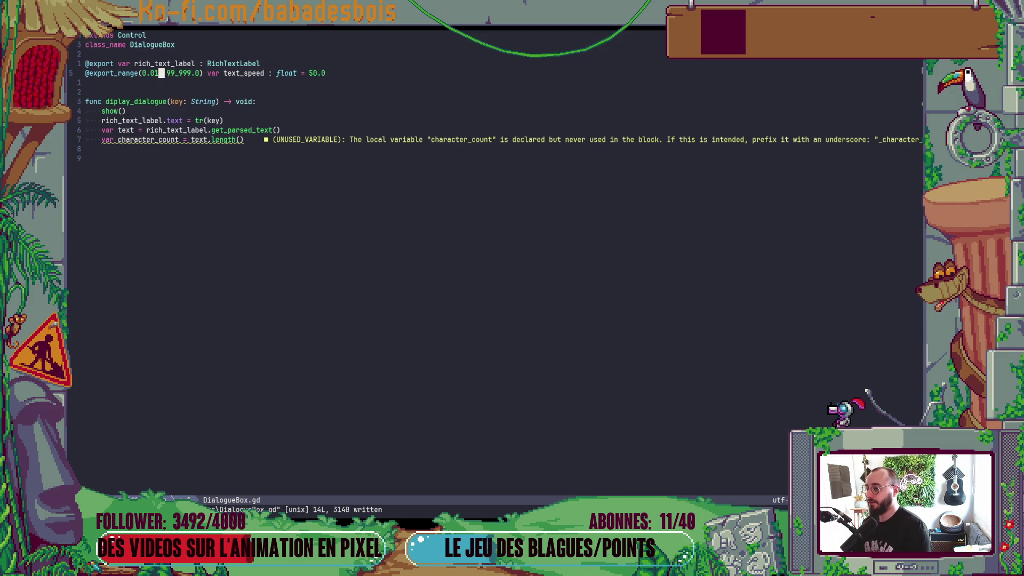
pyautogui.write('x:w')
pyautogui.press('Return')
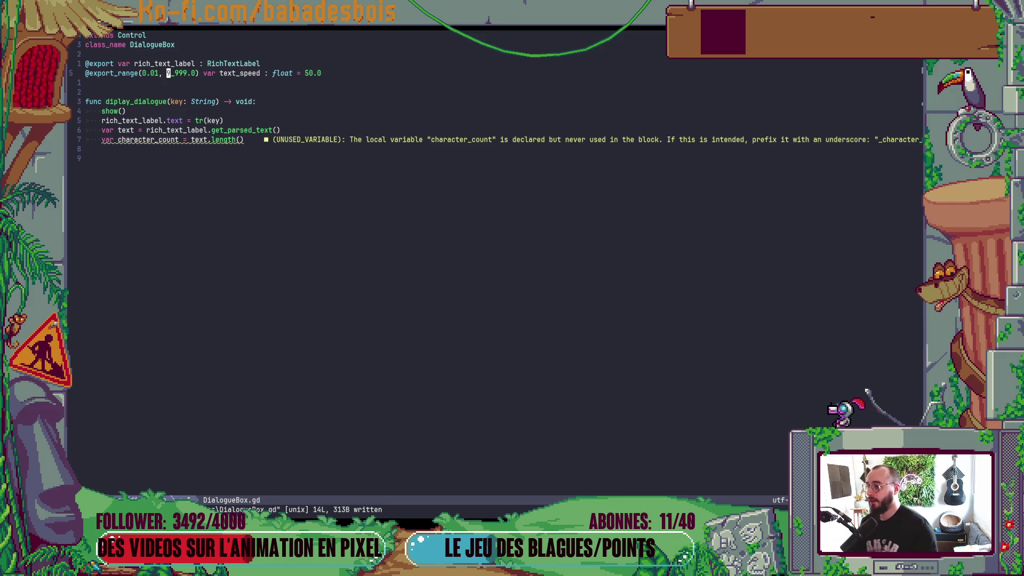
pyautogui.click(259, 146)
pyautogui.press('S')
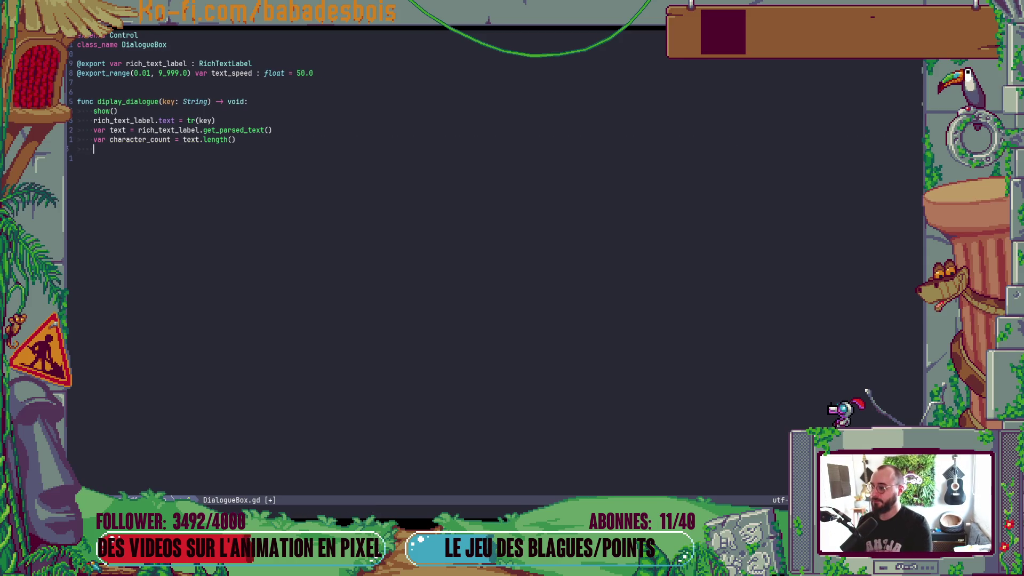
pyautogui.press('Return')
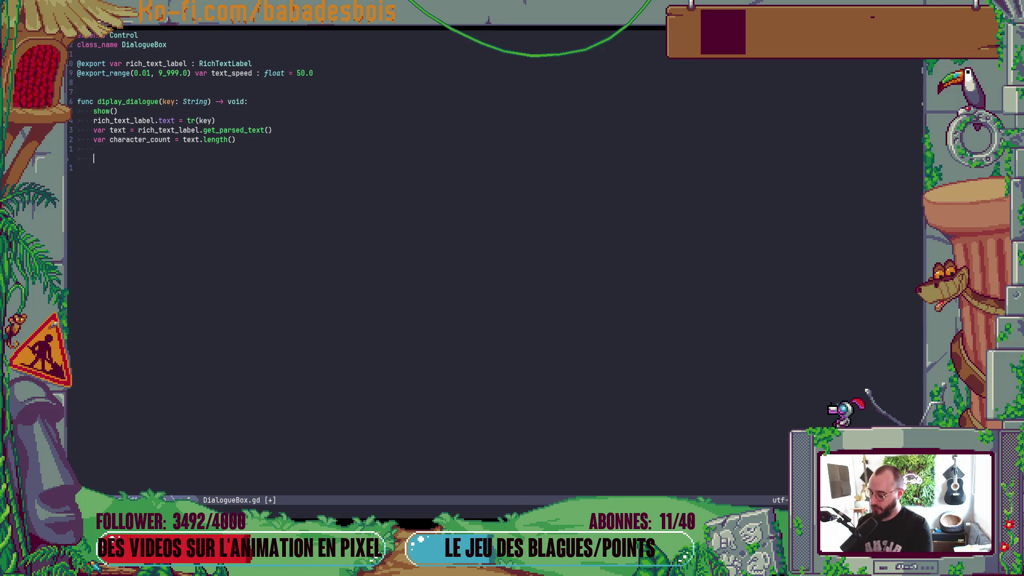
# Add var tween = create_tween() in the display function
pyautogui.write('var te')
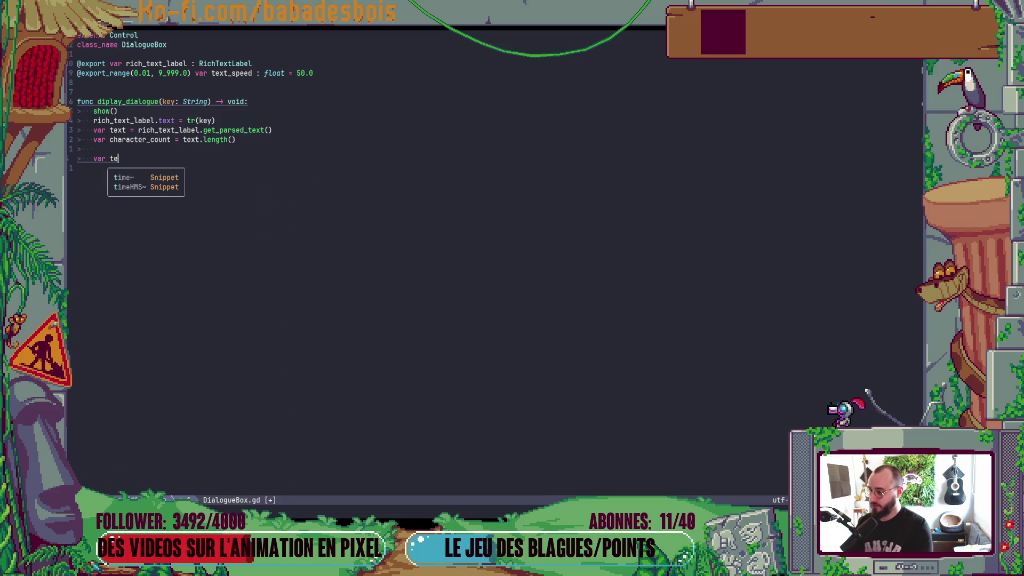
pyautogui.press('BackSpace')
pyautogui.press('BackSpace')
pyautogui.write('we')
pyautogui.write('en = ')
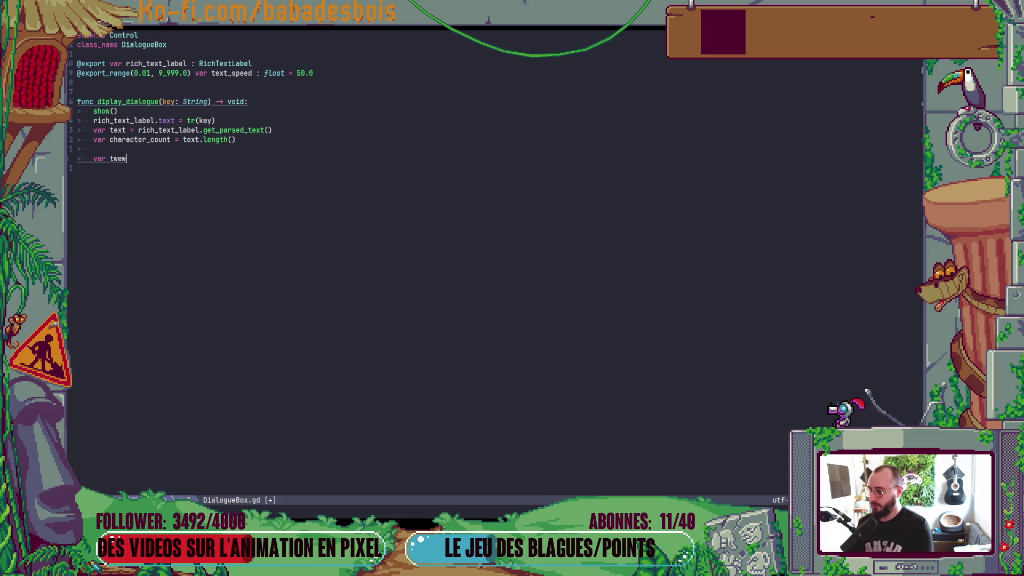
pyautogui.write('cre')
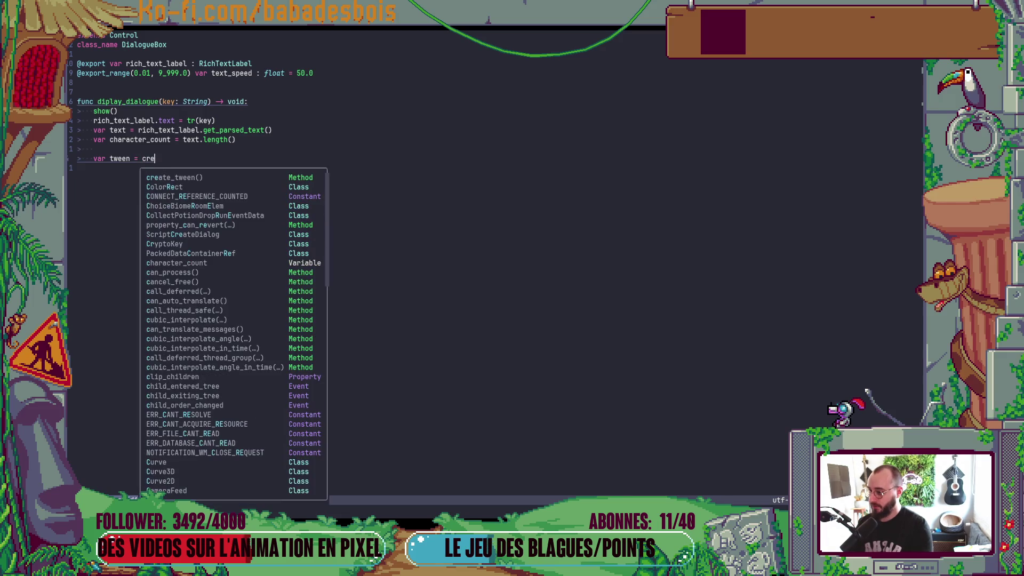
pyautogui.press('Return')
pyautogui.press('Return')
# Start a tween.tween_property call with rich_text_label as the object
pyautogui.write('tween.om')
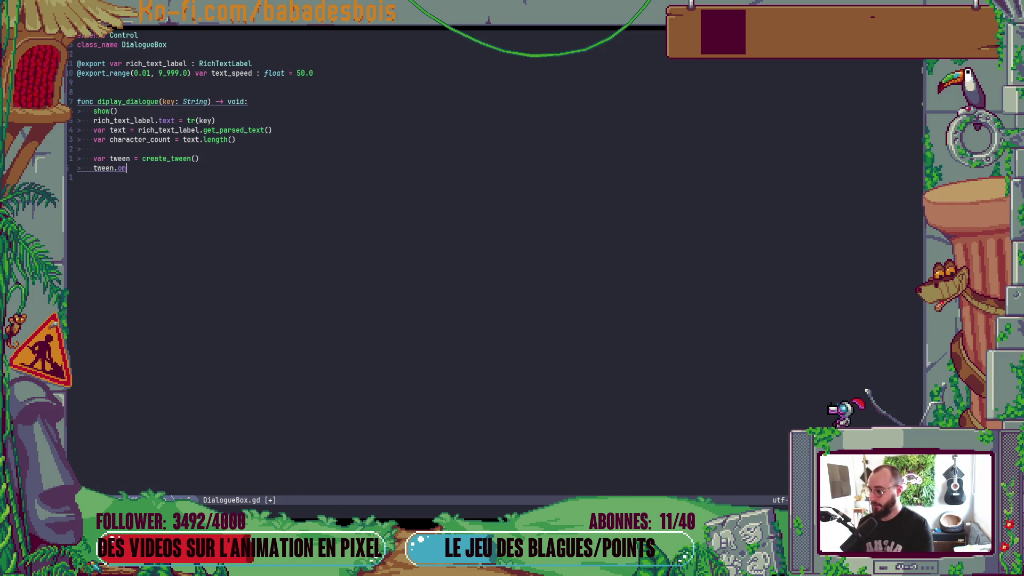
pyautogui.press('BackSpace')
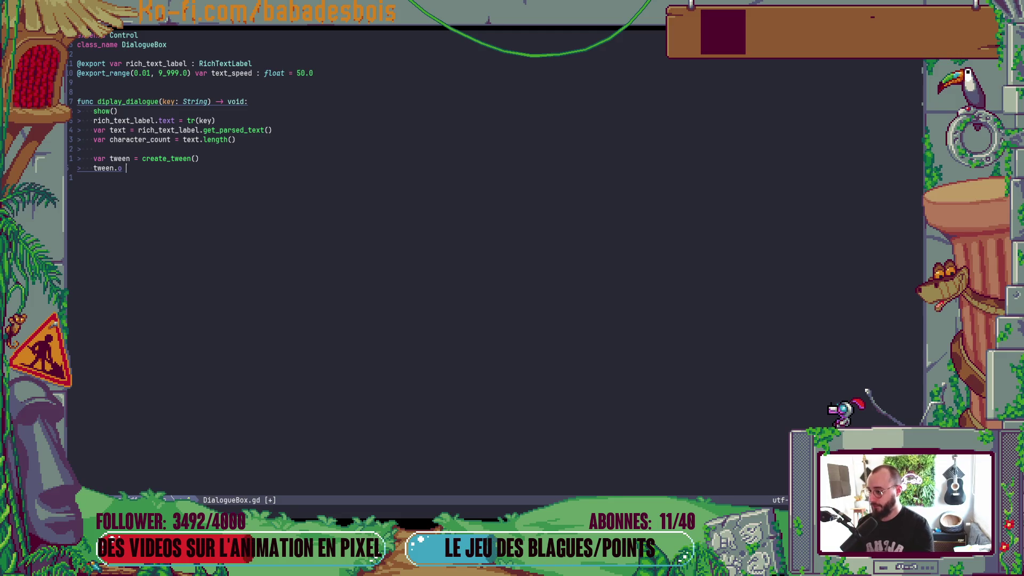
pyautogui.press('BackSpace')
pyautogui.write('tween')
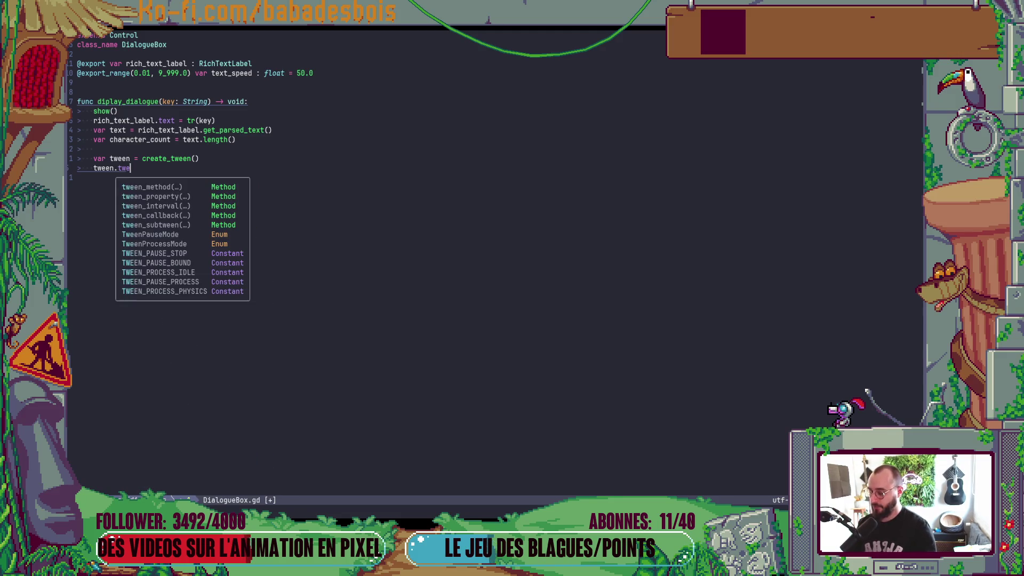
pyautogui.press('Down')
pyautogui.press('Return')
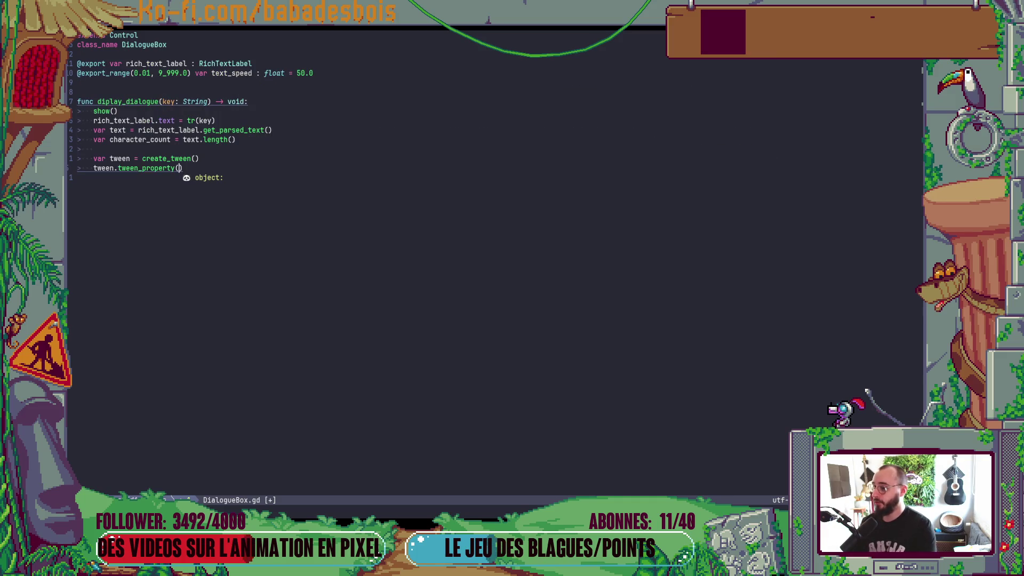
pyautogui.write('ri')
pyautogui.press('Return')
# Begin the property argument and check Visible Characters in Godot's Inspector
pyautogui.write(', vi')
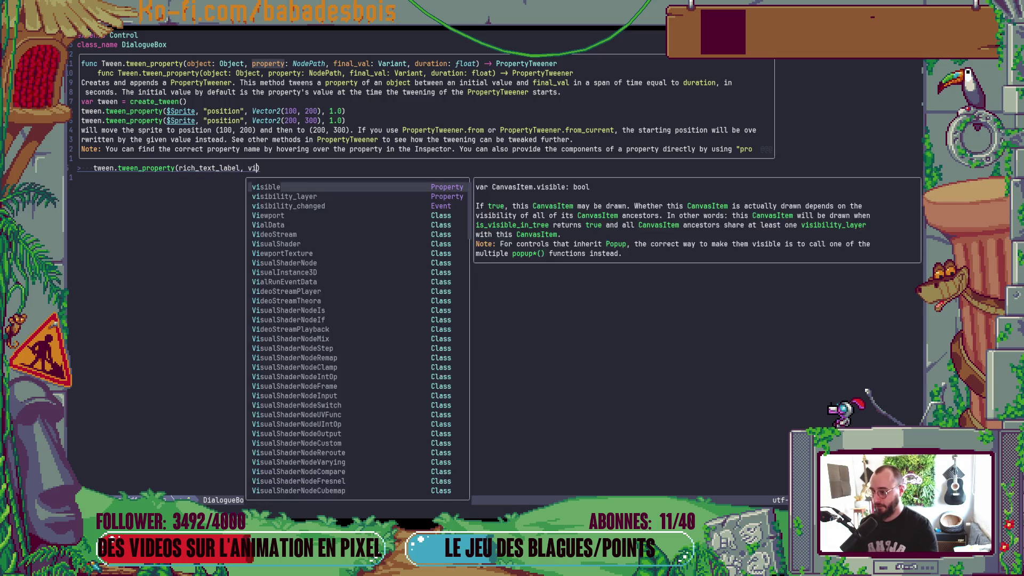
pyautogui.press('Down')
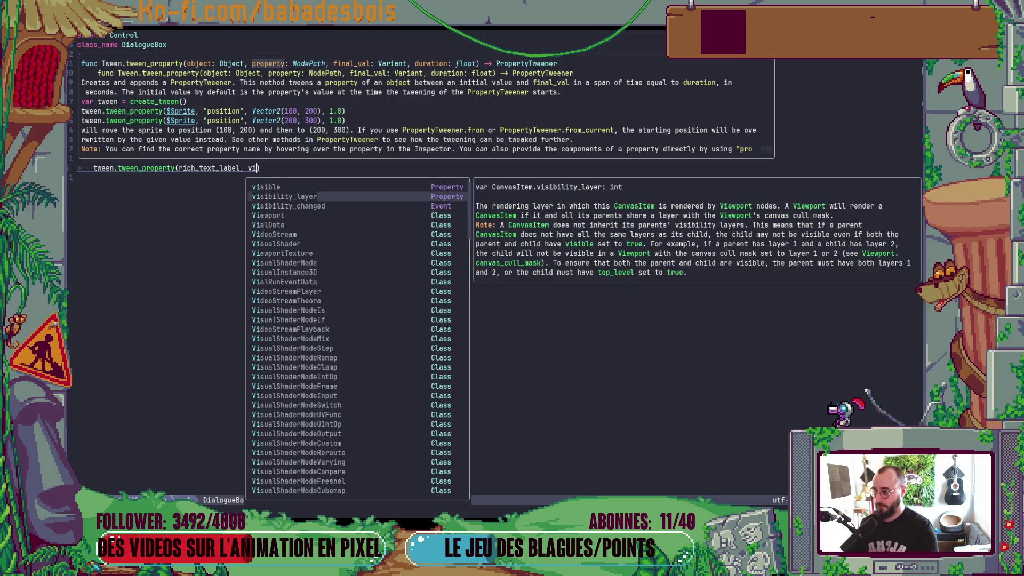
pyautogui.write('sibl')
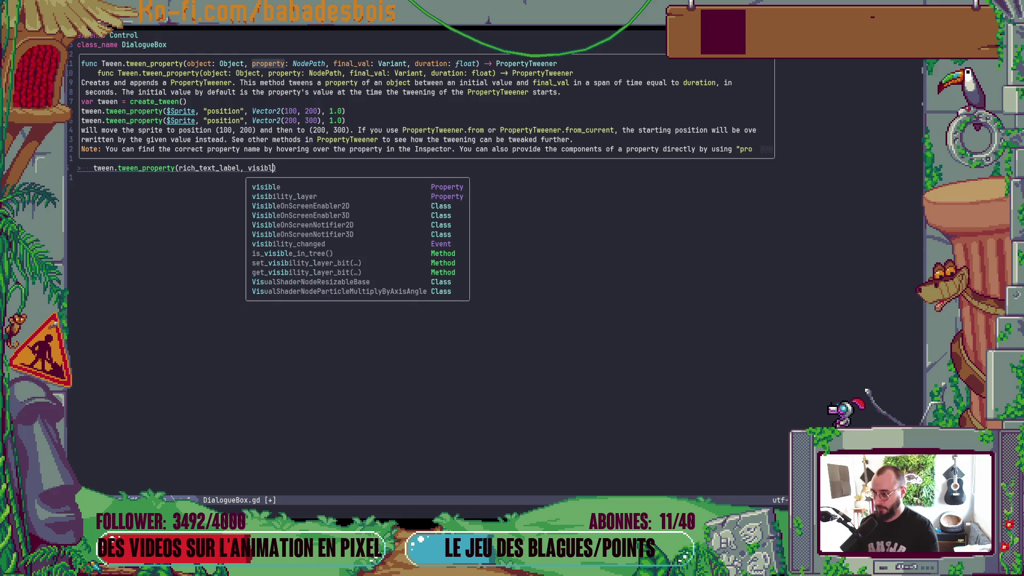
pyautogui.press('BackSpace')
pyautogui.press('BackSpace')
pyautogui.press('BackSpace')
pyautogui.write('cha')
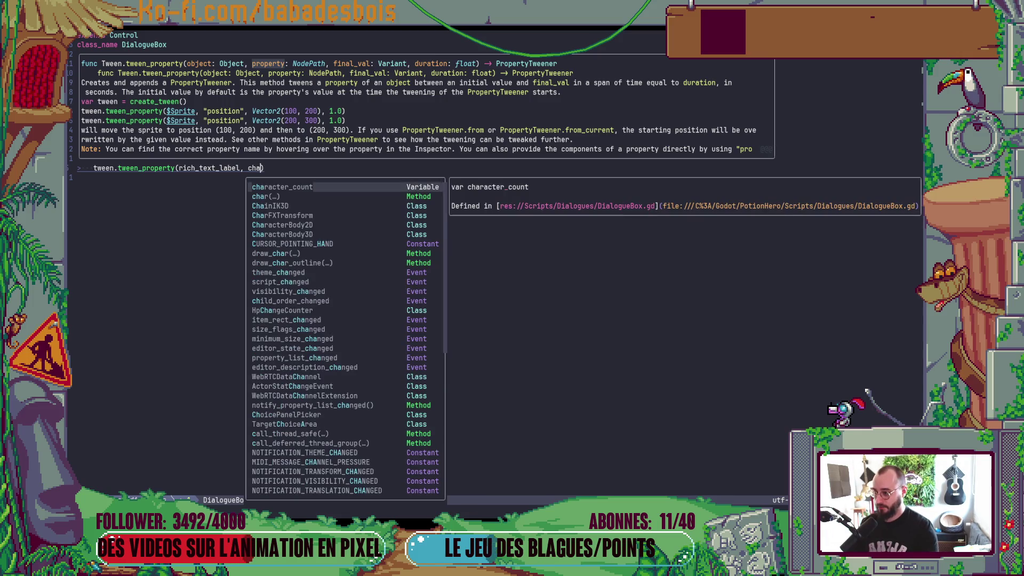
pyautogui.hotkey('alt', 'Tab')
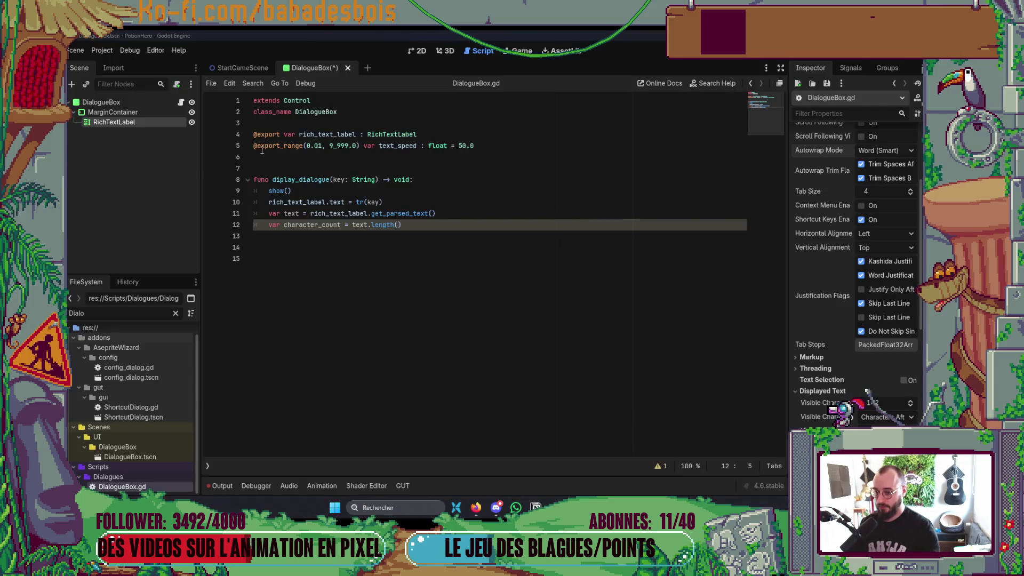
pyautogui.scroll(-2, 868, 391)
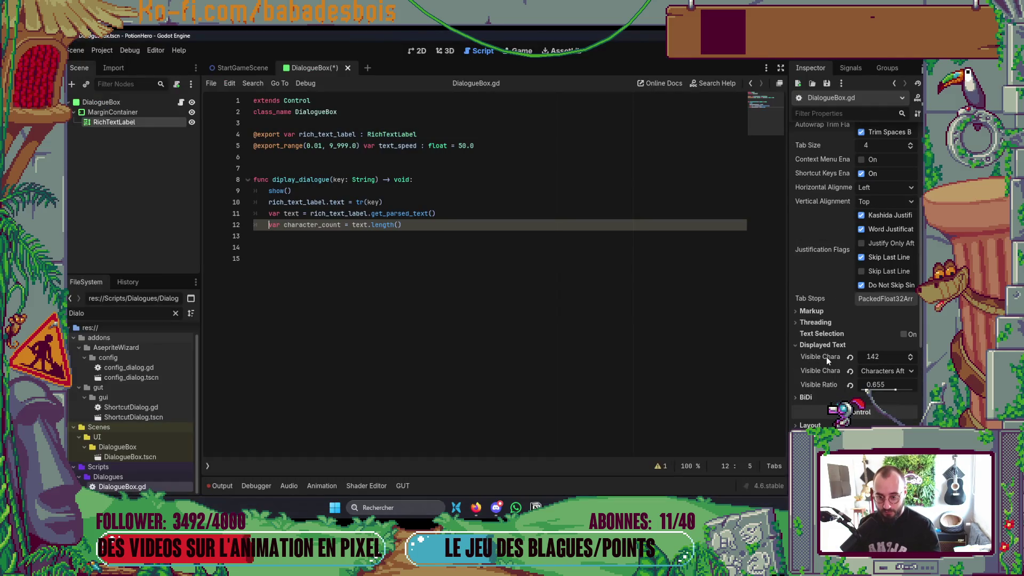
pyautogui.moveTo(827, 357)
pyautogui.hotkey('alt', 'Tab')
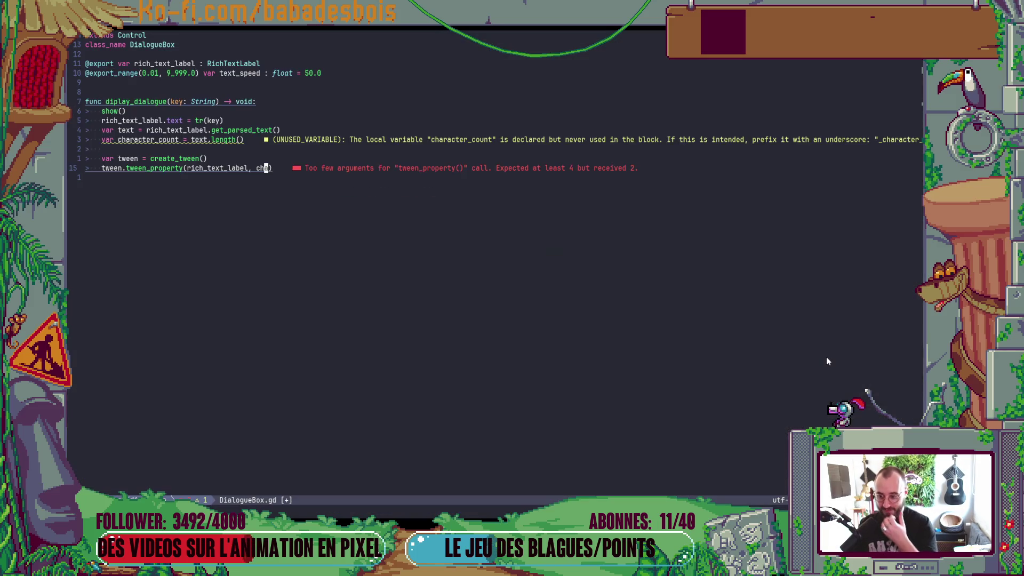
# Make tween_property animate "visible_characters" to character_count, then begin a var duration line
pyautogui.press('BackSpace')
pyautogui.press('BackSpace')
pyautogui.press('BackSpace')
pyautogui.write('"')
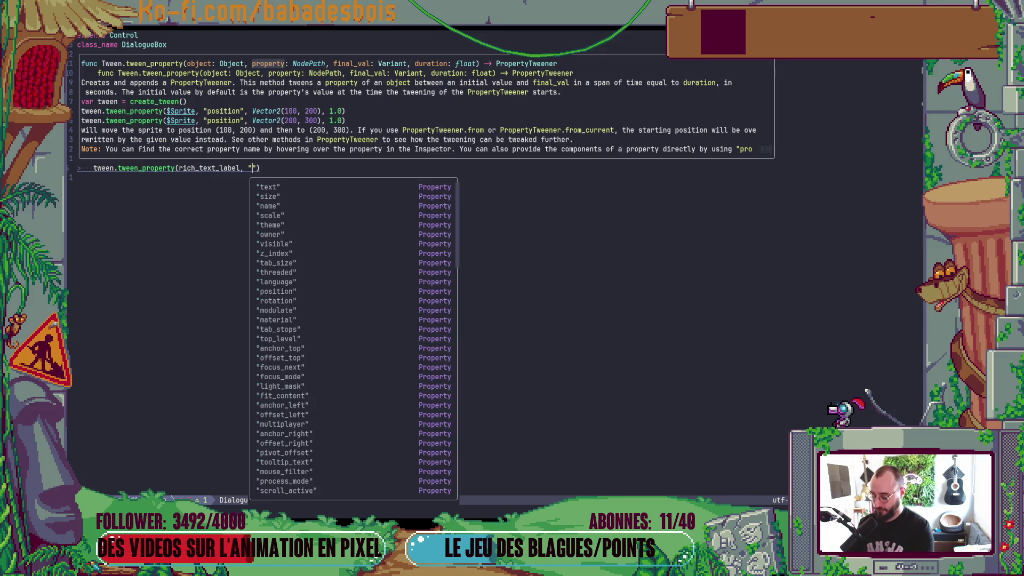
pyautogui.write('visi')
pyautogui.press('Down')
pyautogui.press('Down')
pyautogui.press('Down')
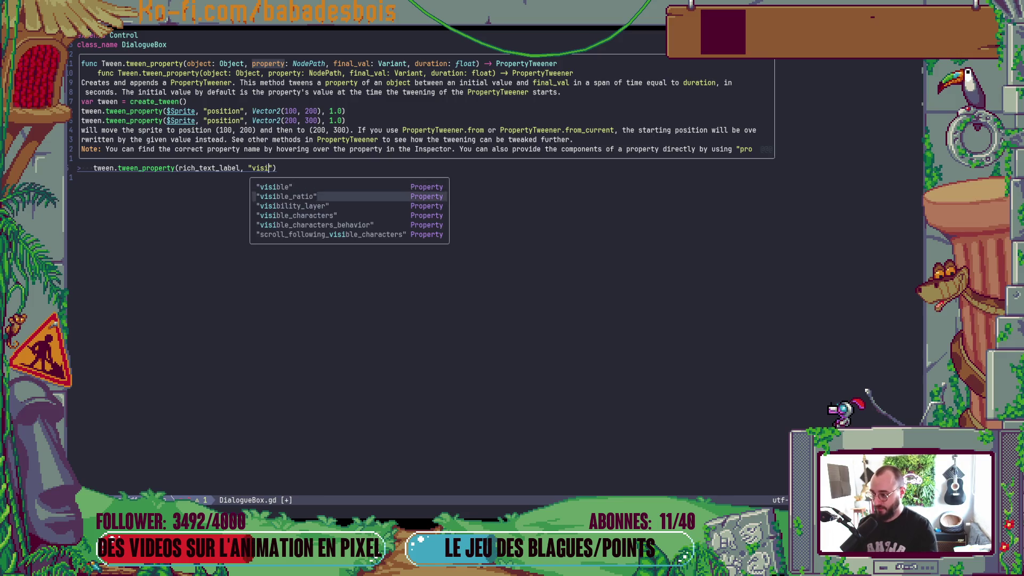
pyautogui.press('Return')
pyautogui.hotkey('ctrl', 'Left')
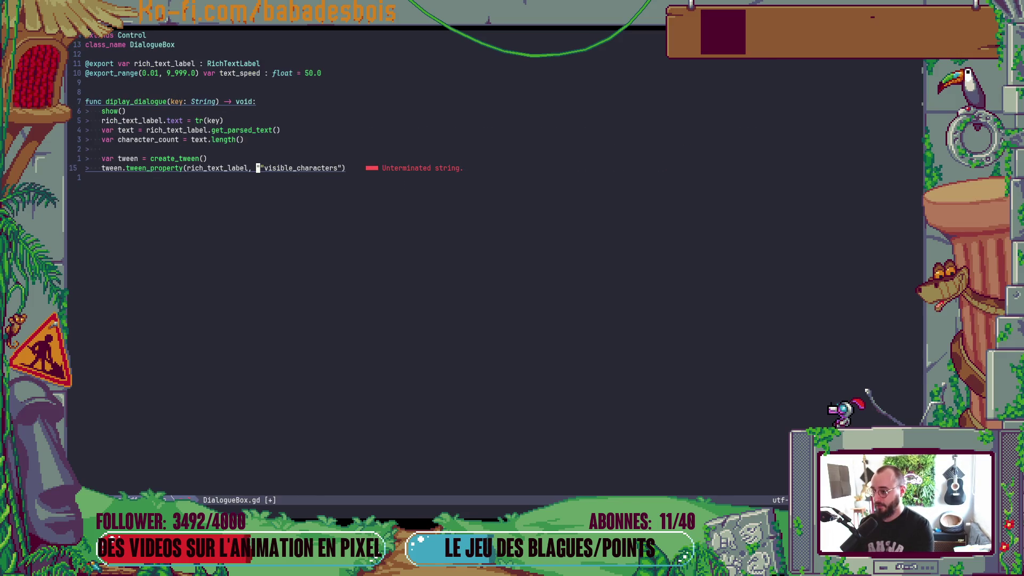
pyautogui.press('BackSpace')
pyautogui.press('End')
pyautogui.write(',')
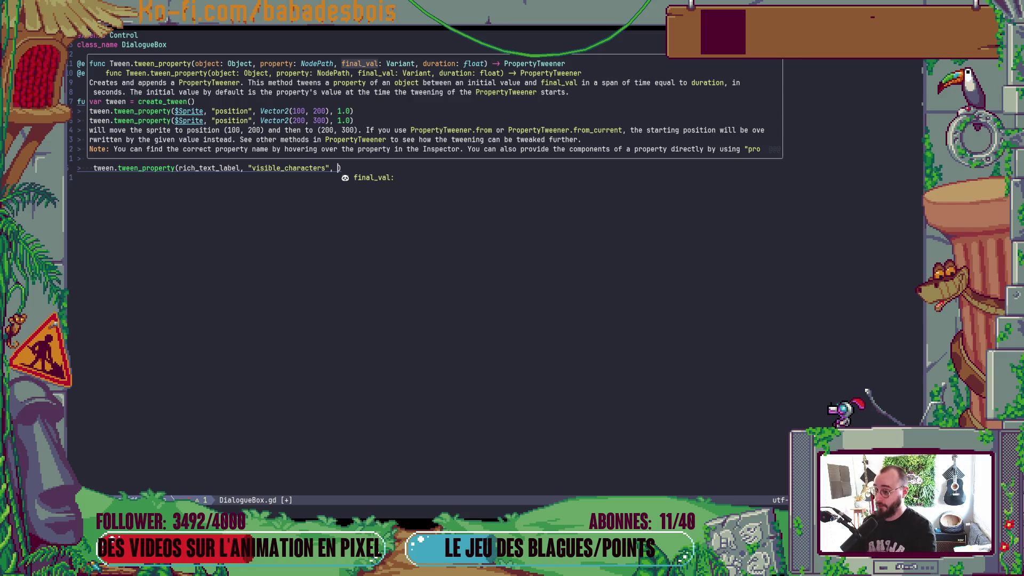
pyautogui.write('character_count')
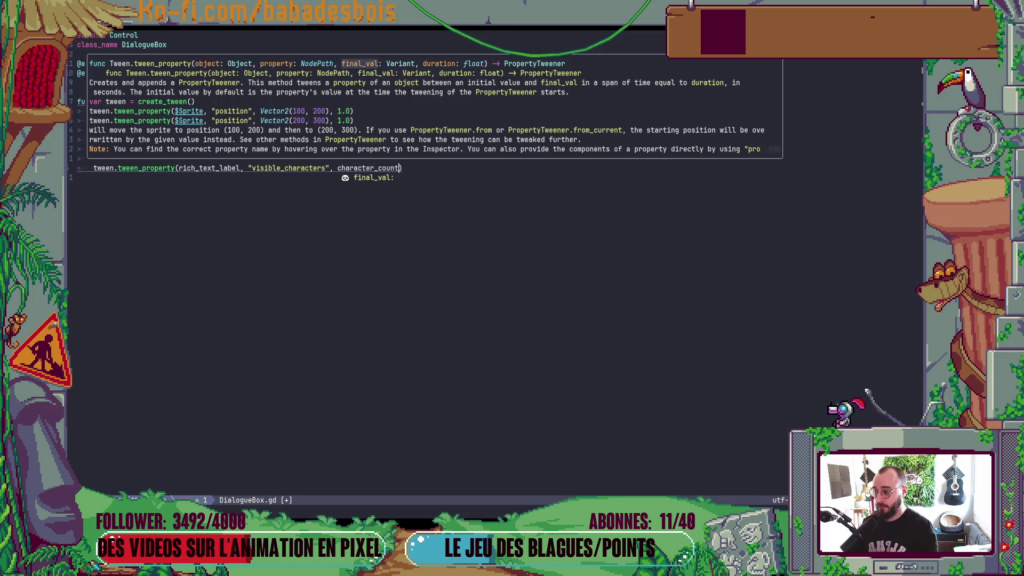
pyautogui.write(',')
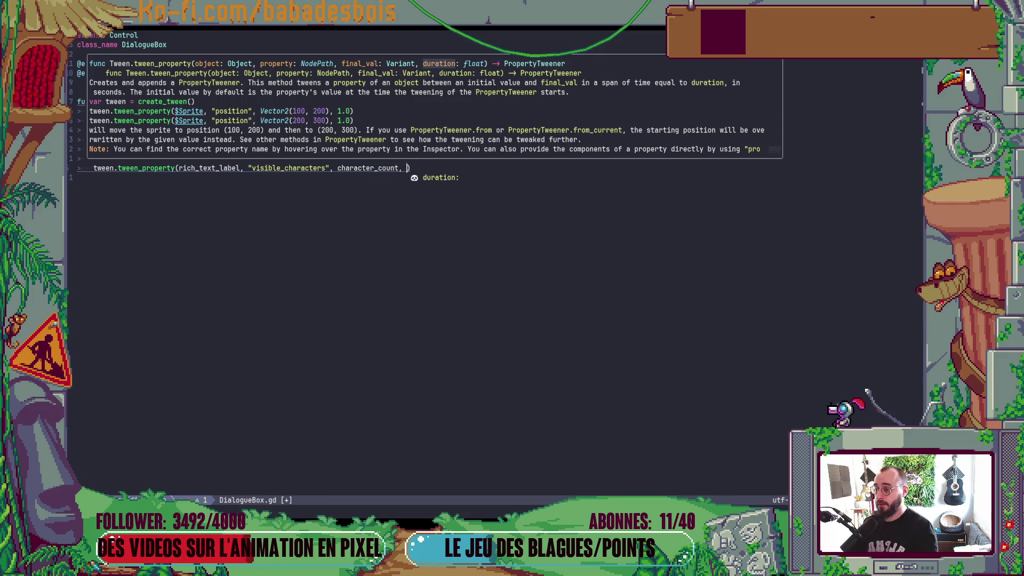
pyautogui.click(94, 149)
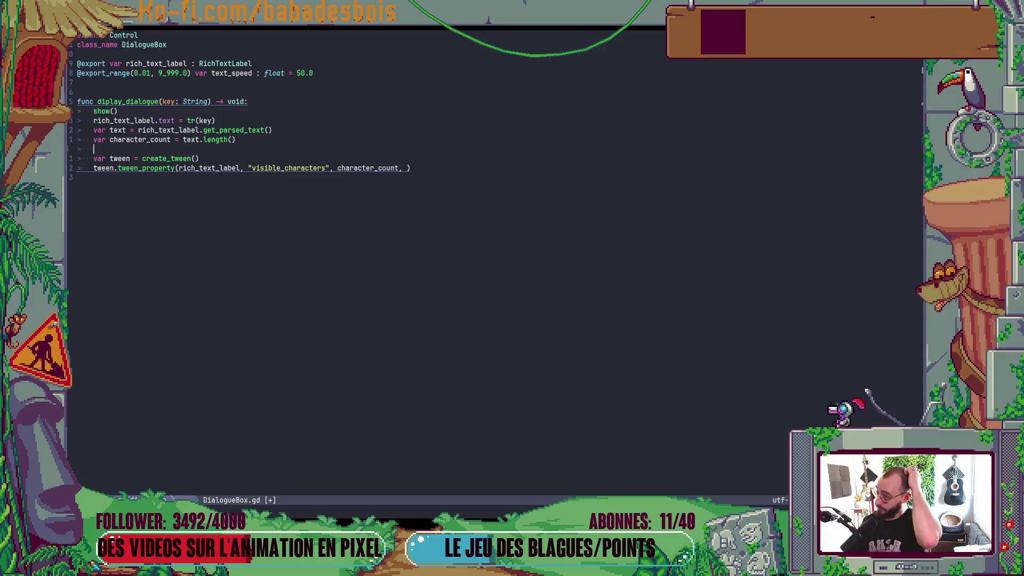
pyautogui.write('var durati')
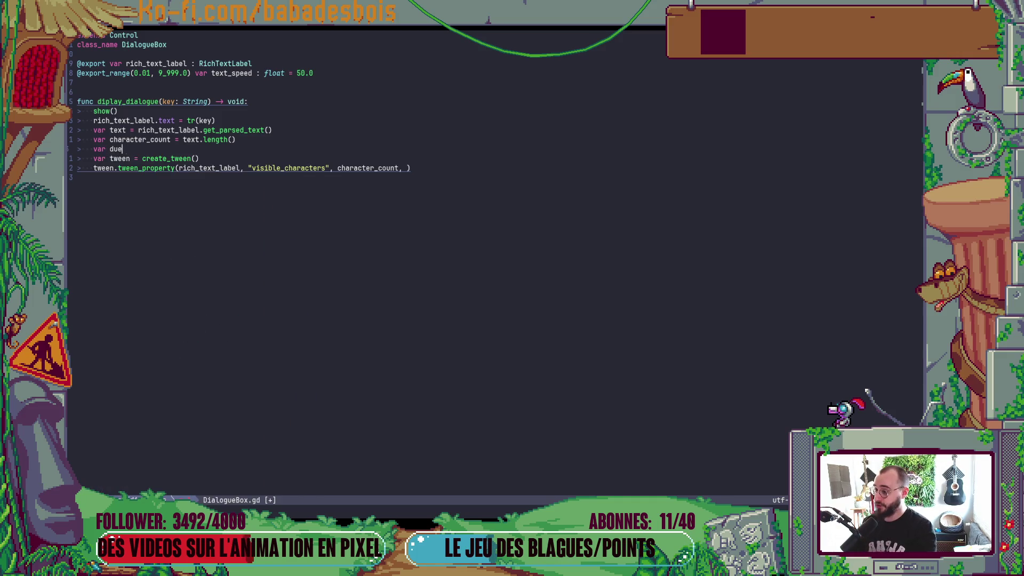
pyautogui.write('on = ch')
# Define duration as character_count / text_speed and pass it as tween_property's duration
pyautogui.press('Return')
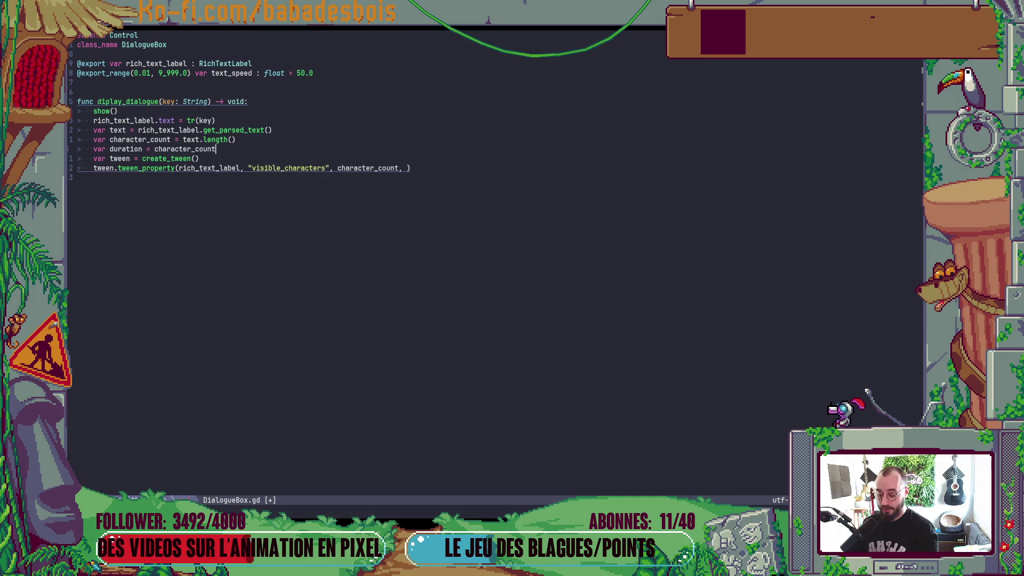
pyautogui.write('/ te')
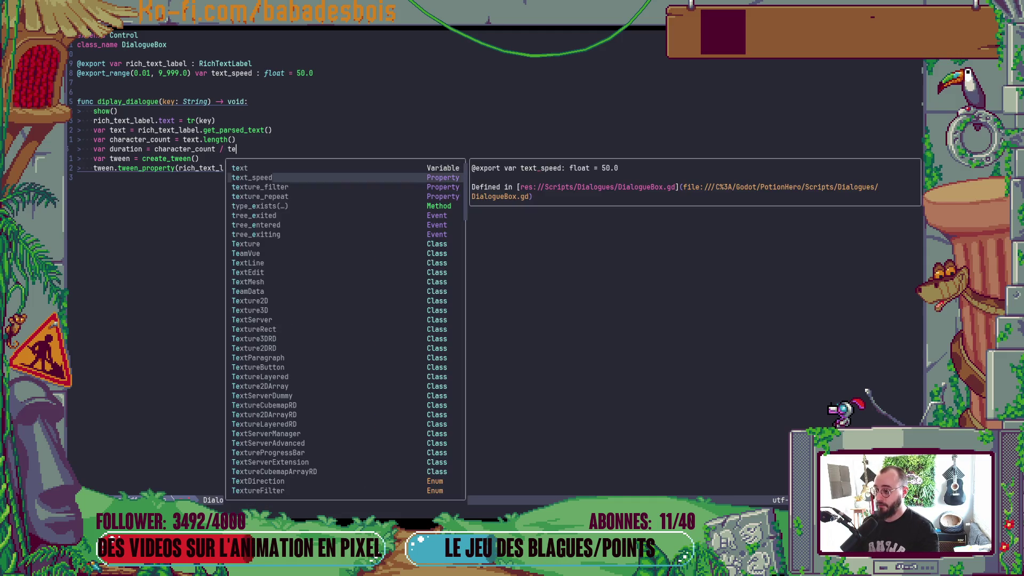
pyautogui.press('Return')
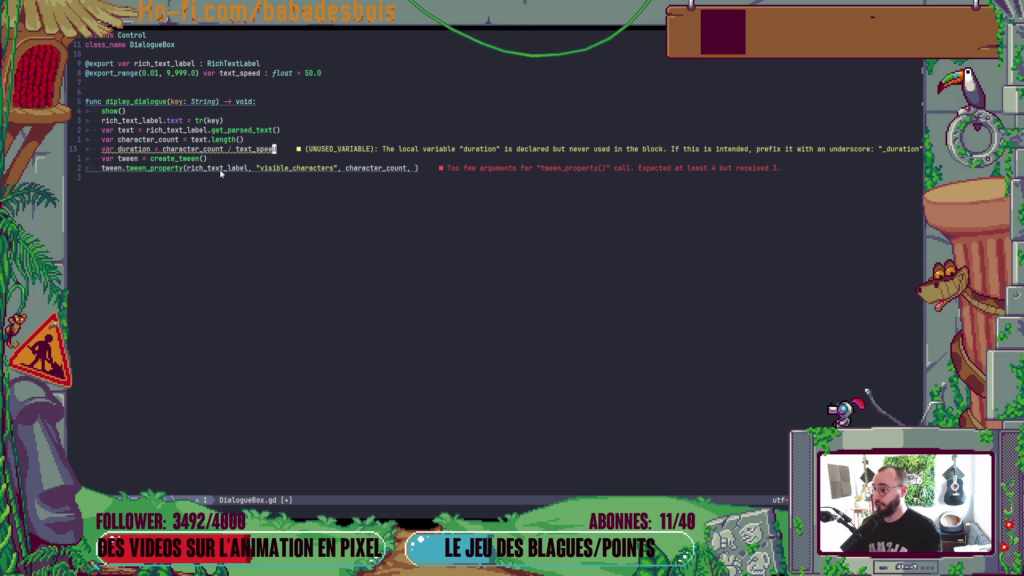
pyautogui.click(409, 170)
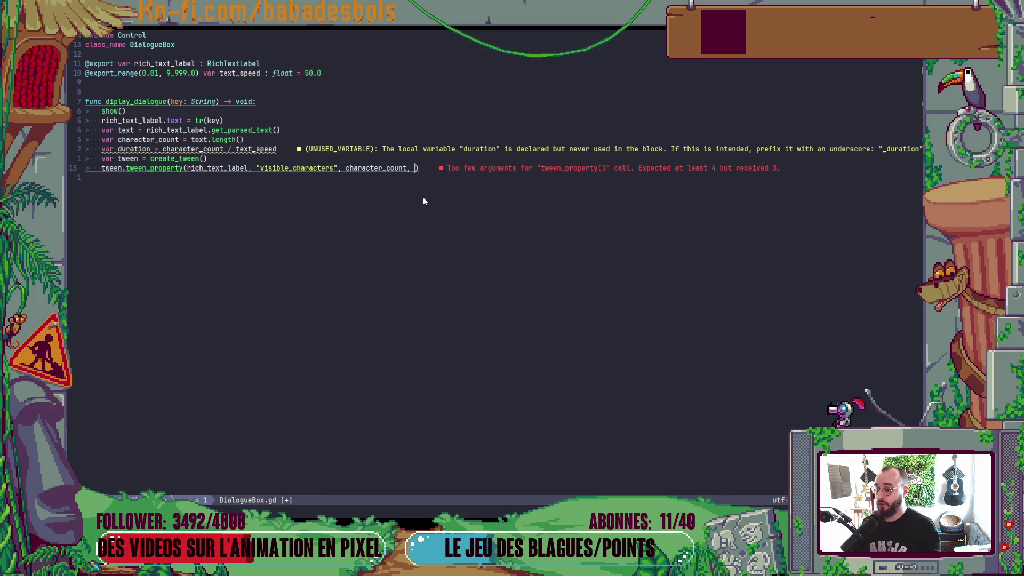
pyautogui.write('duration')
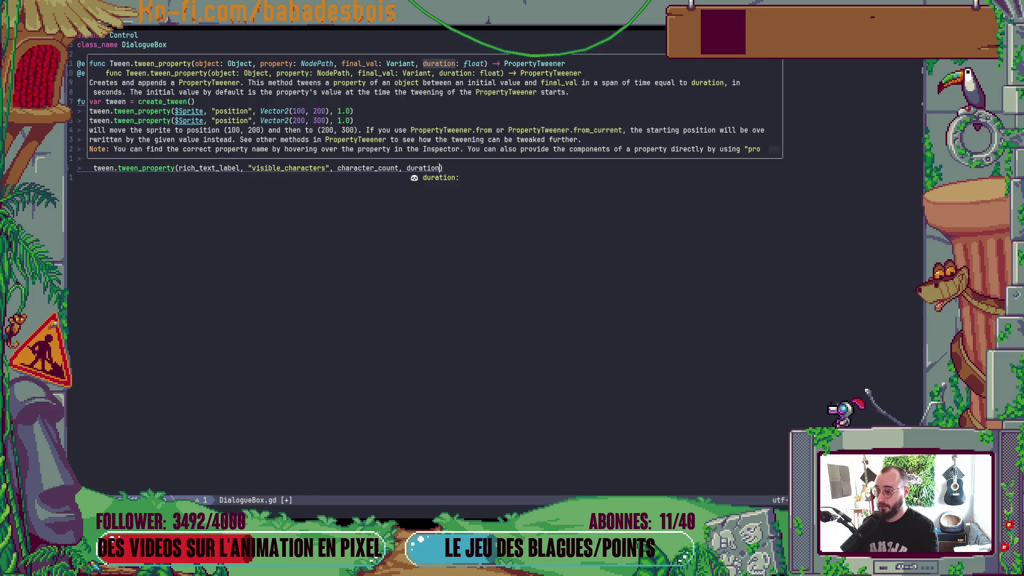
pyautogui.press('Escape')
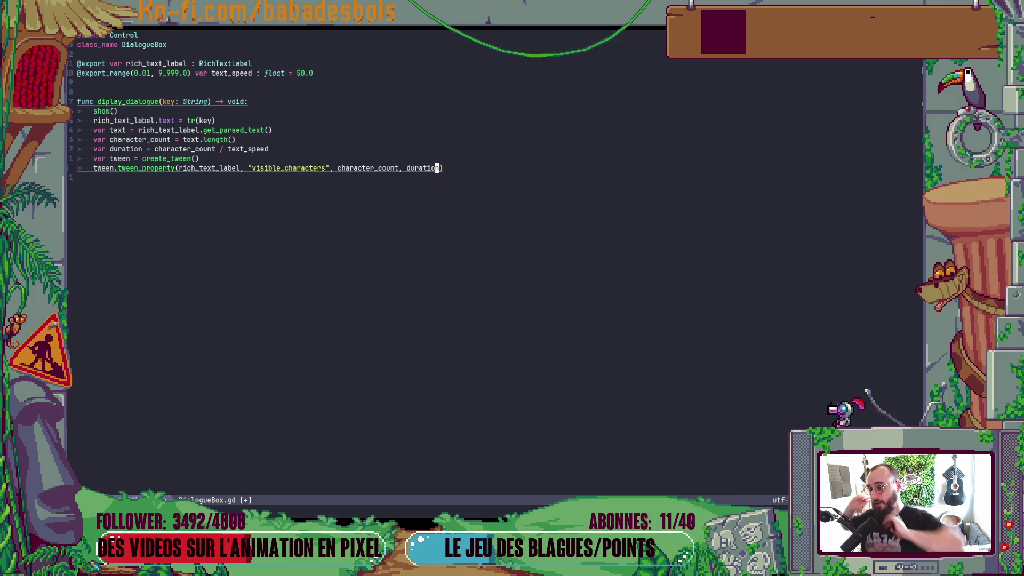
# Save DialogueBox.gd with :w and yank the var tween line
pyautogui.write(':w')
pyautogui.press('Return')
pyautogui.press('k')
pyautogui.press('k')
pyautogui.press('k')
pyautogui.press('k')
pyautogui.press('k')
pyautogui.press('k')
pyautogui.press('j')
pyautogui.press('j')
pyautogui.press('j')
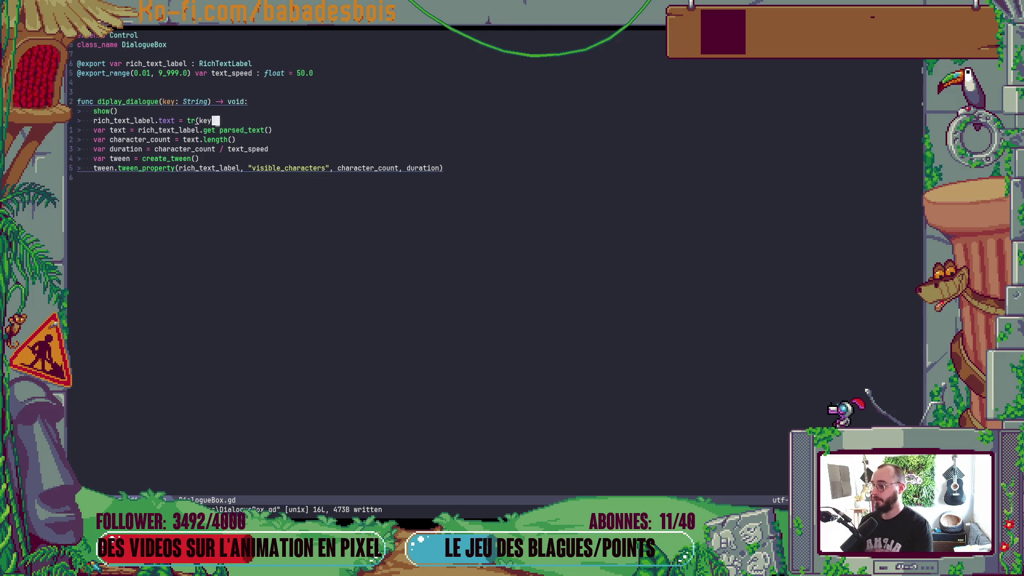
pyautogui.press('y')
pyautogui.press('y')
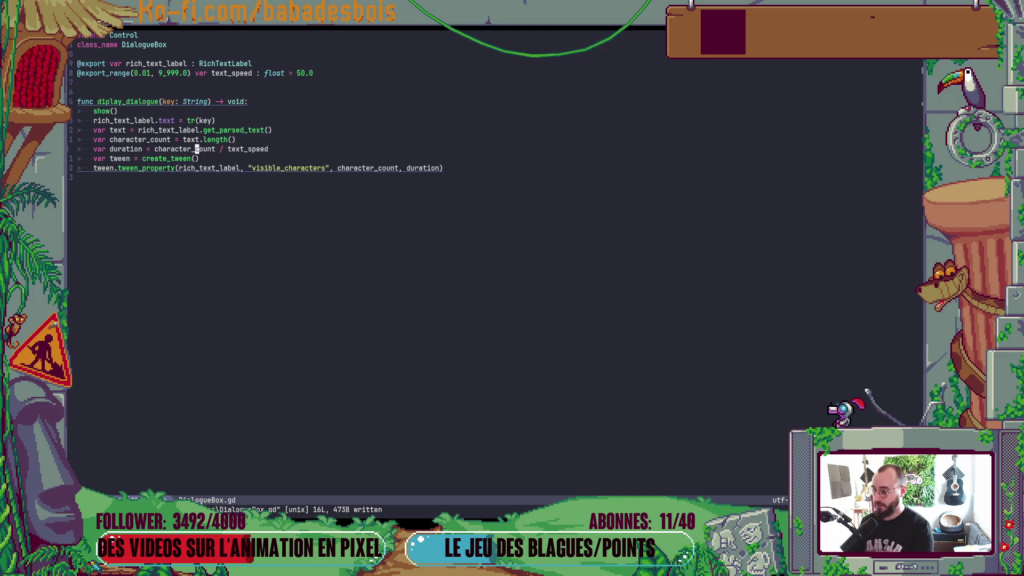
# Drop var from the create_tween line and declare var tween : Tween above diplay_dialogue
pyautogui.press('B')
pyautogui.press('B')
pyautogui.press('B')
pyautogui.press('B')
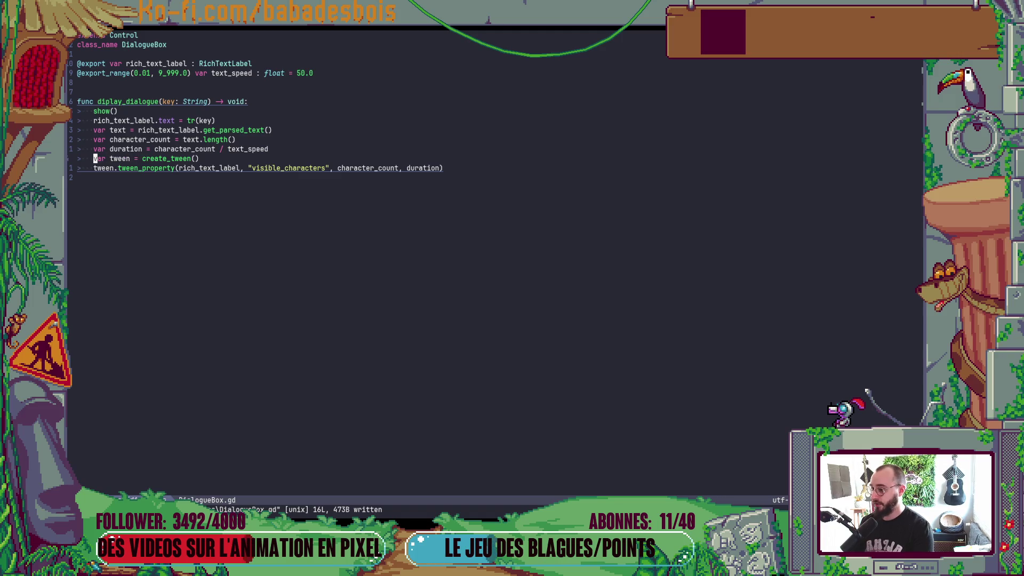
pyautogui.press('d')
pyautogui.press('w')
pyautogui.press('k')
pyautogui.press('k')
pyautogui.press('k')
pyautogui.write('k')
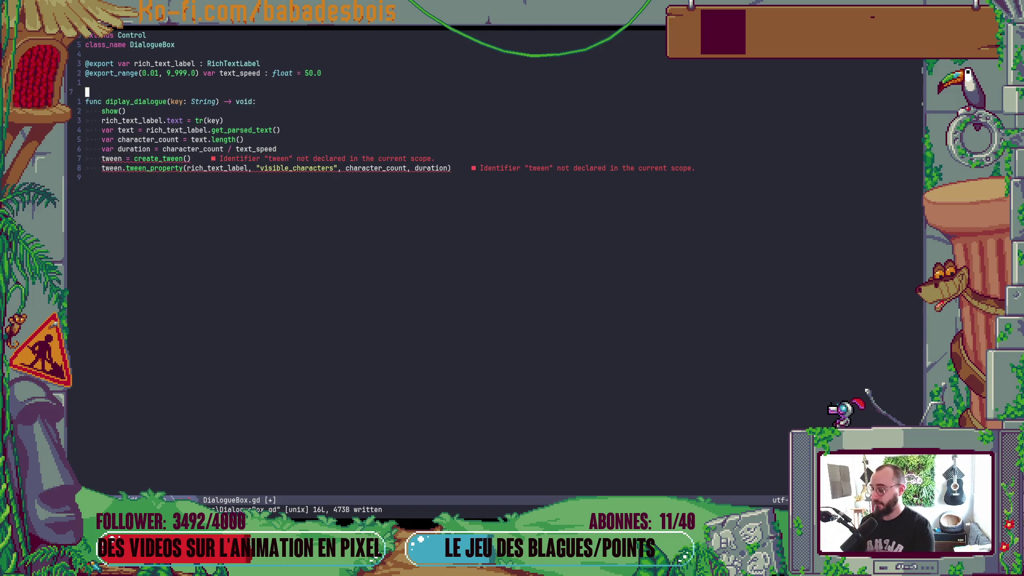
pyautogui.write('O')
pyautogui.write('var tw')
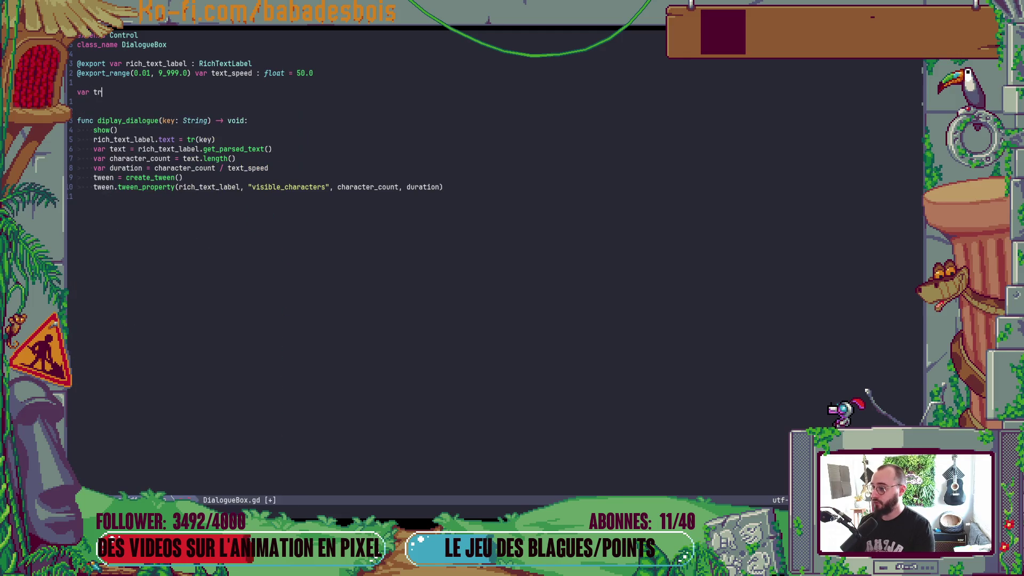
pyautogui.write('een =')
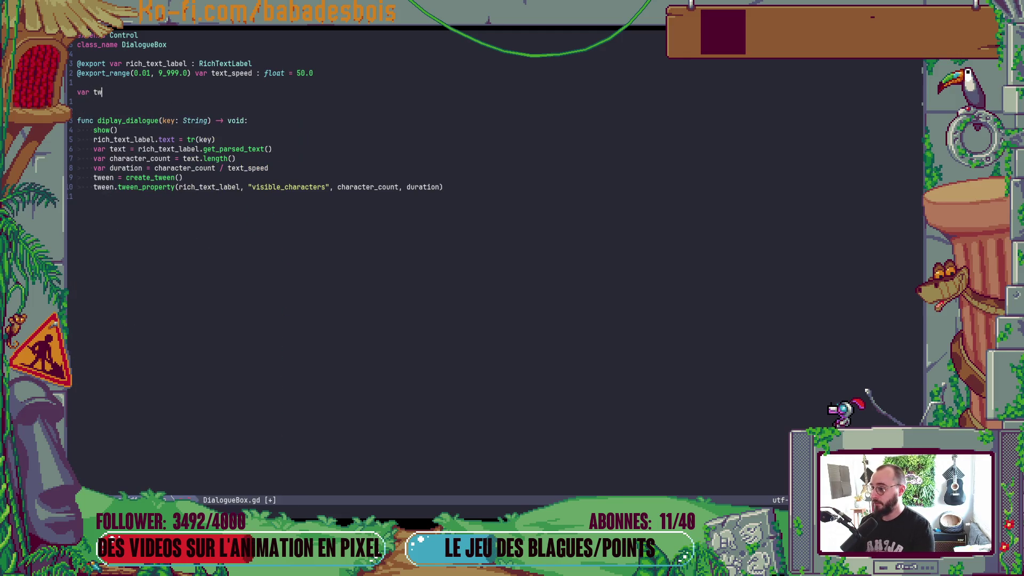
pyautogui.press('BackSpace')
pyautogui.write(': ')
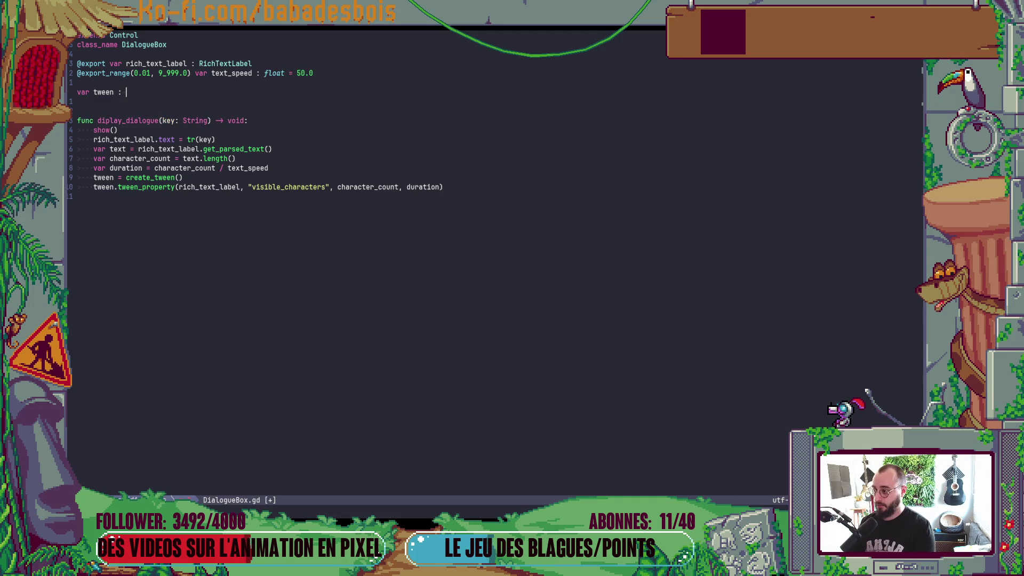
pyautogui.write('Tw')
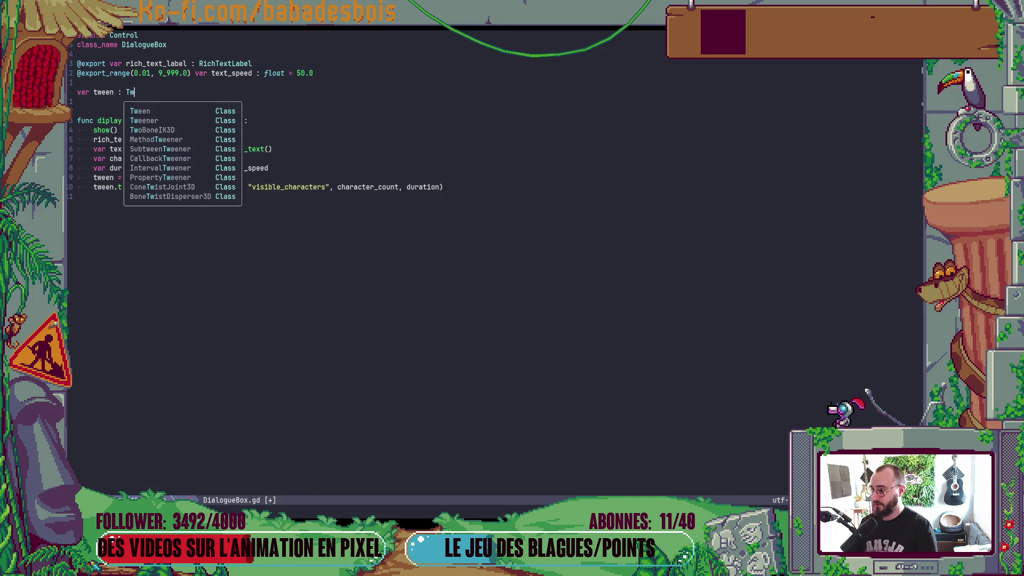
pyautogui.press('Down')
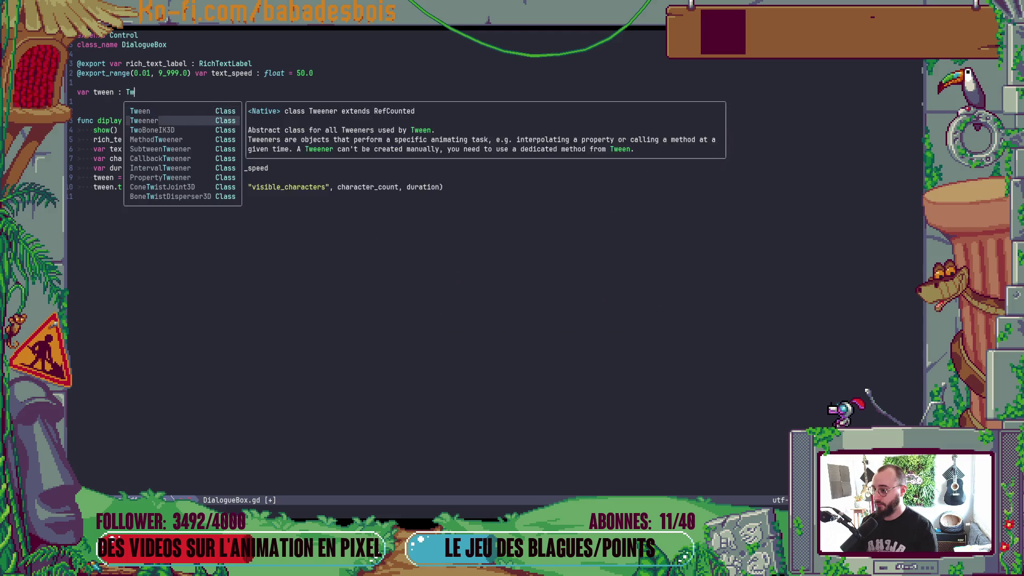
pyautogui.press('Up')
pyautogui.press('Return')
pyautogui.press('Escape')
# Remove the extra blank line below the tween declaration
pyautogui.press('j')
pyautogui.press('d')
pyautogui.press('d')
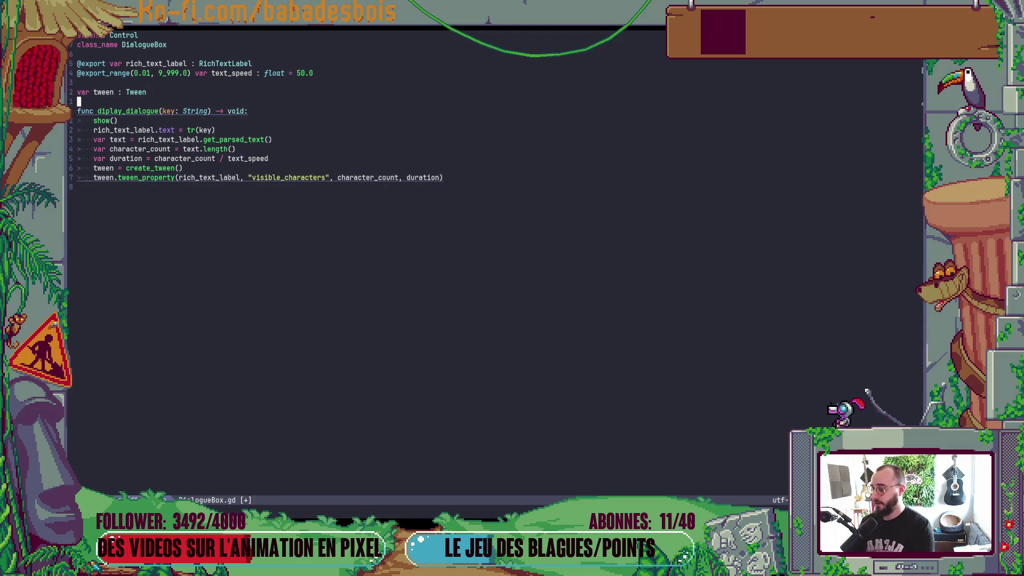
pyautogui.press('k')
pyautogui.press('w')
pyautogui.press('w')
pyautogui.press('w')
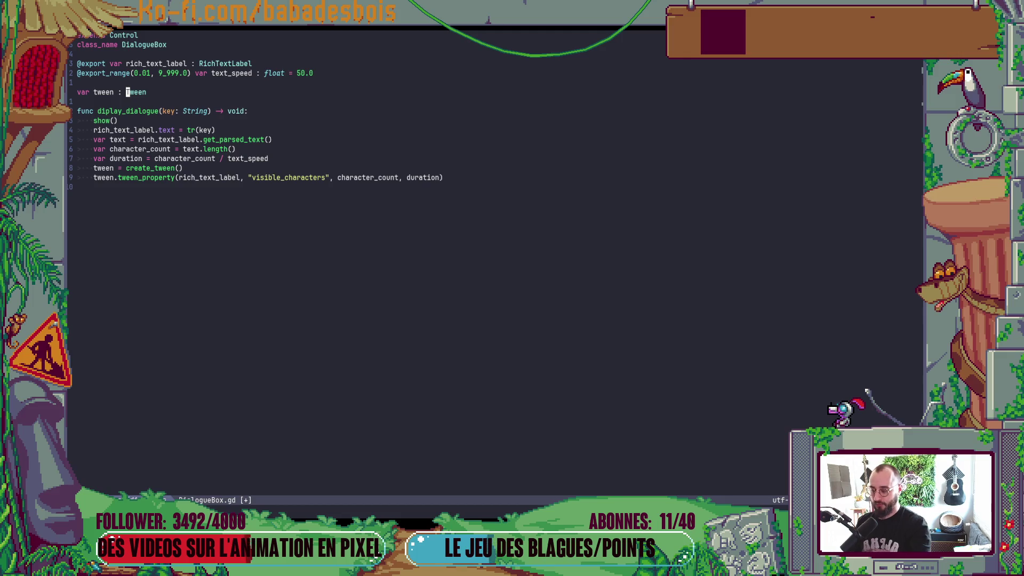
pyautogui.press('j')
pyautogui.press('j')
pyautogui.press('j')
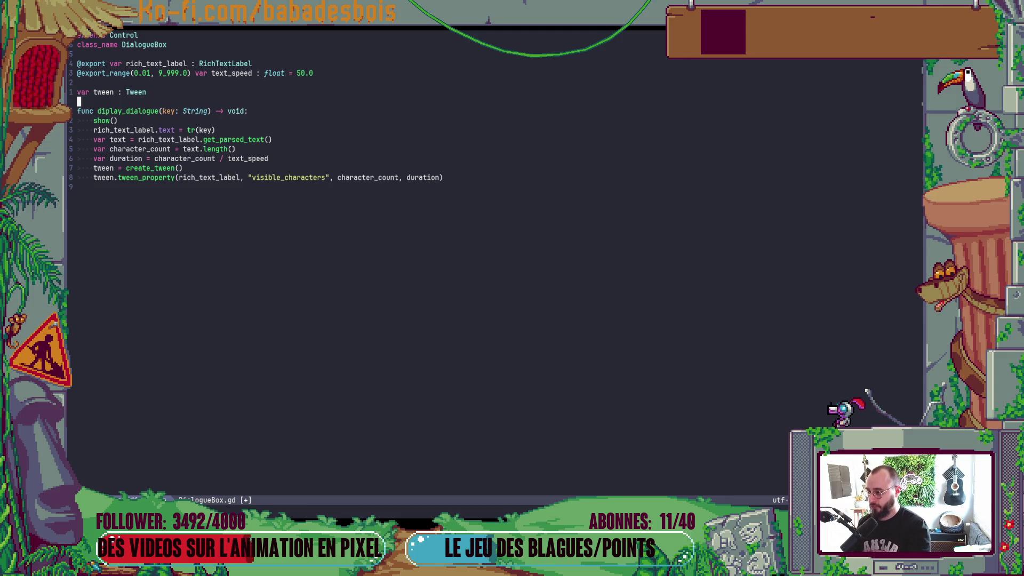
pyautogui.press('j')
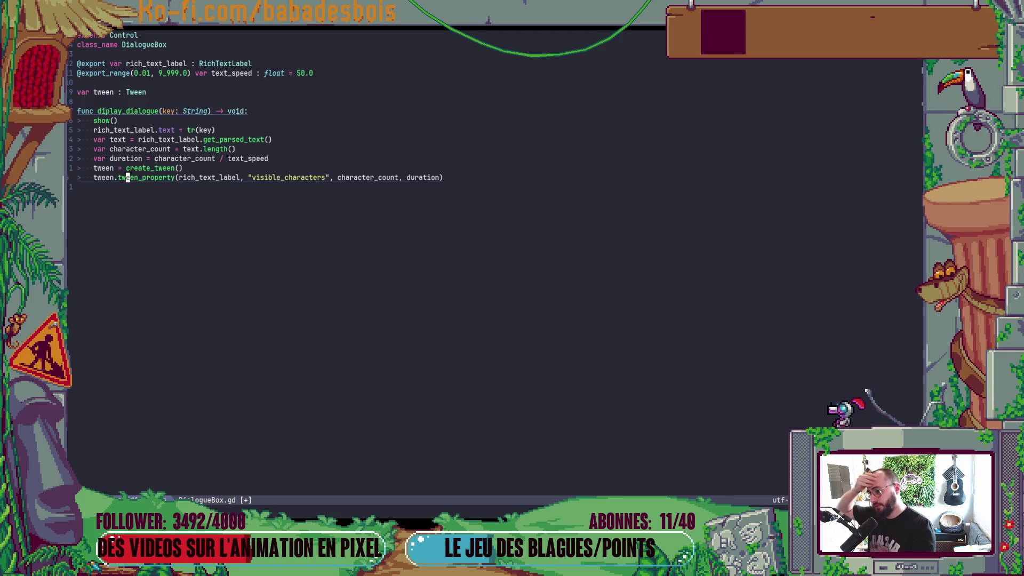
# Define func interupt_text_display() -> void: below the display function
pyautogui.press('o')
pyautogui.press('Return')
pyautogui.press('Return')
pyautogui.press('Return')
pyautogui.press('BackSpace')
pyautogui.write('func ')
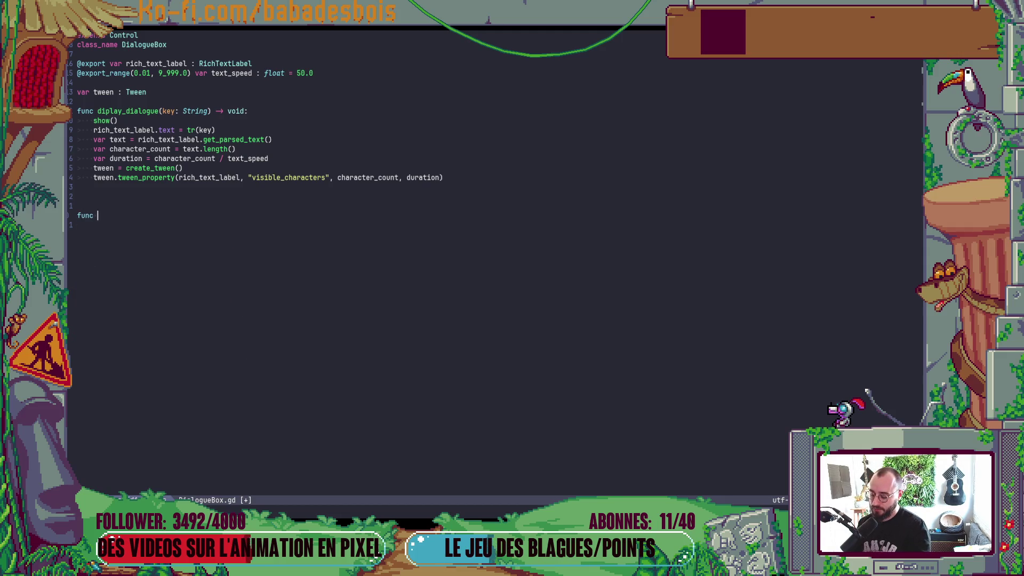
pyautogui.write('interp')
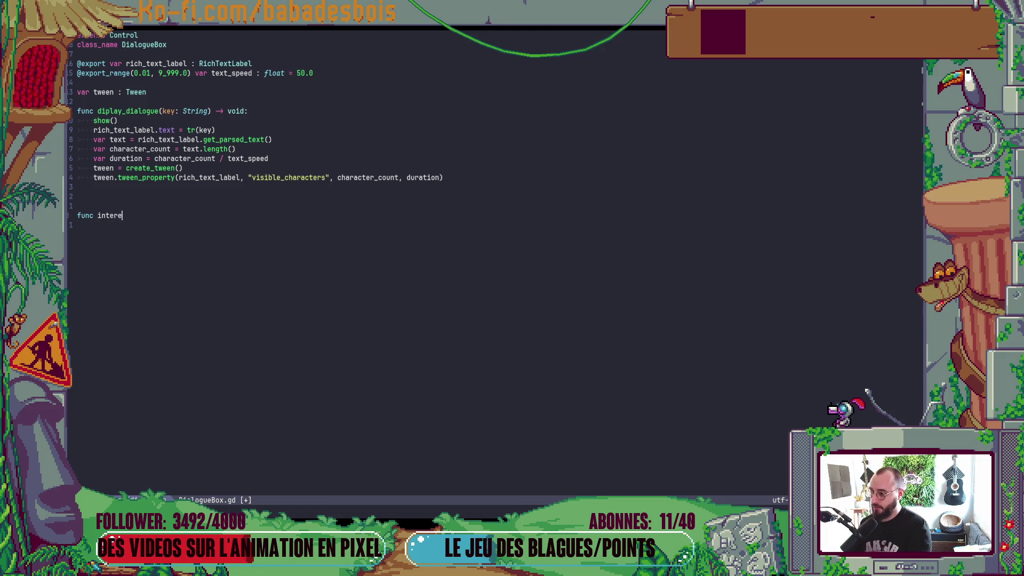
pyautogui.press('BackSpace')
pyautogui.write('upt_ty')
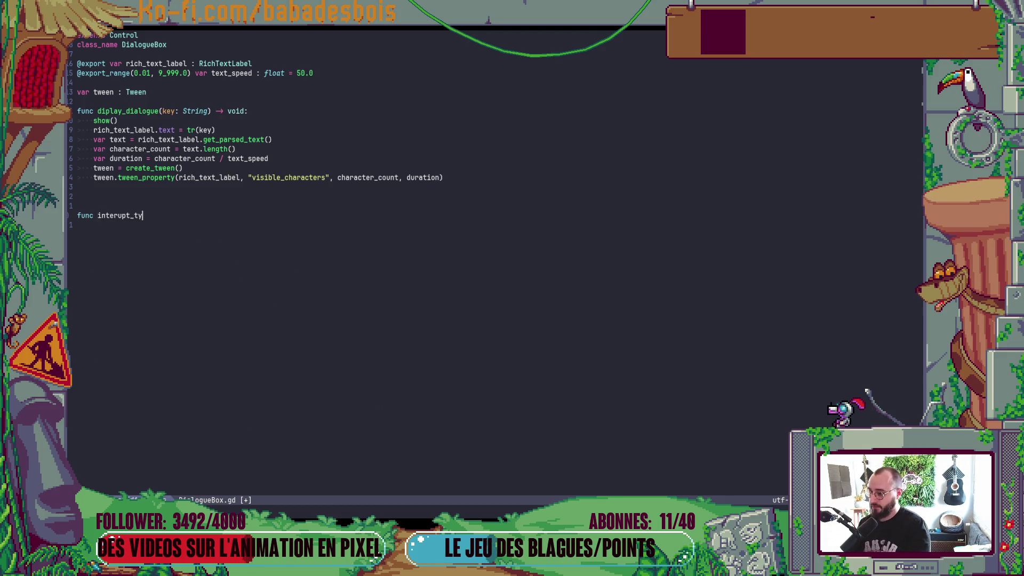
pyautogui.press('BackSpace')
pyautogui.write('ext_di')
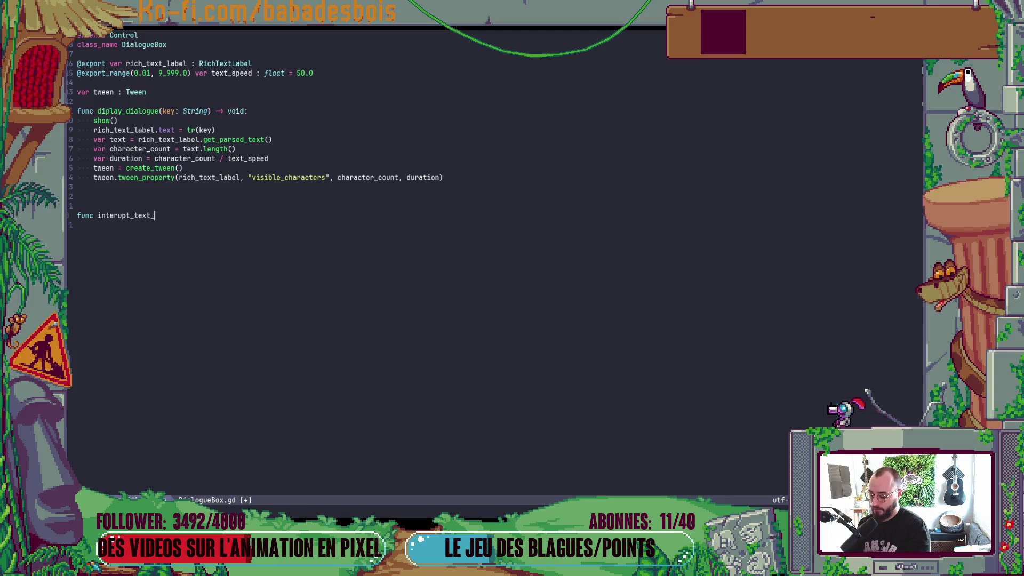
pyautogui.write('play() -')
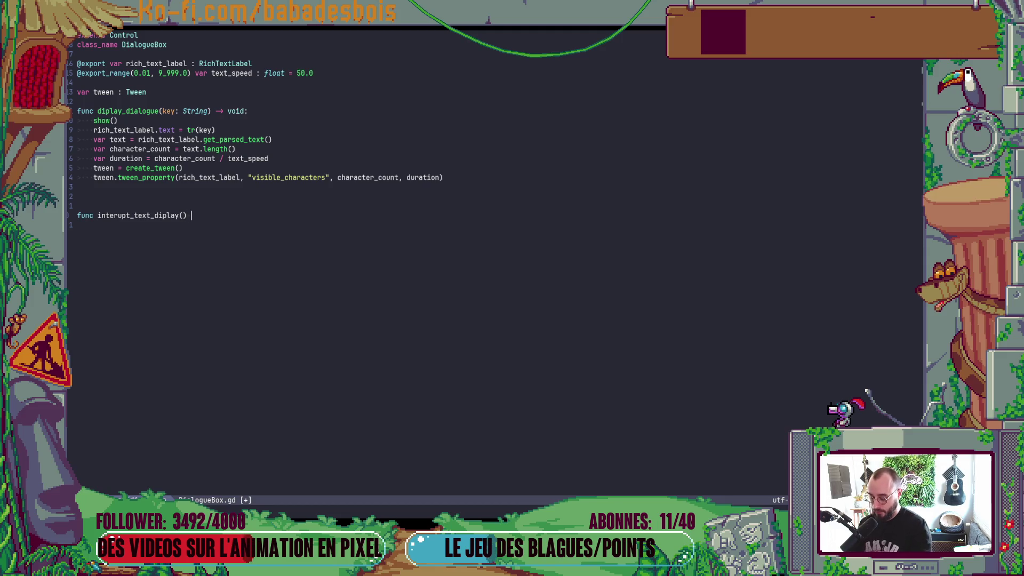
pyautogui.press('BackSpace')
pyautogui.press('BackSpace')
pyautogui.press('BackSpace')
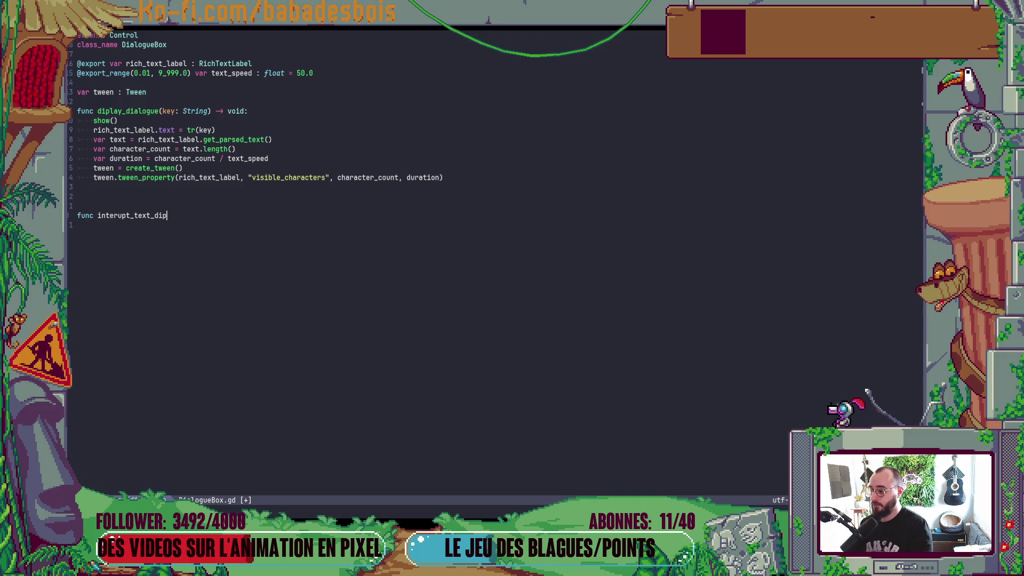
pyautogui.press('BackSpace')
pyautogui.write('splay')
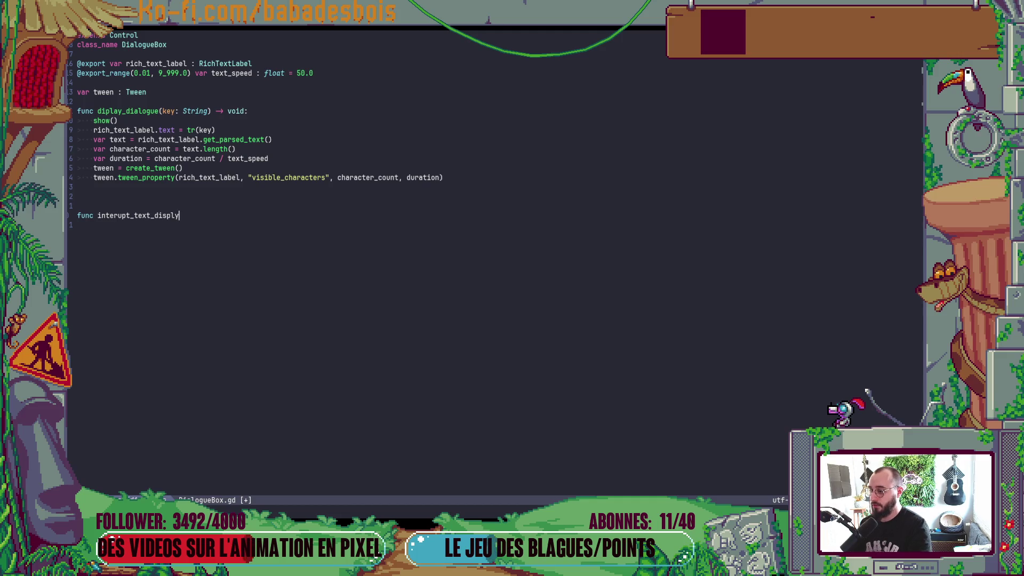
pyautogui.write('() -> ')
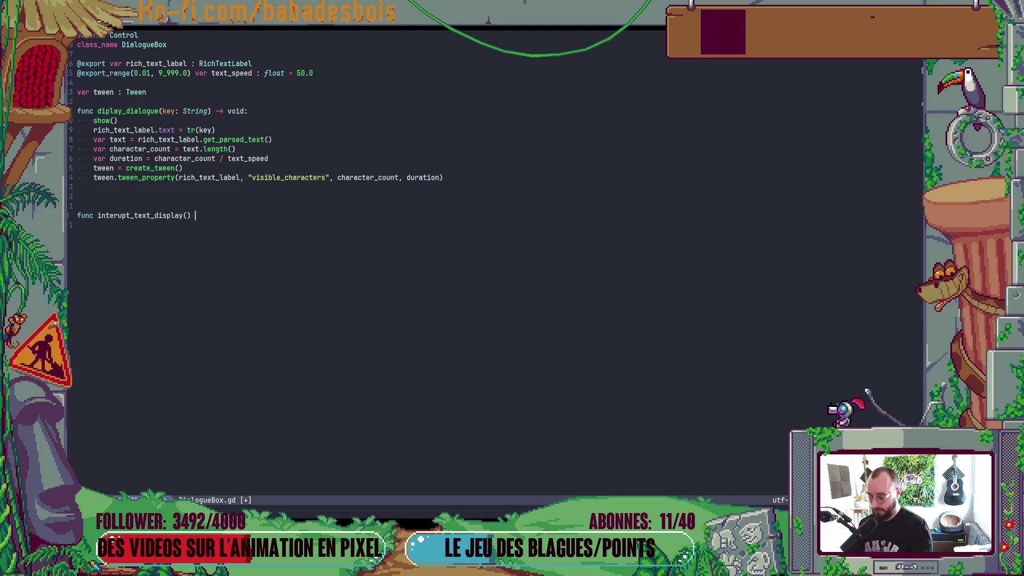
pyautogui.write('void:')
pyautogui.press('Return')
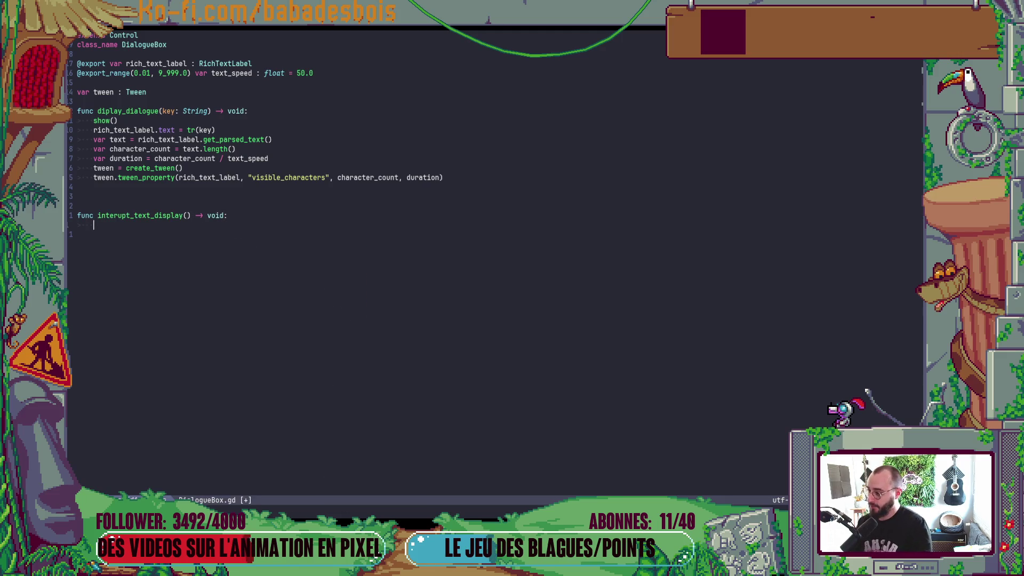
# Make the function return early with if !tween: return
pyautogui.write('tween')
pyautogui.press('Home')
pyautogui.write('if')
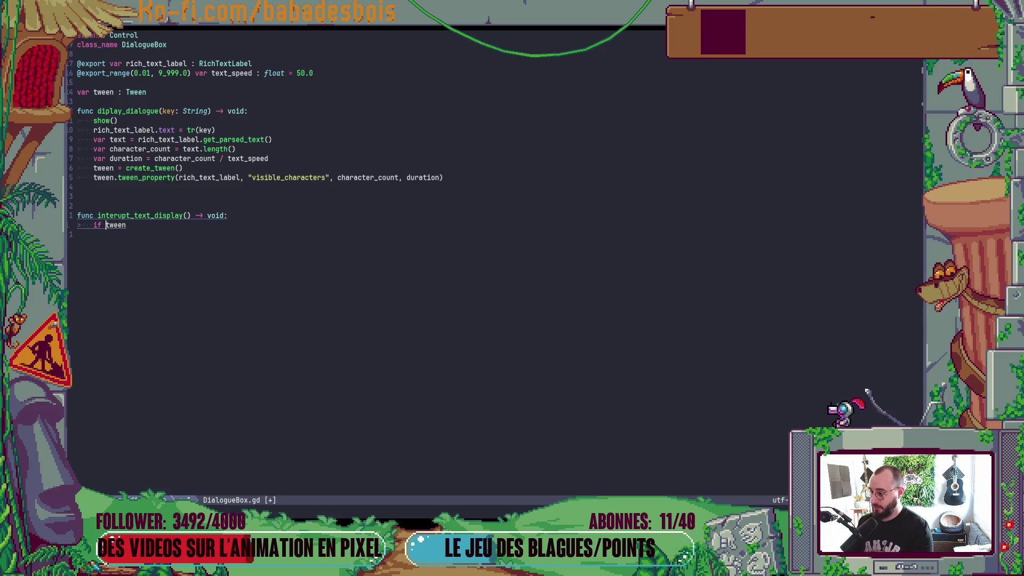
pyautogui.press('End')
pyautogui.write(':')
pyautogui.press('Return')
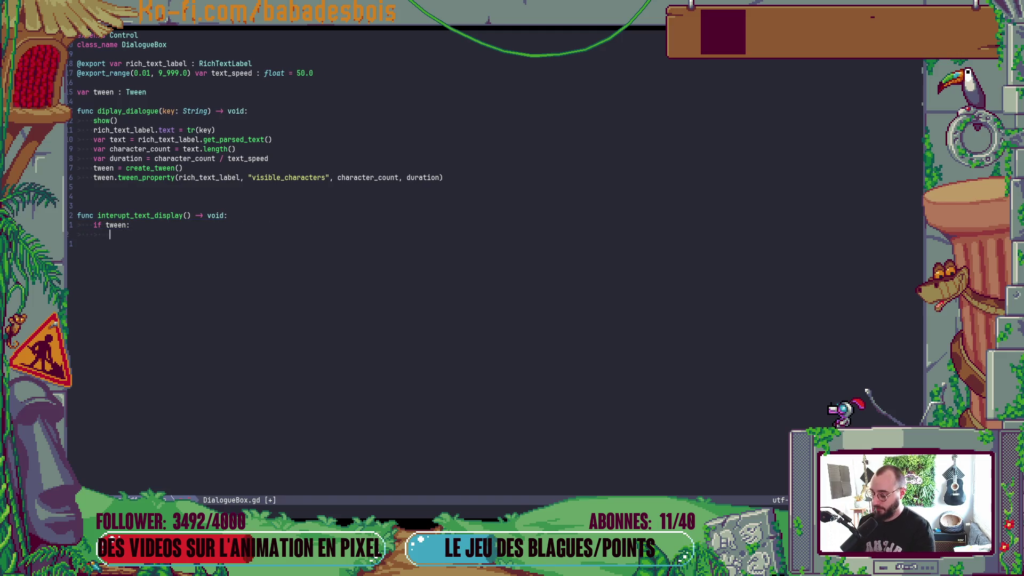
pyautogui.press('Escape')
pyautogui.press('k')
pyautogui.press('^')
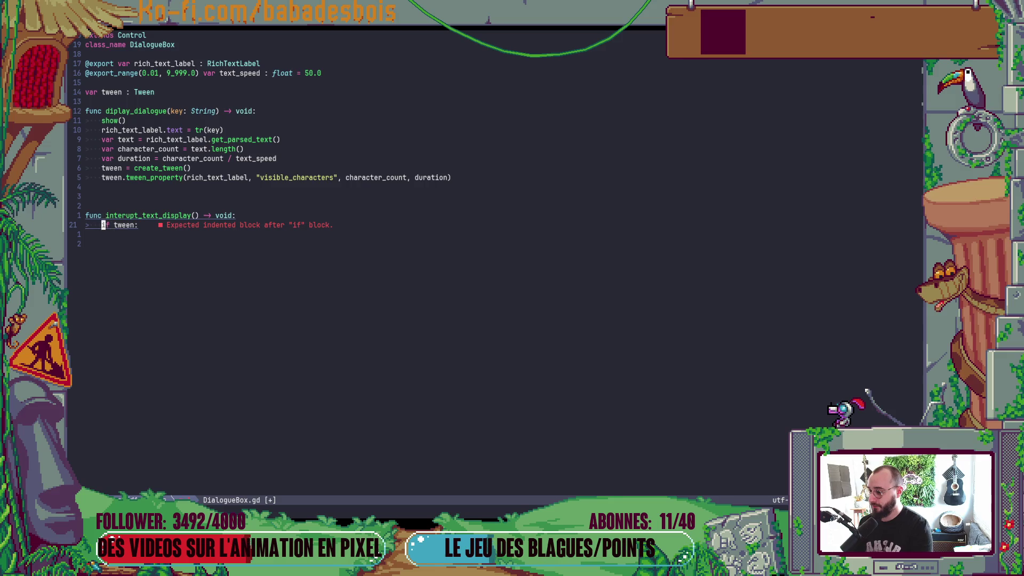
pyautogui.write('wi!')
pyautogui.press('Escape')
pyautogui.write('oreturn')
pyautogui.press('Return')
pyautogui.press('Return')
# Add tween.kill() and rich_text_label.visible_ratio = 1.0, then save
pyautogui.write('tween.k')
pyautogui.press('Return')
pyautogui.press('Return')
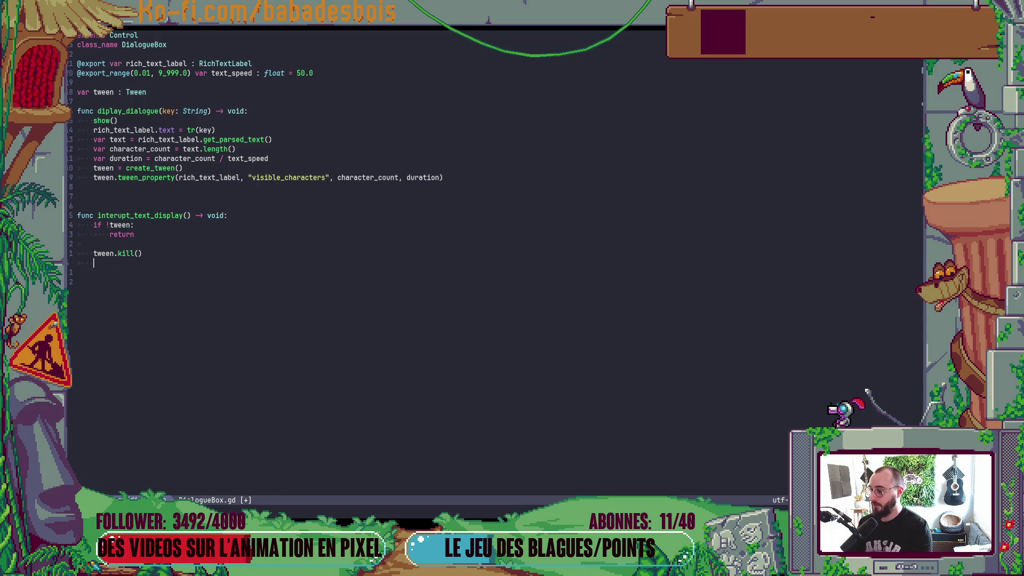
pyautogui.write('rich_text_label.vu')
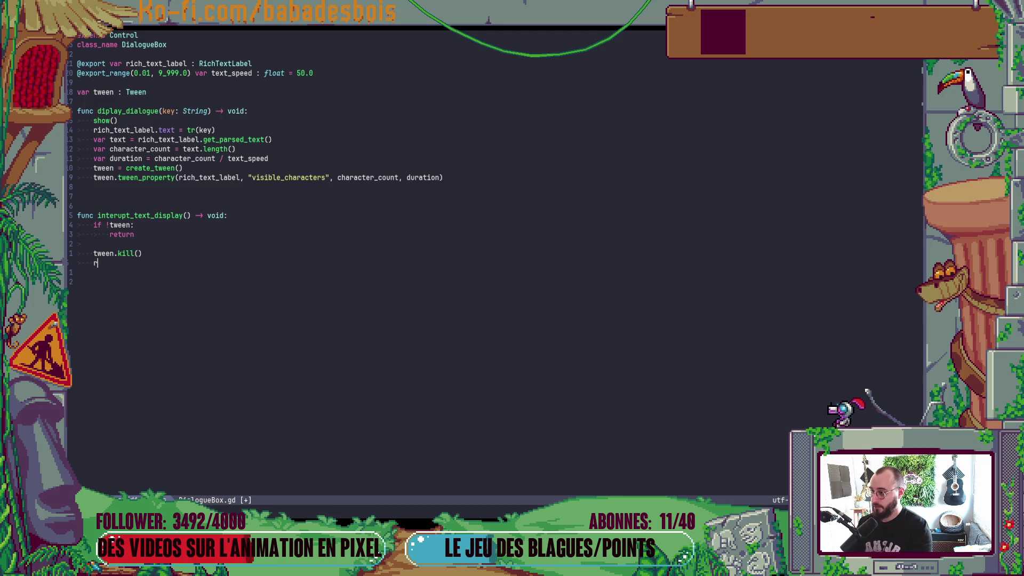
pyautogui.press('BackSpace')
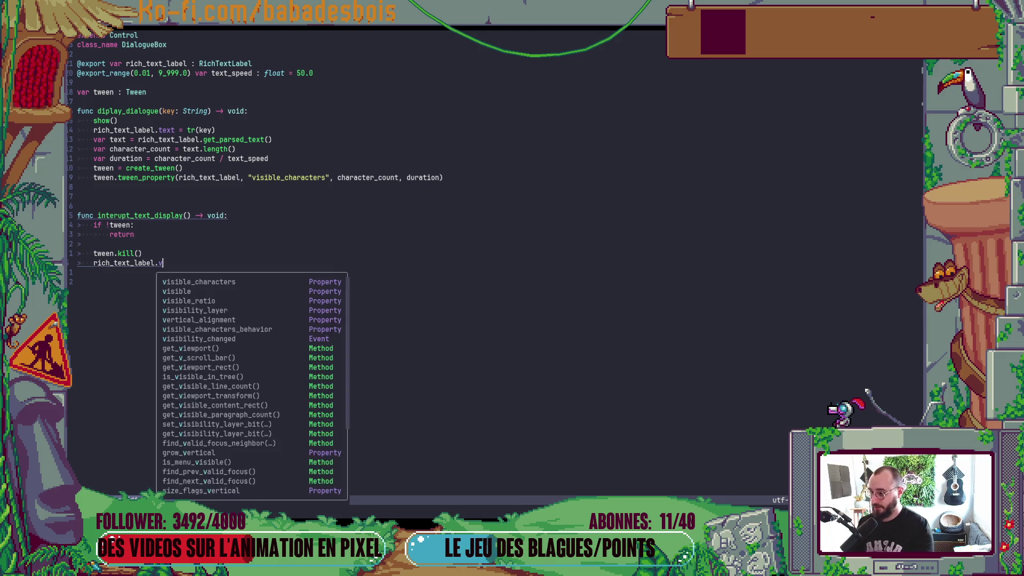
pyautogui.press('Down')
pyautogui.press('Down')
pyautogui.press('Return')
pyautogui.write('= 1')
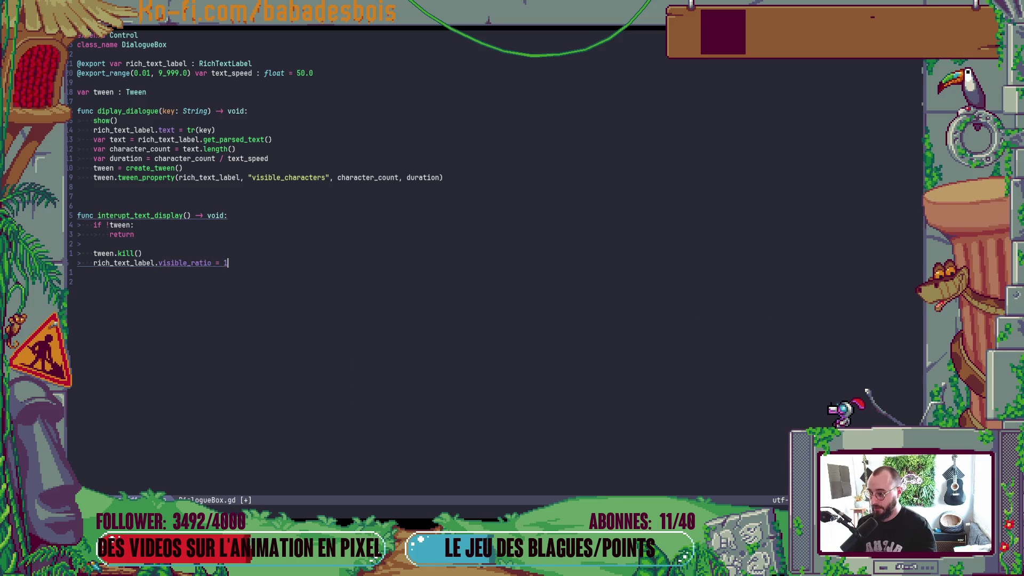
pyautogui.write('.0')
pyautogui.press('Escape')
pyautogui.write(':w')
pyautogui.press('Return')
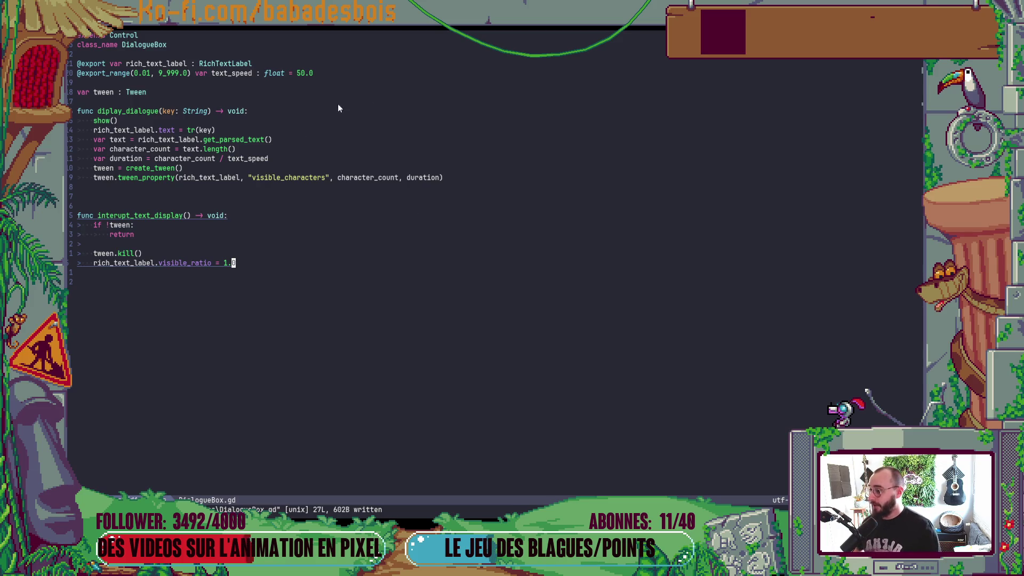
# Insert a blank line above diplay_dialogue and save the file
pyautogui.click(298, 115)
pyautogui.press('[')
pyautogui.press('space')
pyautogui.write(':w')
pyautogui.press('Return')
pyautogui.press('j')
pyautogui.press('j')
pyautogui.press('j')
pyautogui.press('j')
pyautogui.press('j')
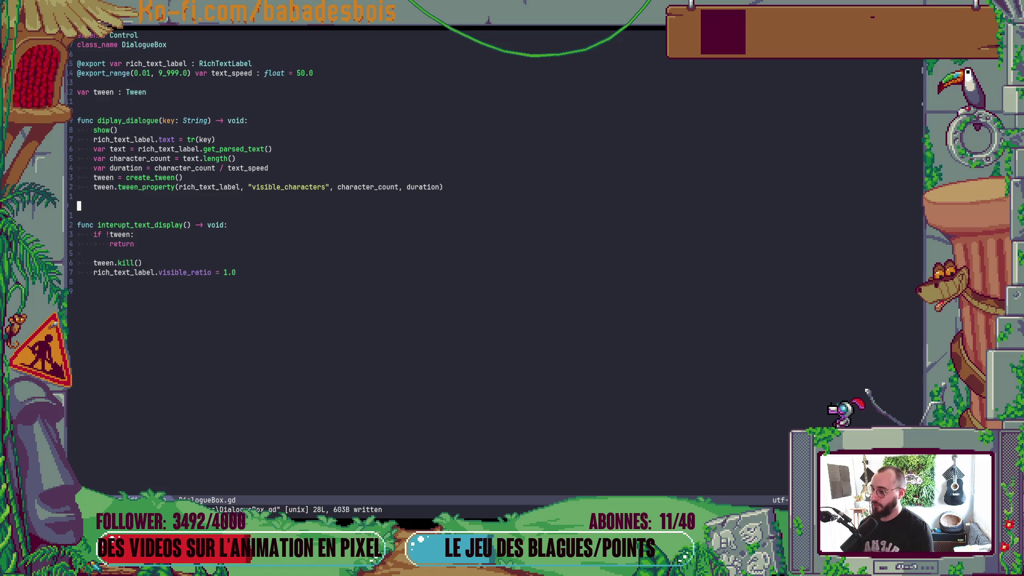
# Open blank lines above diplay_dialogue and insert a func _input declaration from completion
pyautogui.press('k')
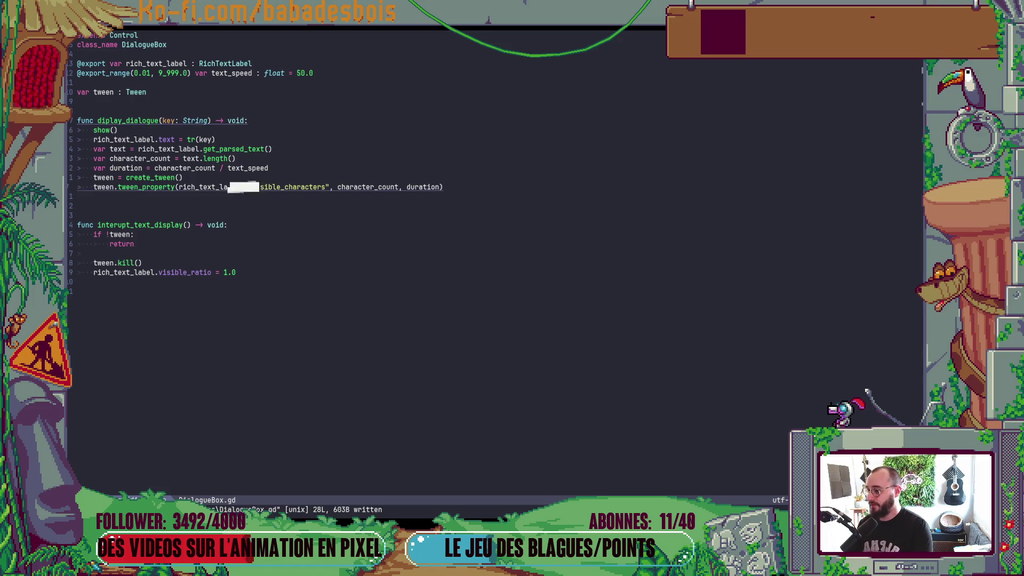
pyautogui.press('{')
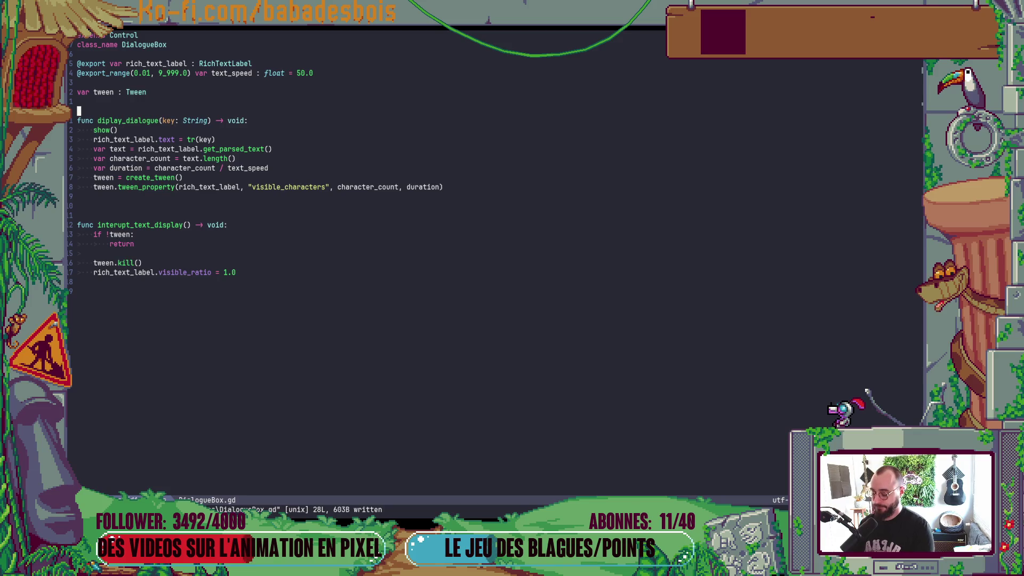
pyautogui.press('O')
pyautogui.press('Return')
pyautogui.press('Return')
pyautogui.press('Return')
pyautogui.press('k')
pyautogui.press('k')
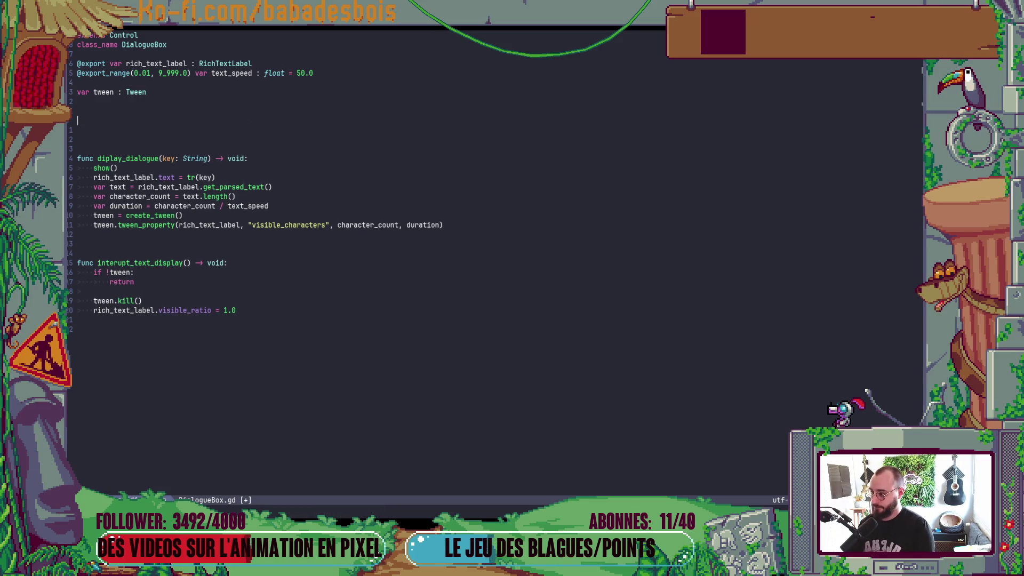
pyautogui.write('func')
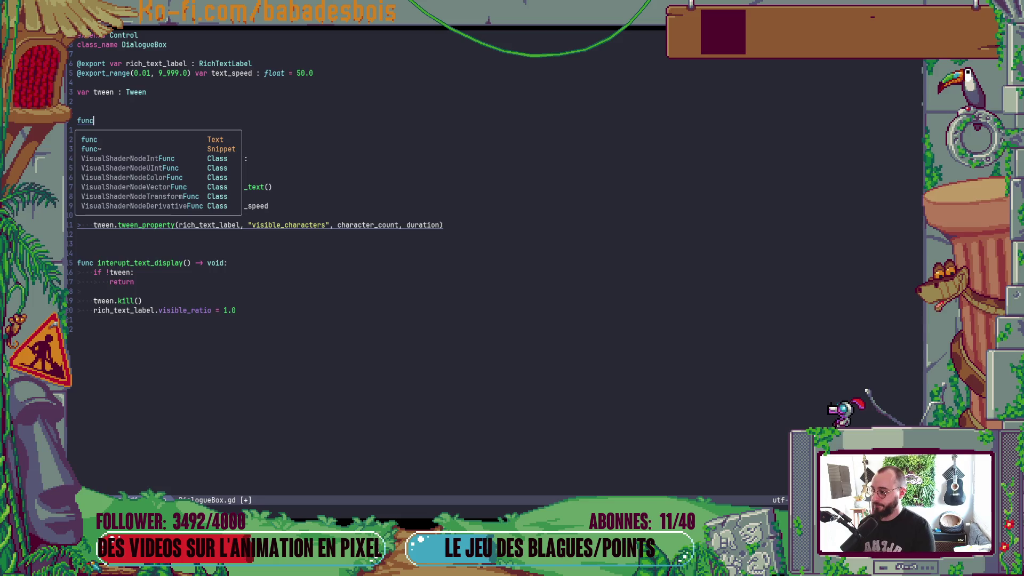
pyautogui.write(' _i')
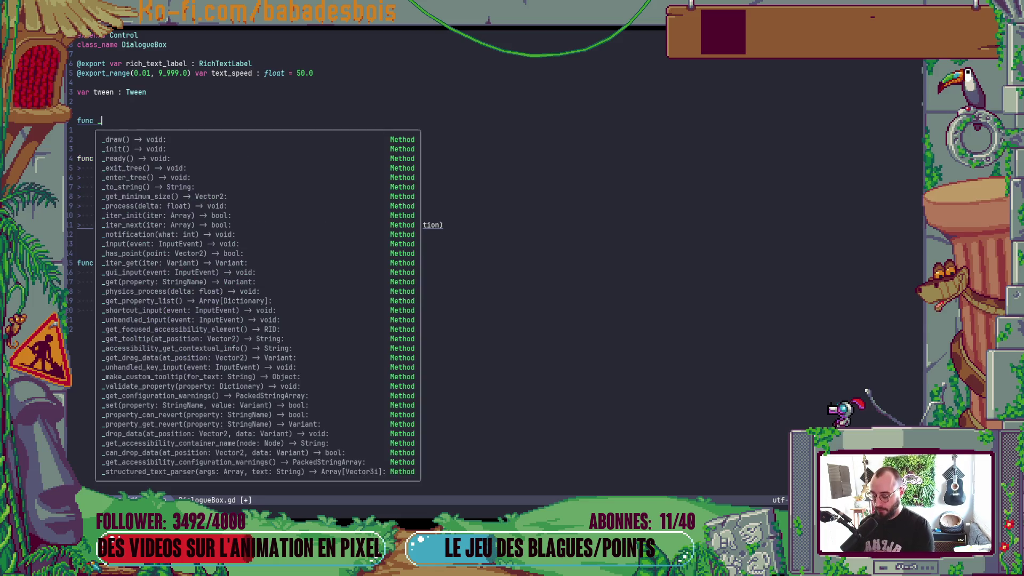
pyautogui.write('n')
pyautogui.press('Down')
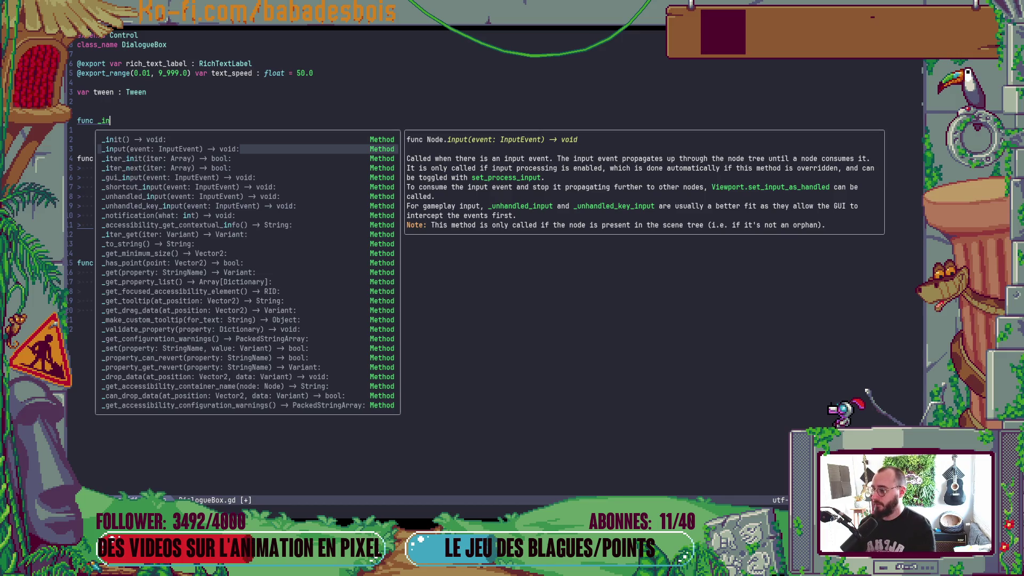
pyautogui.press('Return')
pyautogui.press('Return')
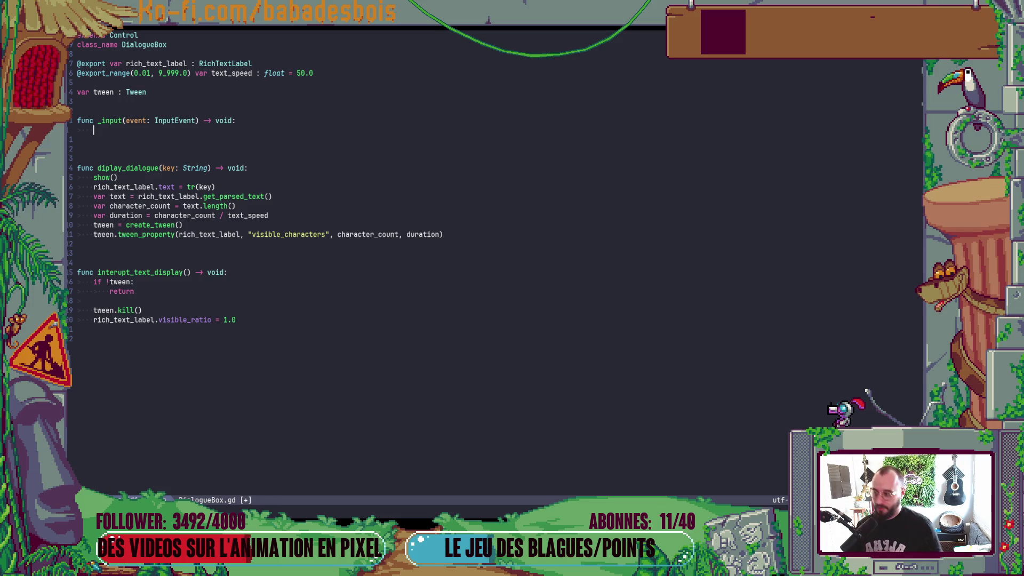
# Change the function name to _unhandled_input(event: InputEvent) using completion
pyautogui.press('Escape')
pyautogui.press('k')
pyautogui.press('w')
pyautogui.press('i')
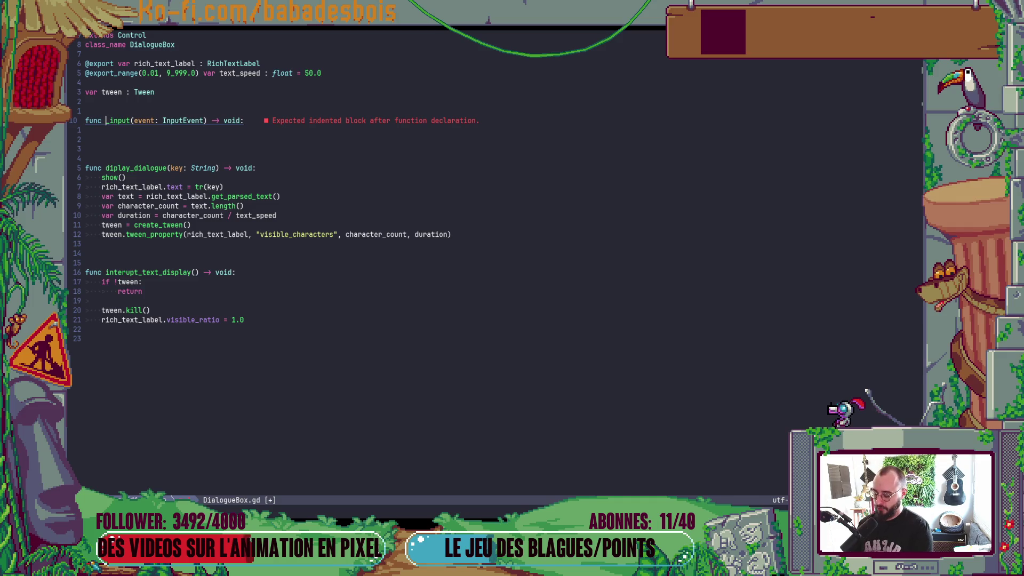
pyautogui.hotkey('ctrl', 'space')
pyautogui.write('un')
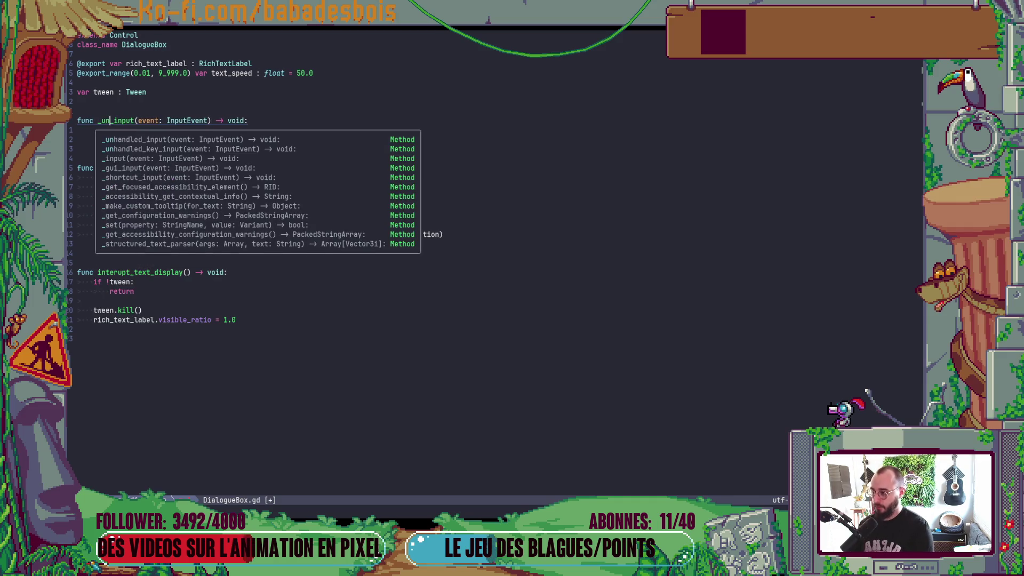
pyautogui.press('Return')
pyautogui.press('Escape')
# Give the stub a pass body, delete the extra blank lines, and save with :w
pyautogui.write('C:')
pyautogui.press('Return')
pyautogui.write('pass')
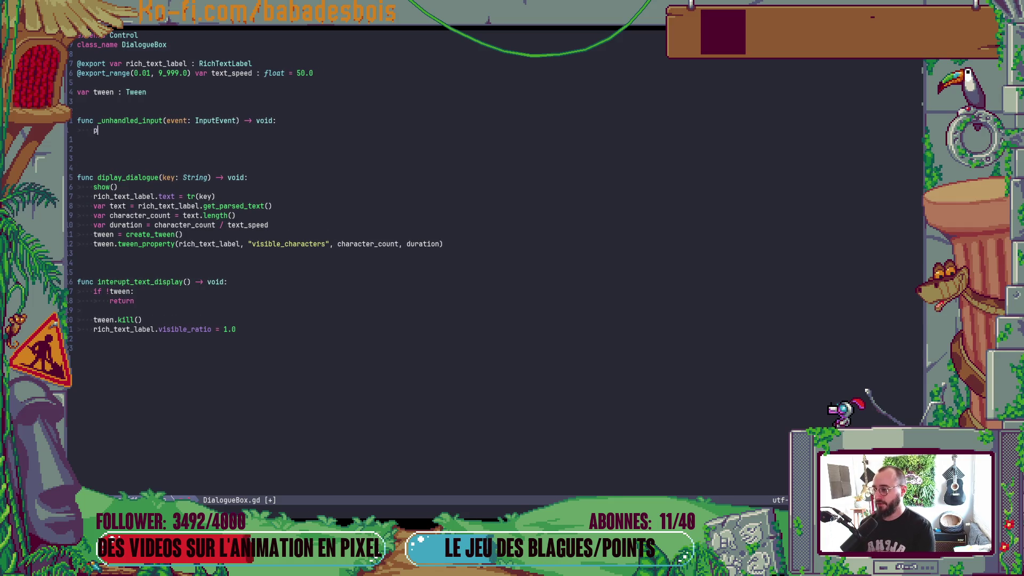
pyautogui.press('Escape')
pyautogui.press('j')
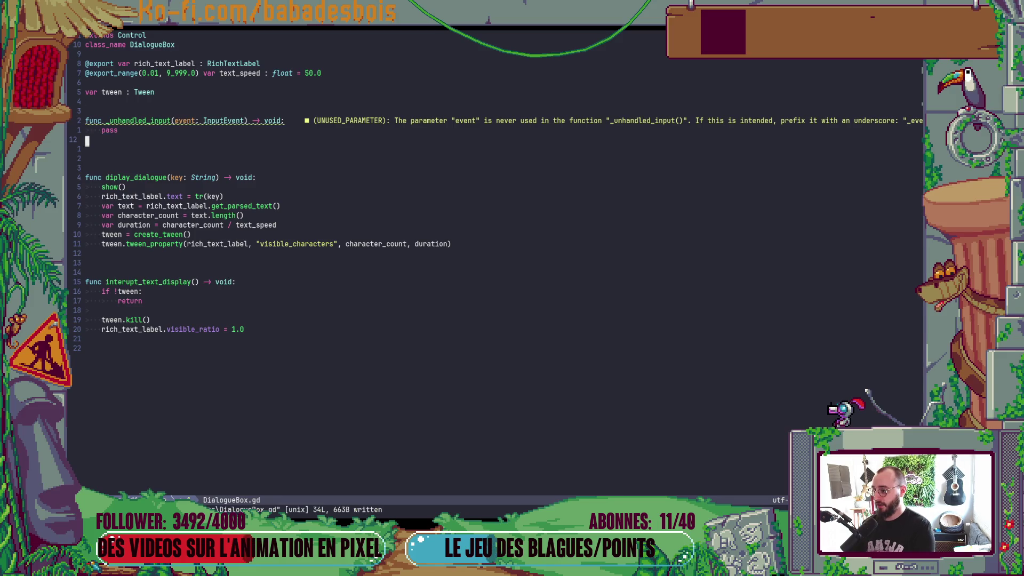
pyautogui.write('dj:w')
pyautogui.press('Return')
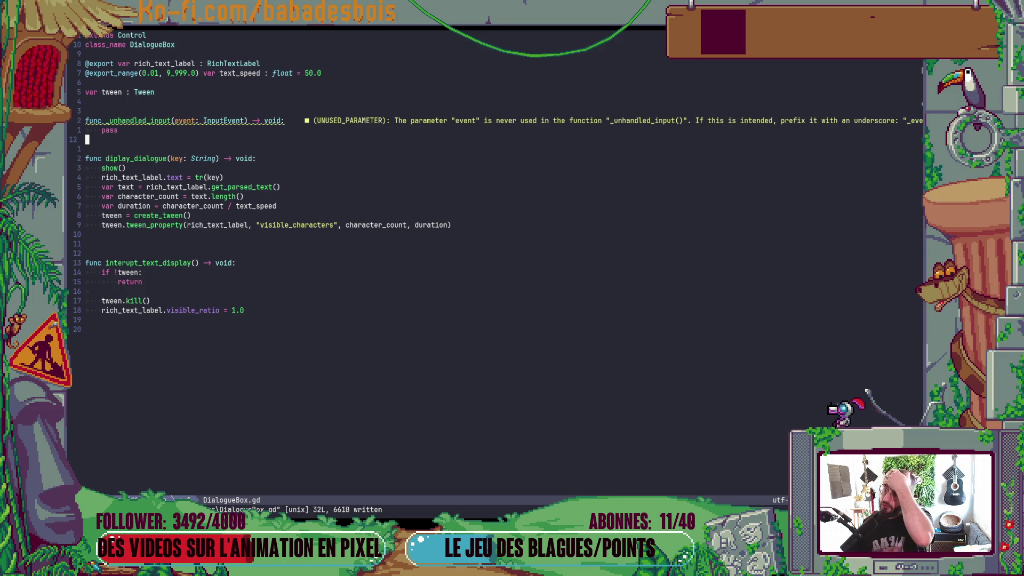
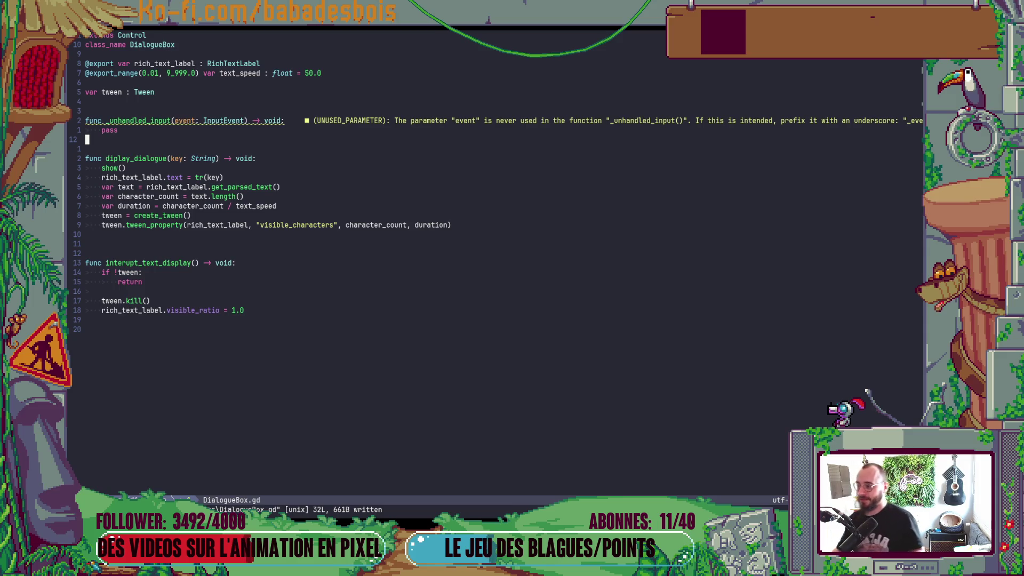
# Replace pass with an if checking event.is_action_pressed("ui_accept")
pyautogui.press('k')
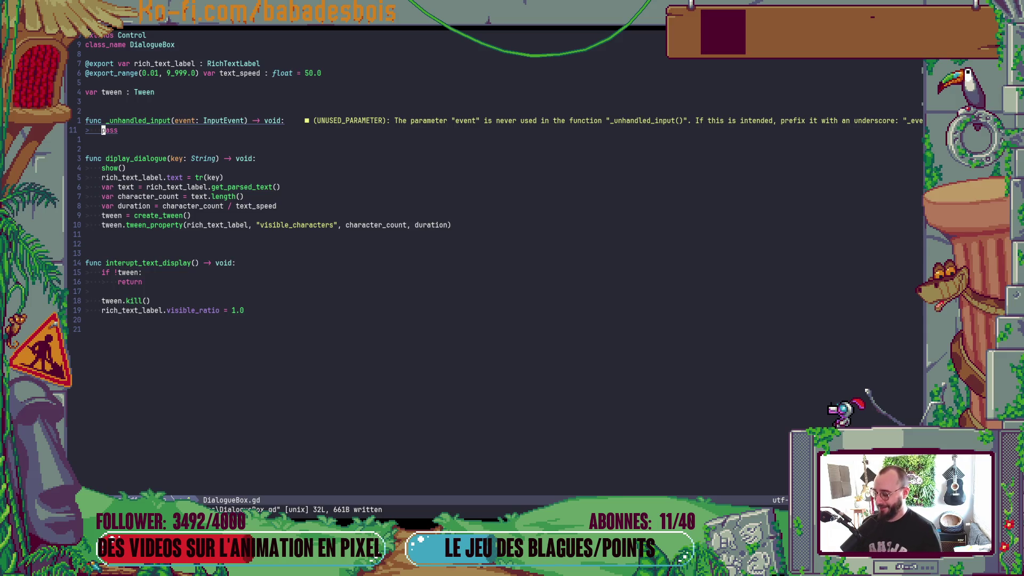
pyautogui.press('c')
pyautogui.press('c')
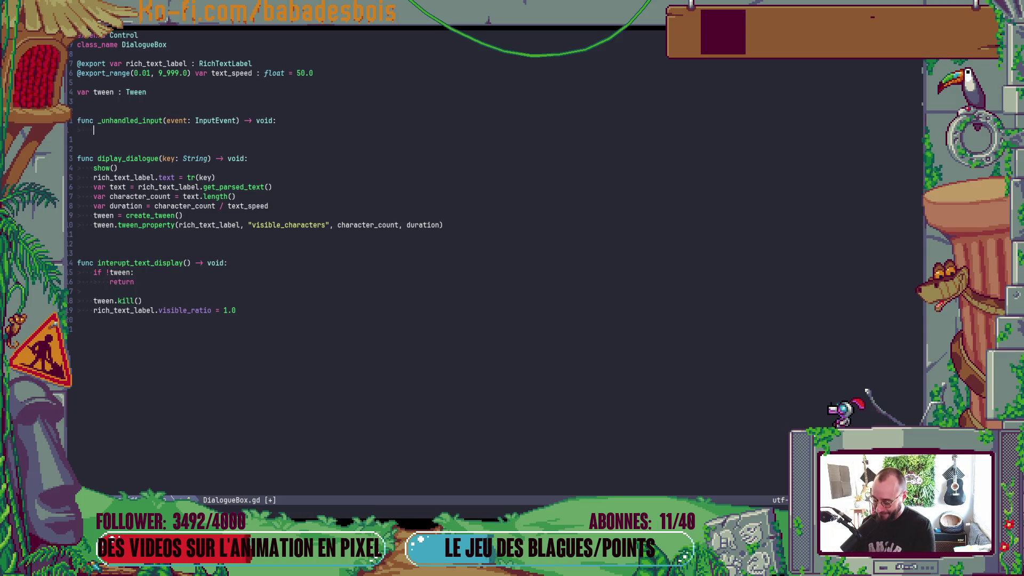
pyautogui.write('f event.')
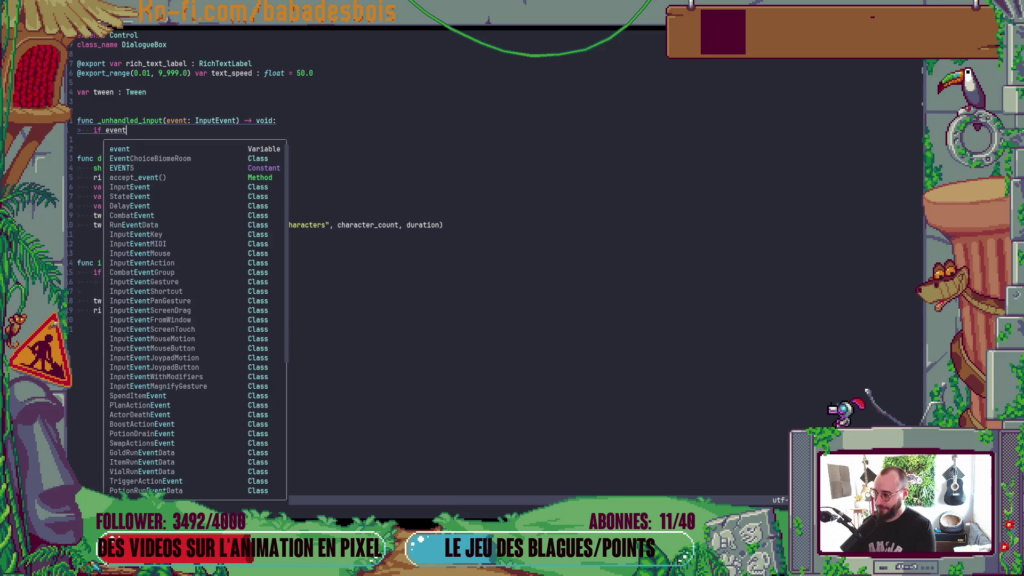
pyautogui.write('is')
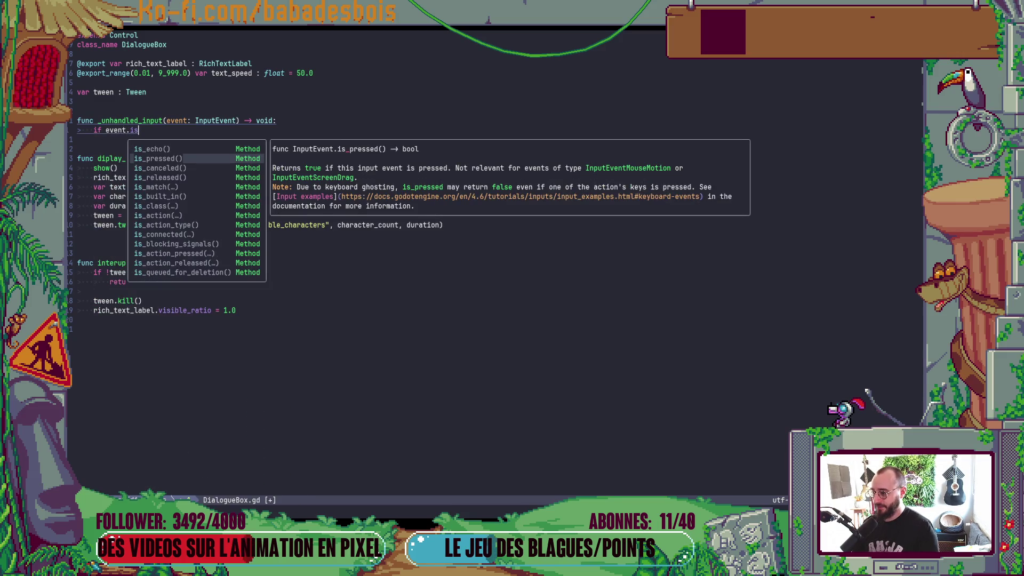
pyautogui.press('Down')
pyautogui.press('Down')
pyautogui.press('Down')
pyautogui.press('Return')
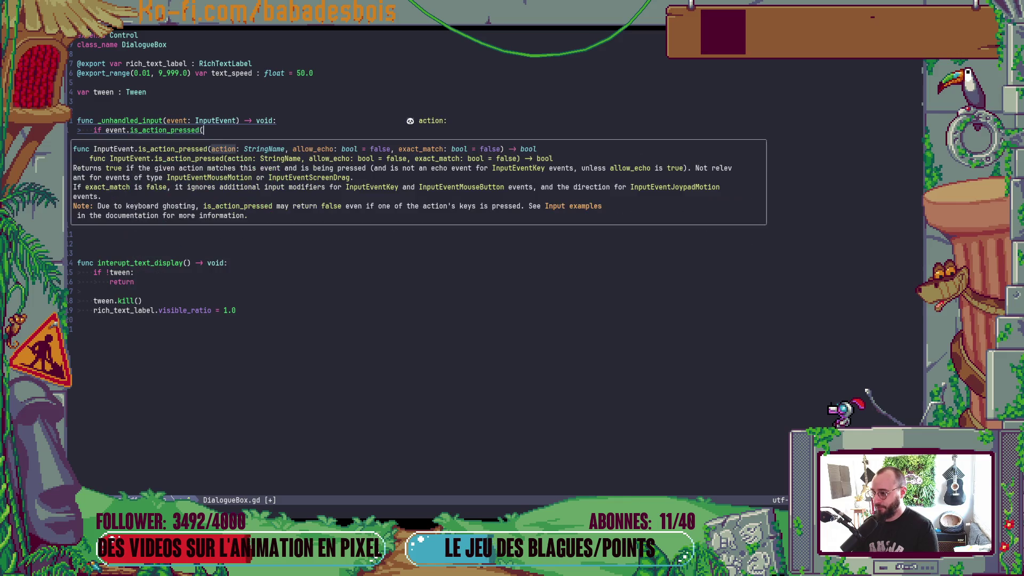
pyautogui.write('"')
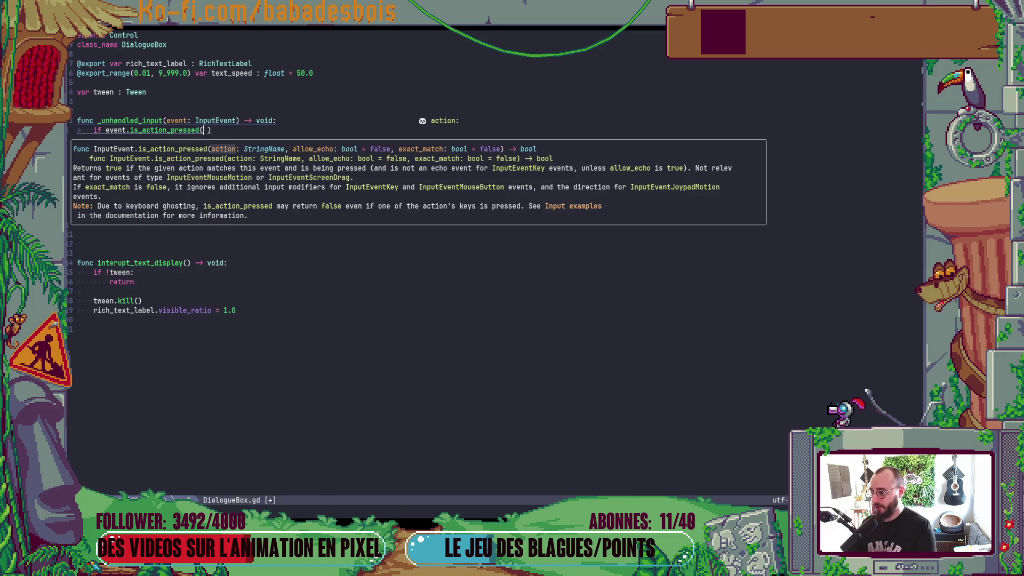
pyautogui.write('ui')
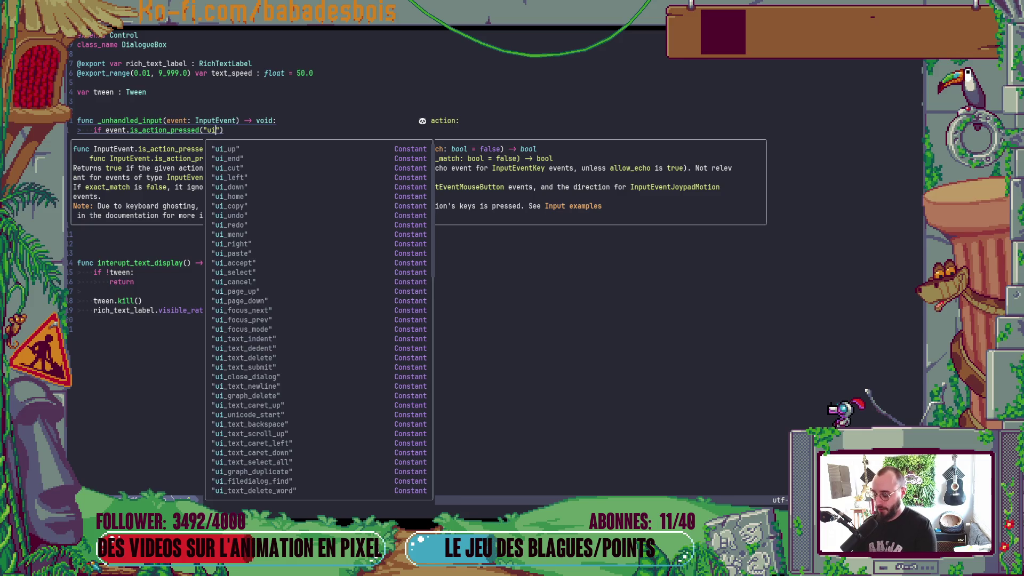
pyautogui.press('Escape')
pyautogui.write('_accept')
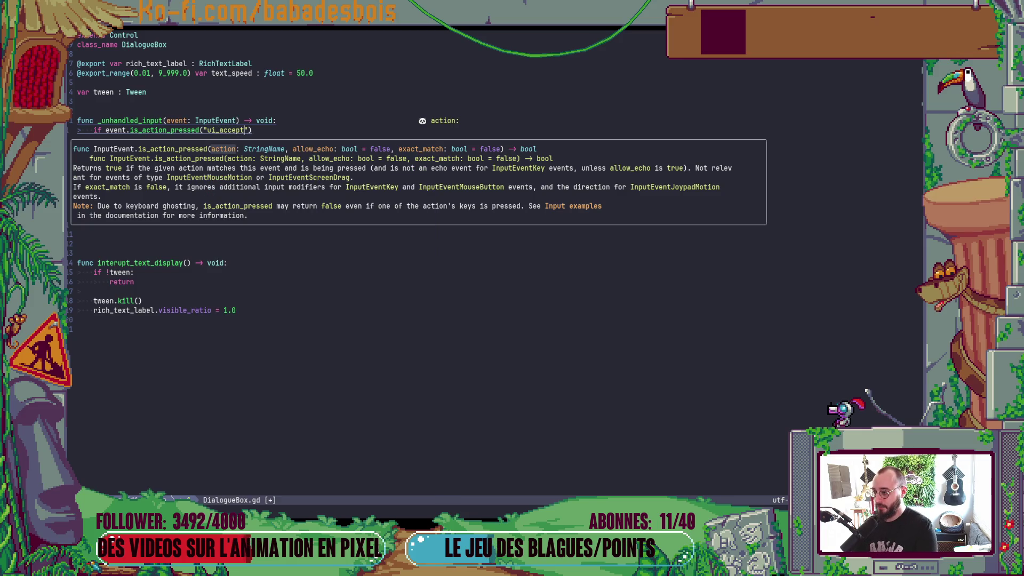
pyautogui.press('Escape')
# Extend the condition with or event.is_action_pressed("ui_cancel"): and start the block body
pyautogui.press('End')
pyautogui.write('o')
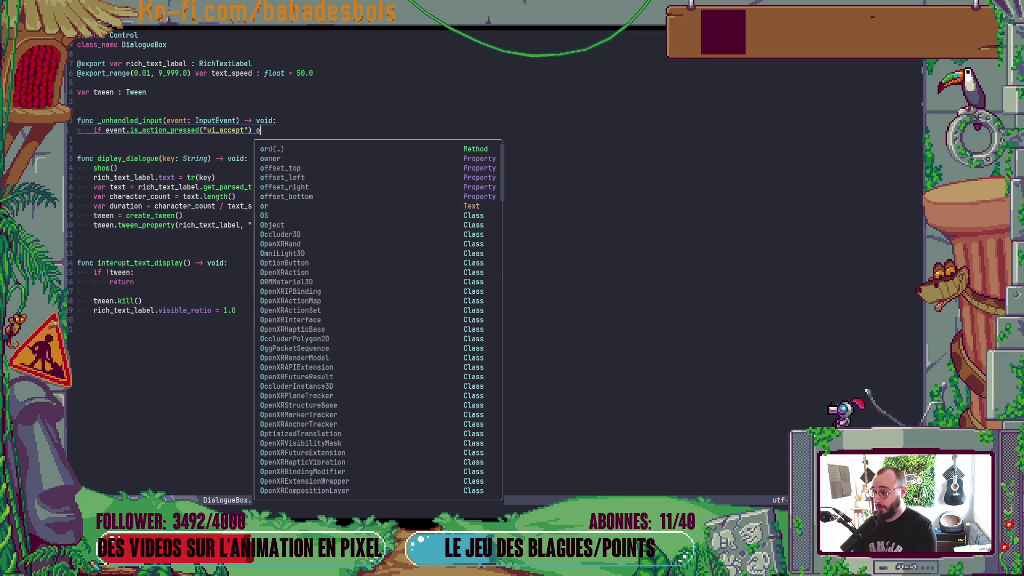
pyautogui.write('r')
pyautogui.write(' event.is')
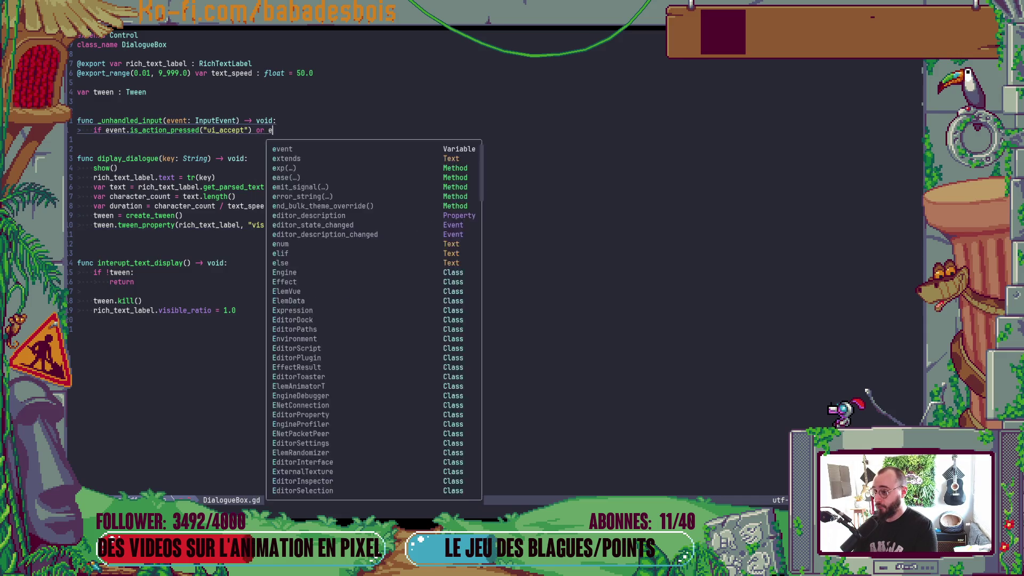
pyautogui.press('Return')
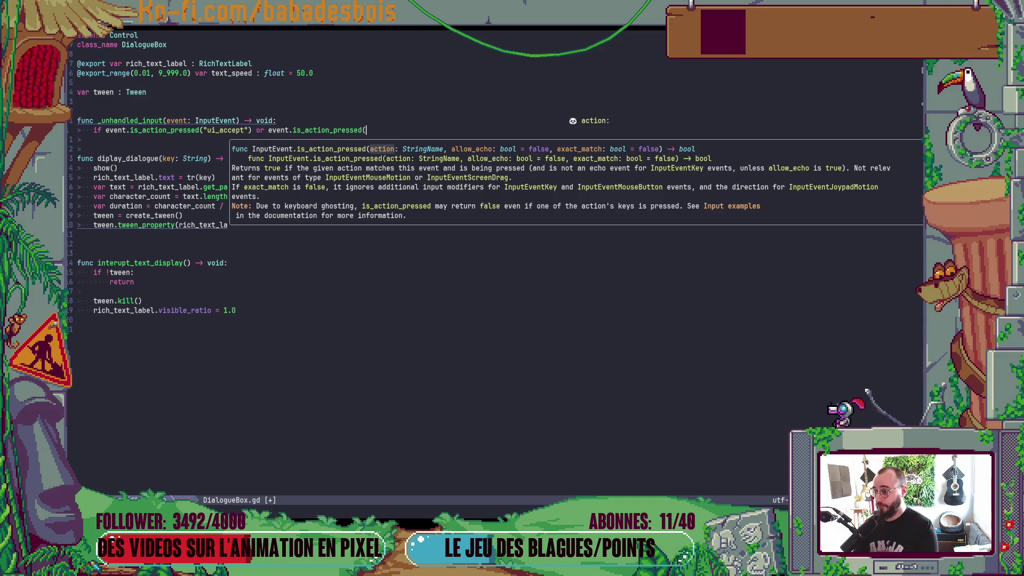
pyautogui.write('"ui_ca')
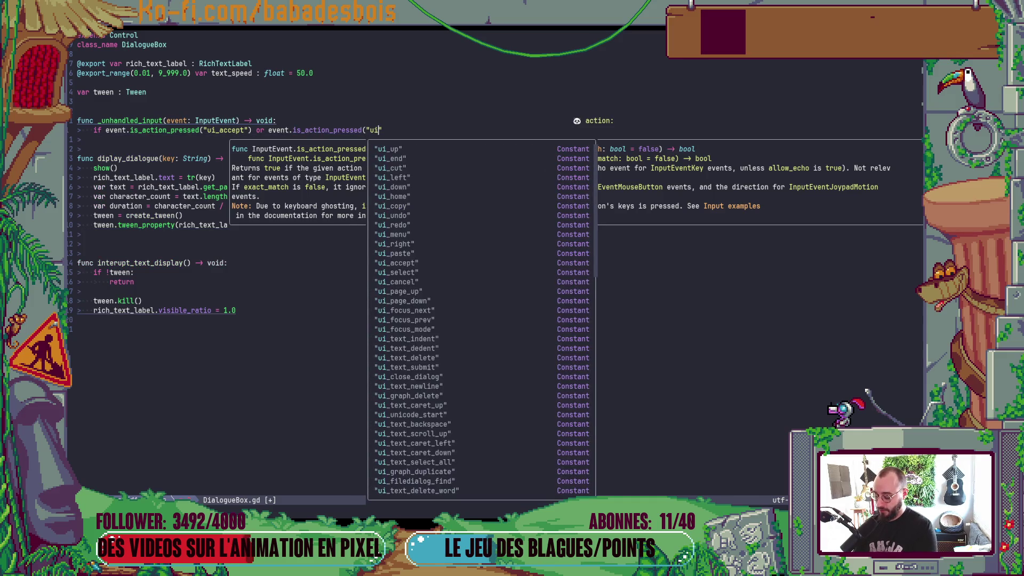
pyautogui.write('ncel")')
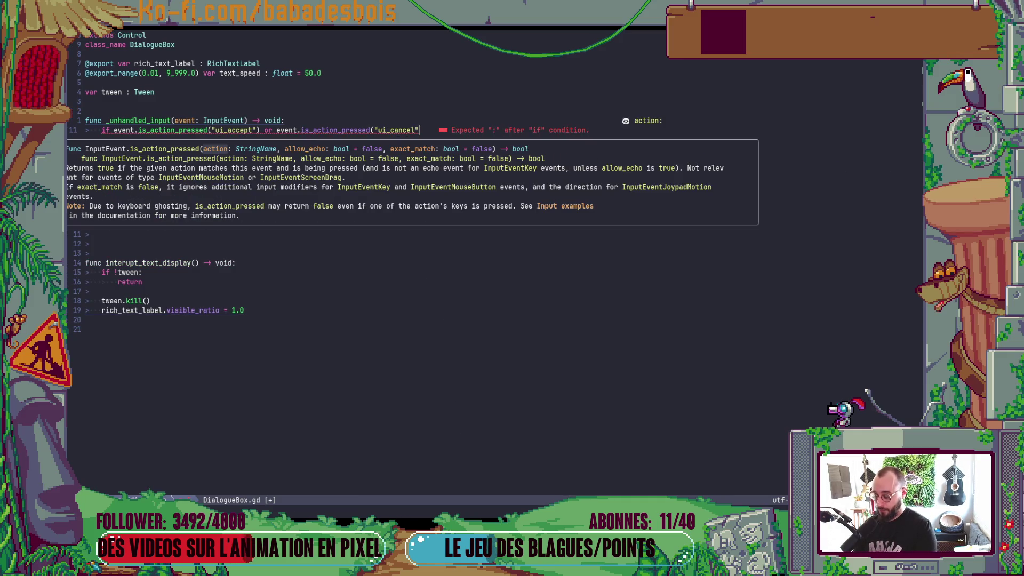
pyautogui.write(':')
pyautogui.press('Return')
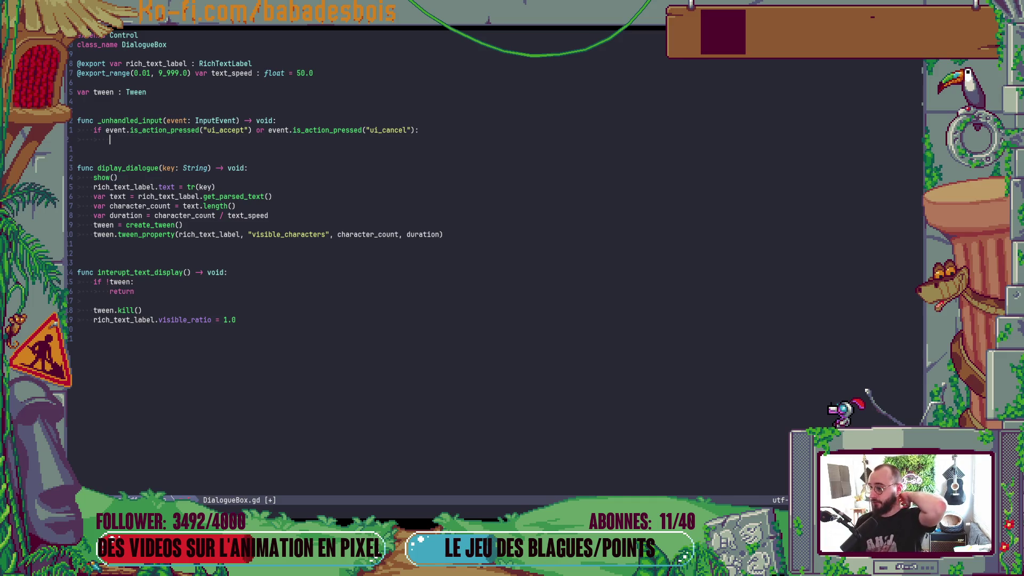
# Add an 'if tween:' branch that calls interupt_text_display()
pyautogui.write('if twe')
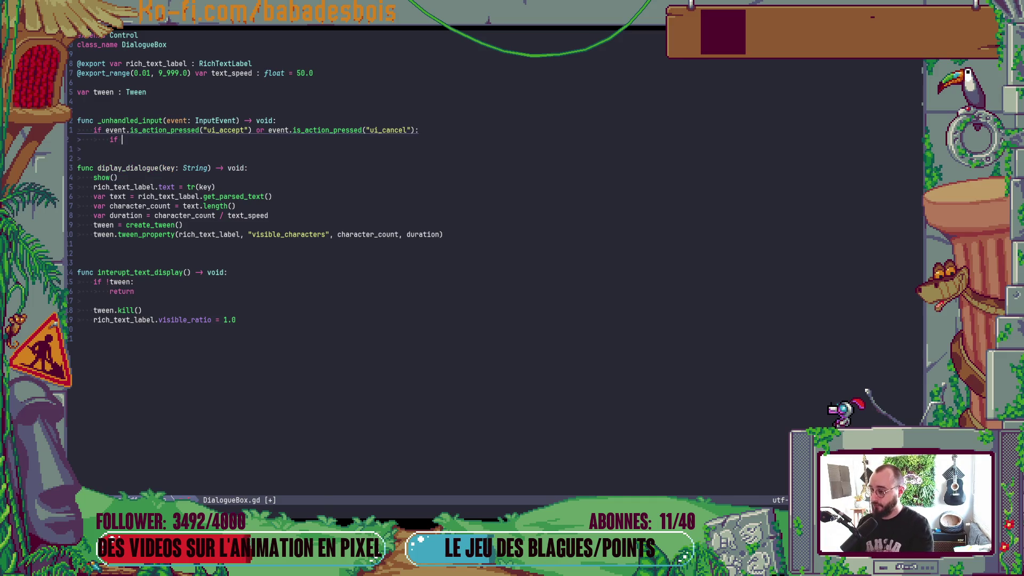
pyautogui.write('en:')
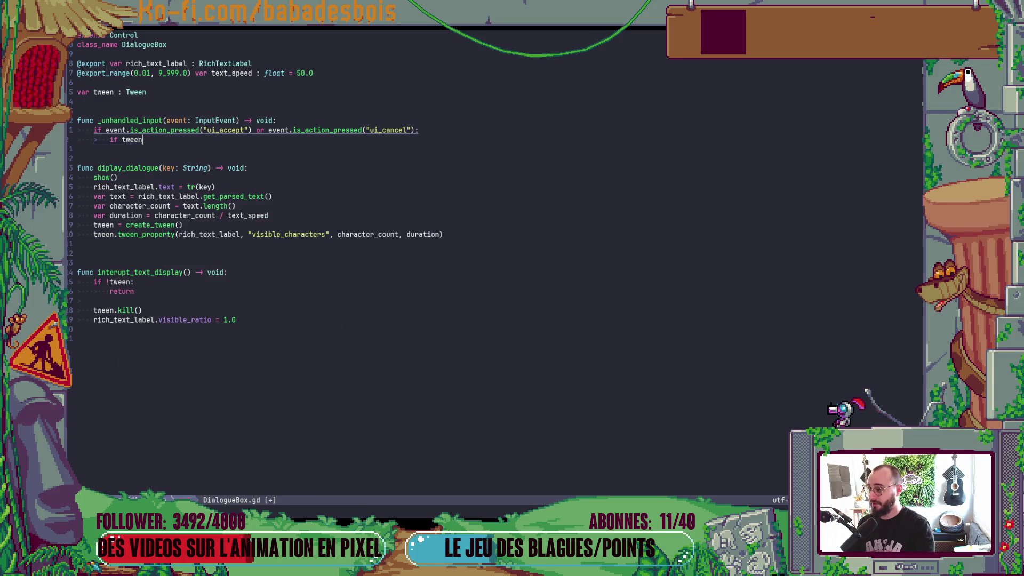
pyautogui.press('Return')
pyautogui.write('interupt_text_display(')
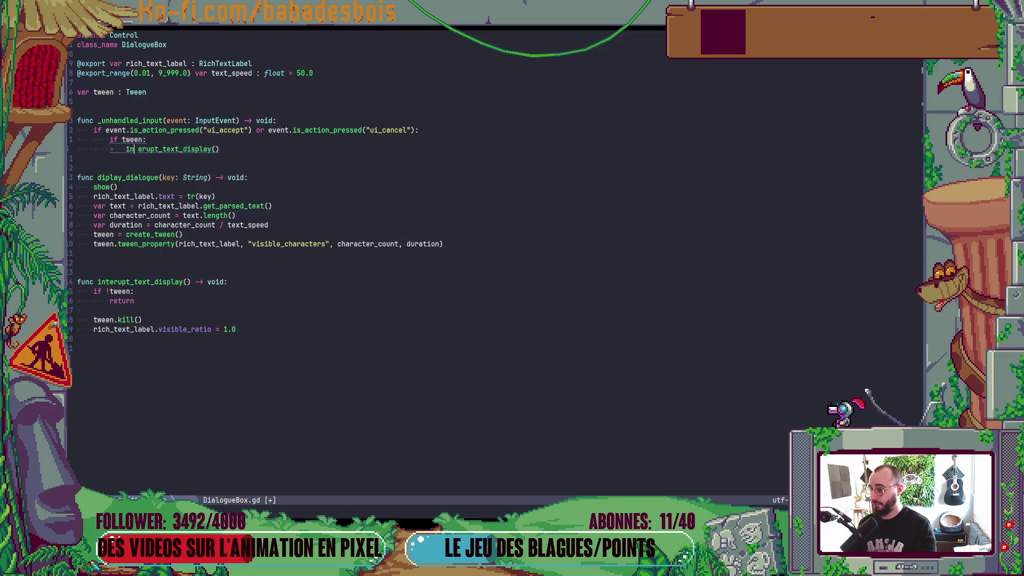
pyautogui.press('End')
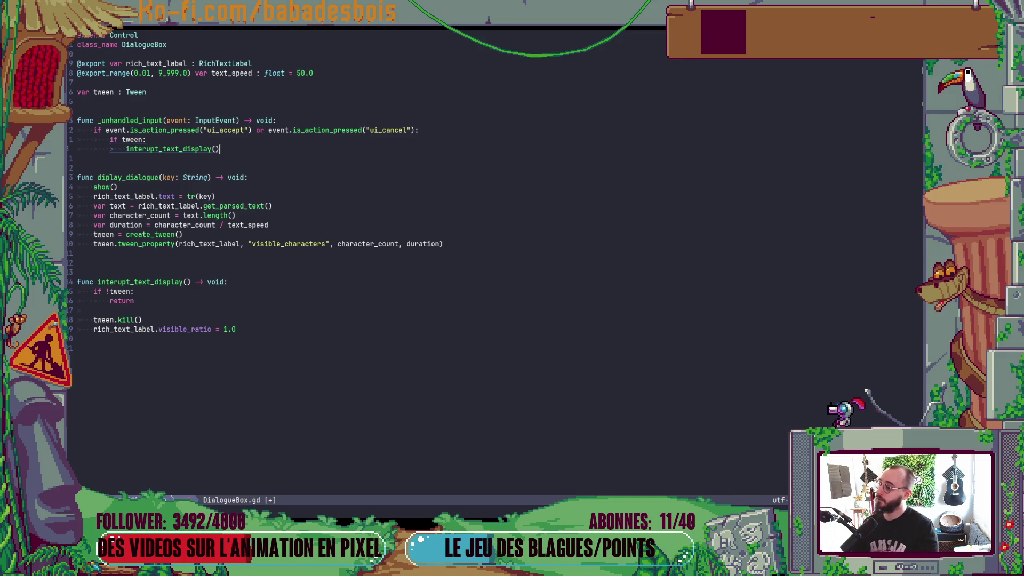
pyautogui.write('o')
pyautogui.press('Return')
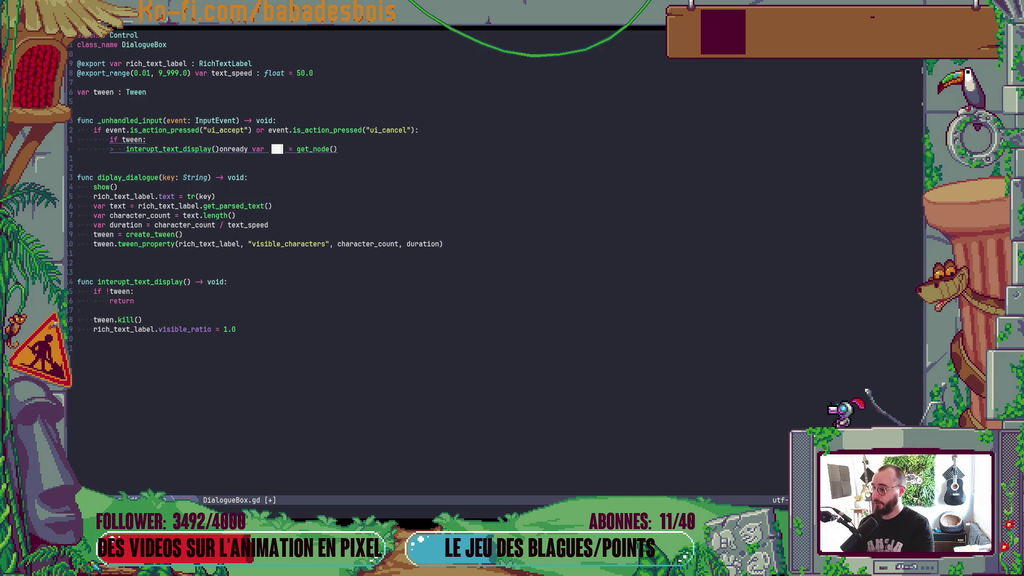
pyautogui.press('Escape')
pyautogui.press('u')
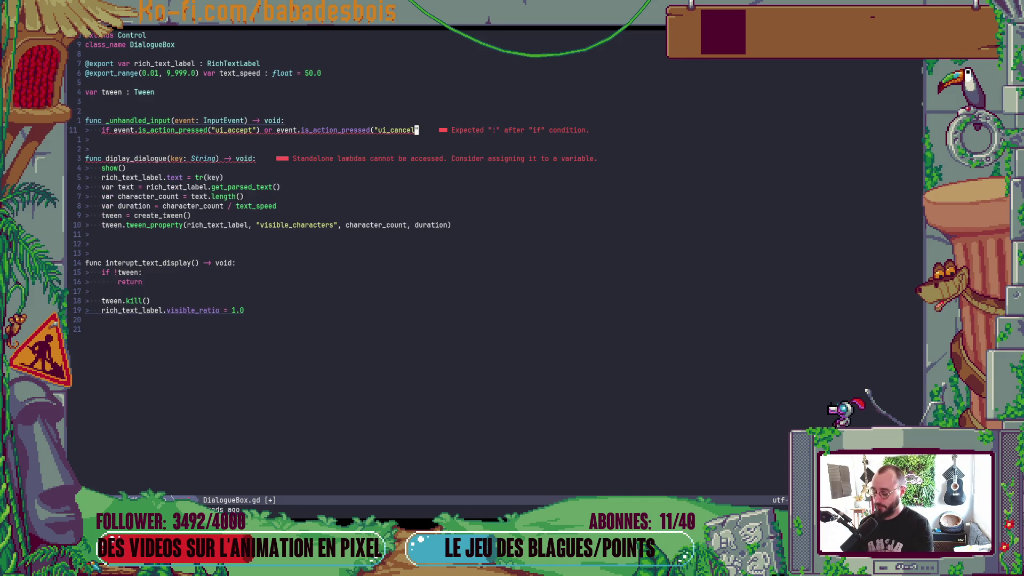
pyautogui.press('b')
pyautogui.press('d')
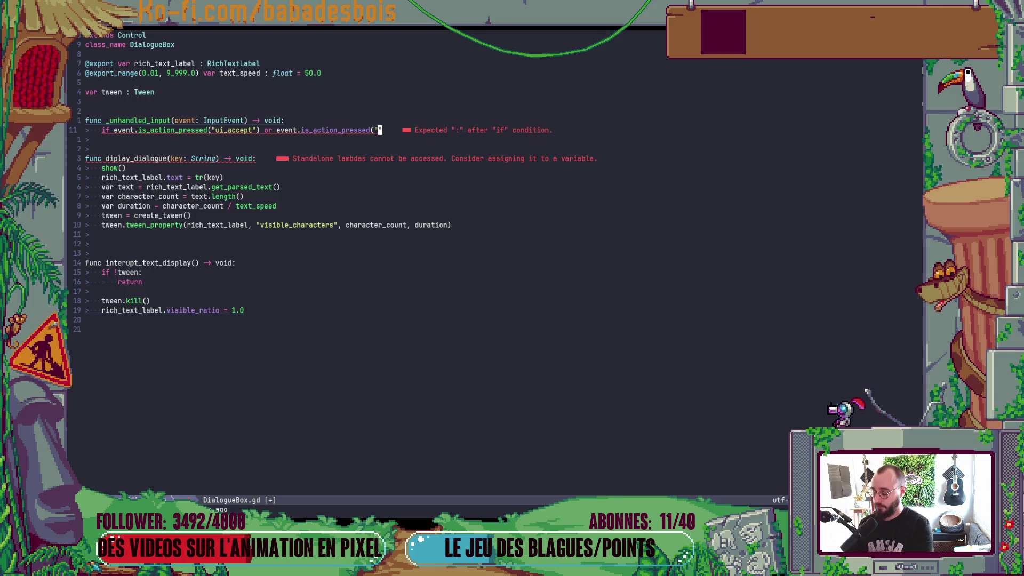
pyautogui.hotkey('ctrl', 'r')
pyautogui.hotkey('ctrl', 'r')
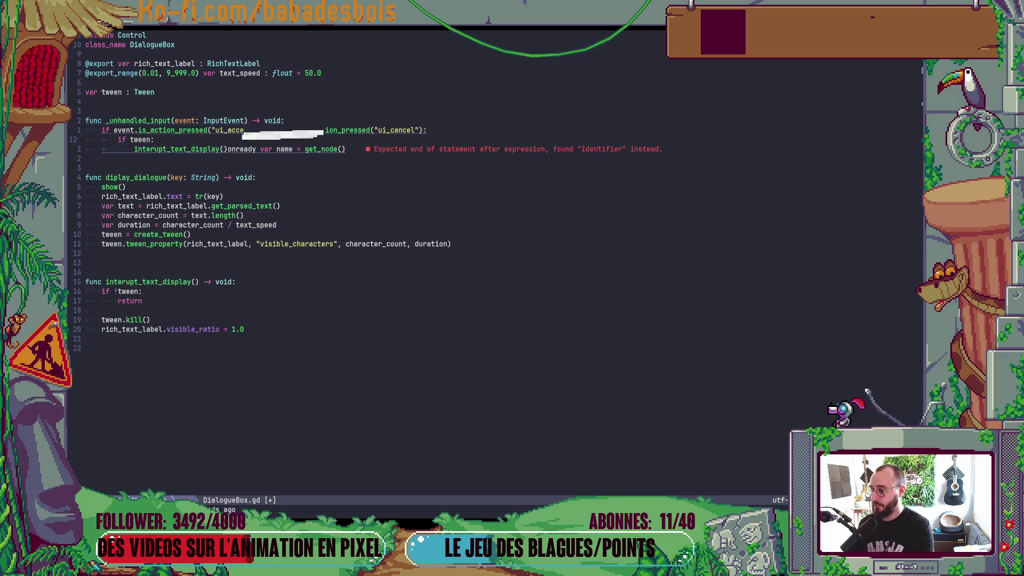
# Remove the stray onready snippet and add an else branch calling hide()
pyautogui.press('j')
pyautogui.press('$')
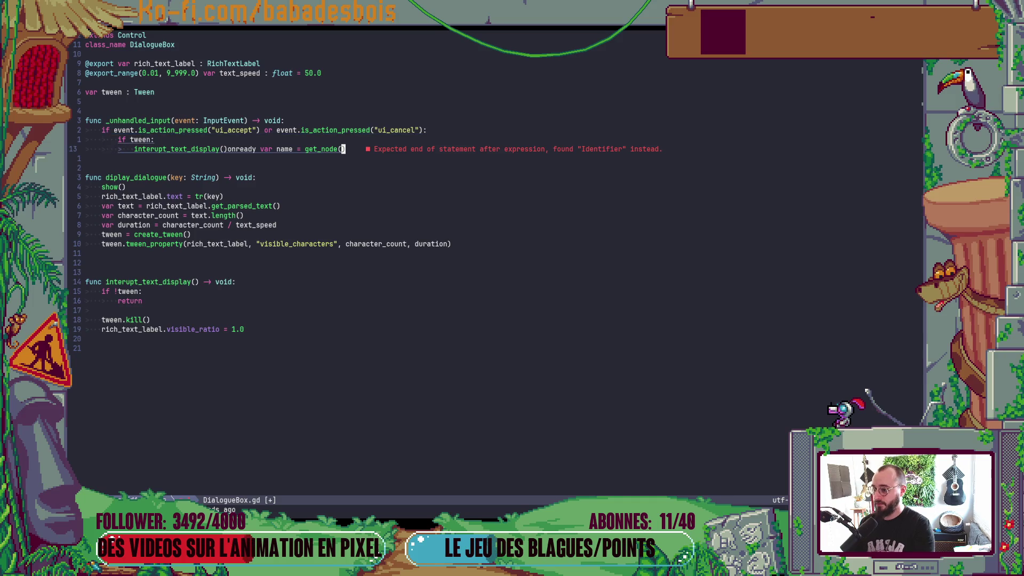
pyautogui.press('b')
pyautogui.press('b')
pyautogui.press('b')
pyautogui.press('g')
pyautogui.press('e')
pyautogui.press('h')
pyautogui.press('b')
pyautogui.write('D')
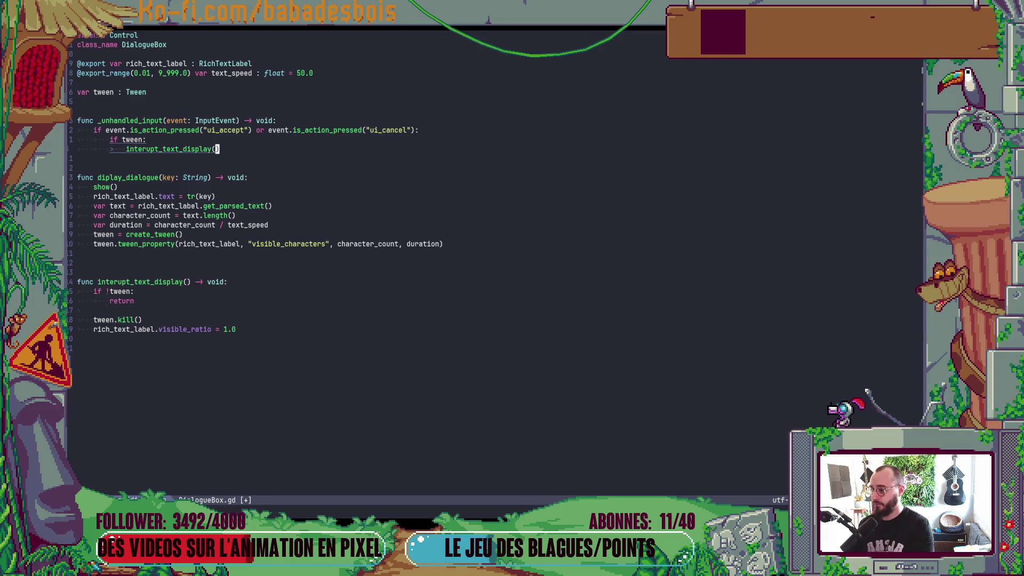
pyautogui.write('oelse:')
pyautogui.press('Return')
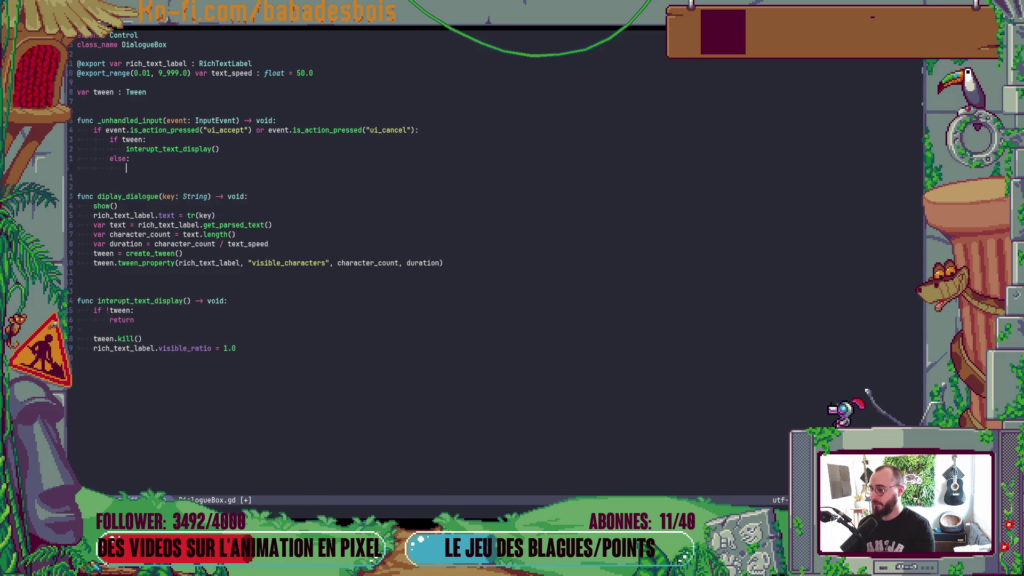
pyautogui.write('hide')
pyautogui.press('Return')
pyautogui.press('Escape')
# Delete the blank line above hide() and save DialogueBox.gd with :w
pyautogui.hotkey('shift', 'o')
pyautogui.press('Escape')
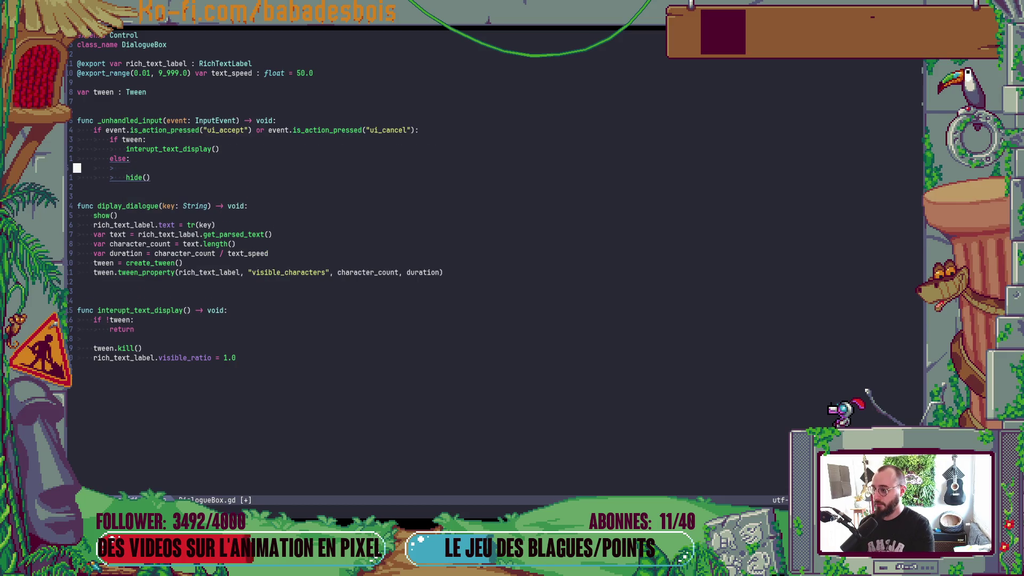
pyautogui.press('d')
pyautogui.press('d')
pyautogui.write(':w')
pyautogui.press('Return')
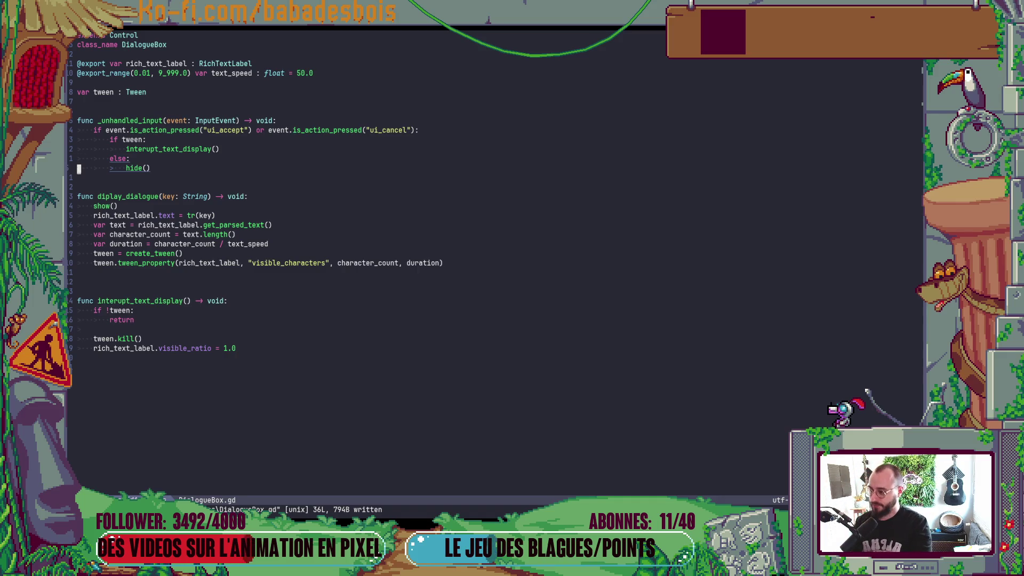
pyautogui.hotkey('alt', 'Tab')
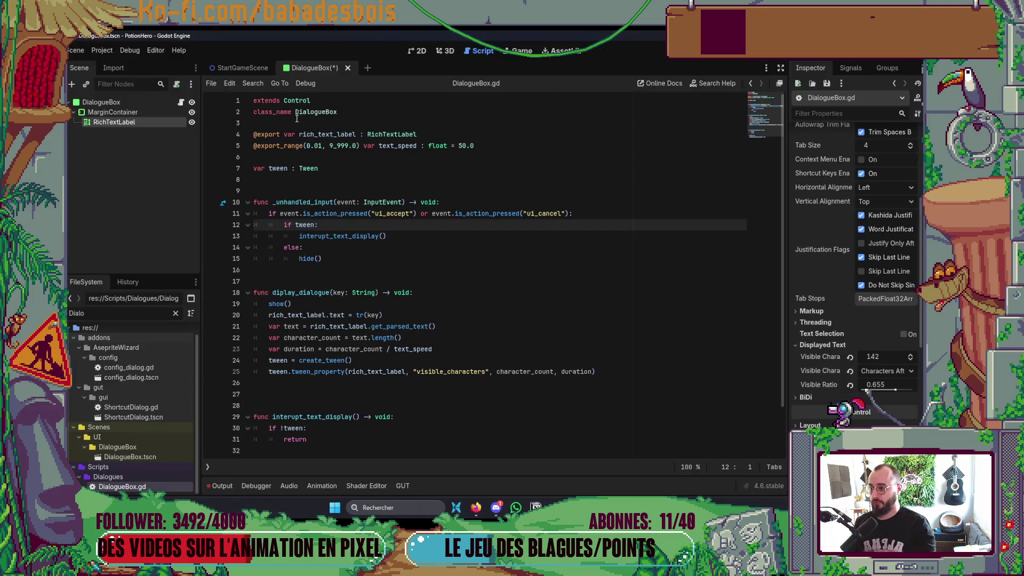
# Glance at the StartGameScene tab, then return to DialogueBox and view DialogueBox.gd
pyautogui.click(422, 54)
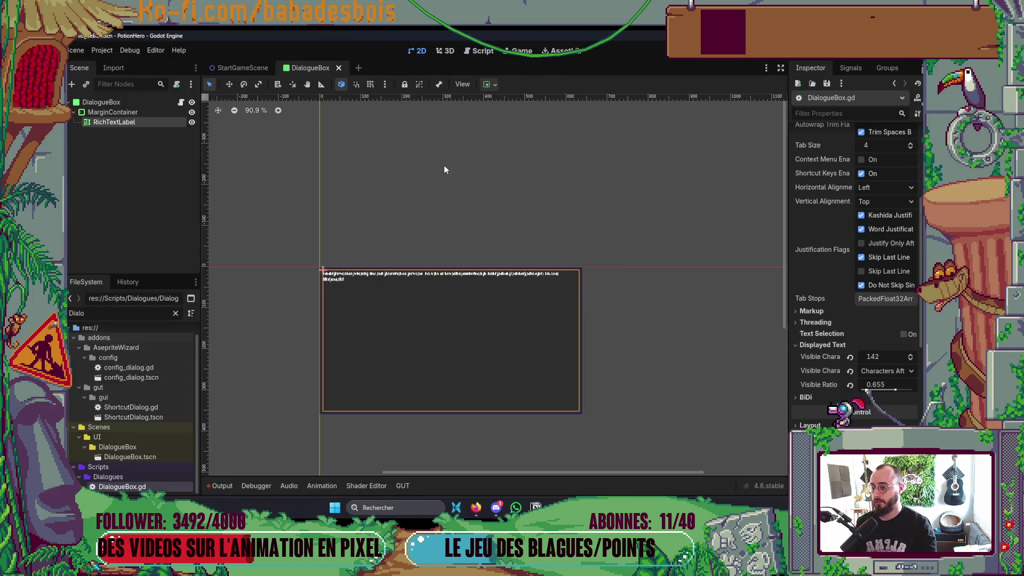
pyautogui.click(233, 66)
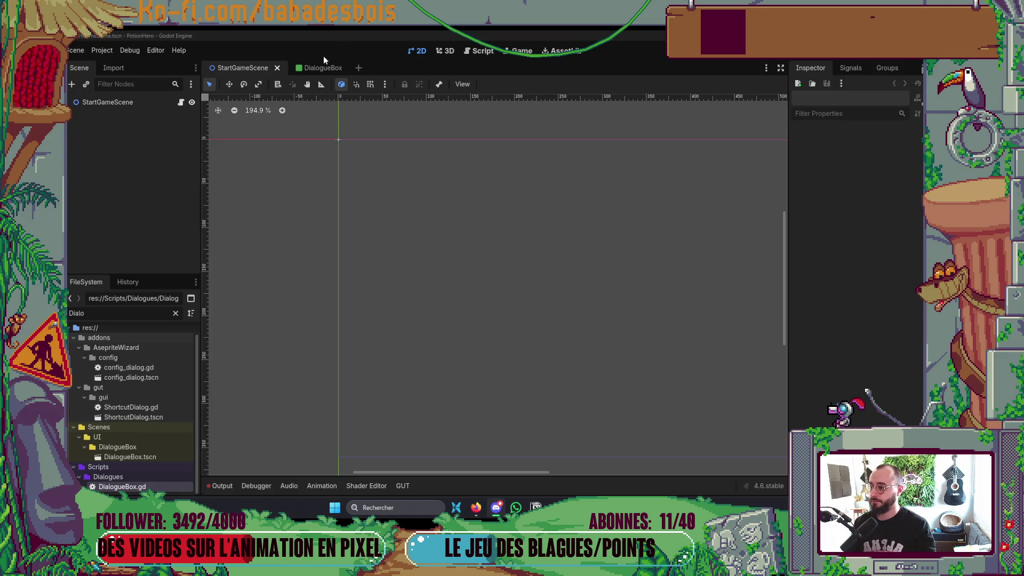
pyautogui.click(314, 70)
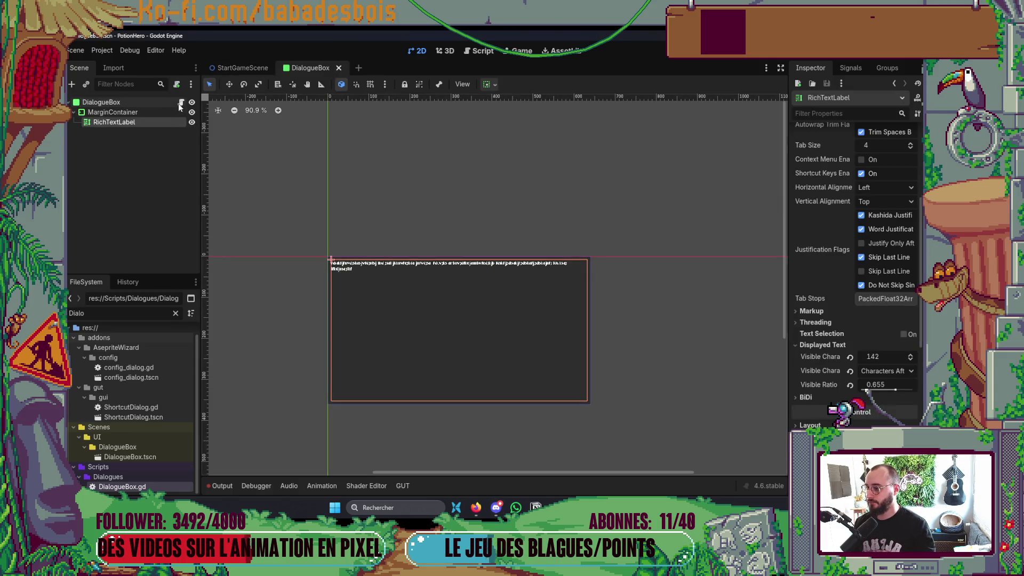
pyautogui.click(181, 102)
pyautogui.hotkey('alt', 'Tab')
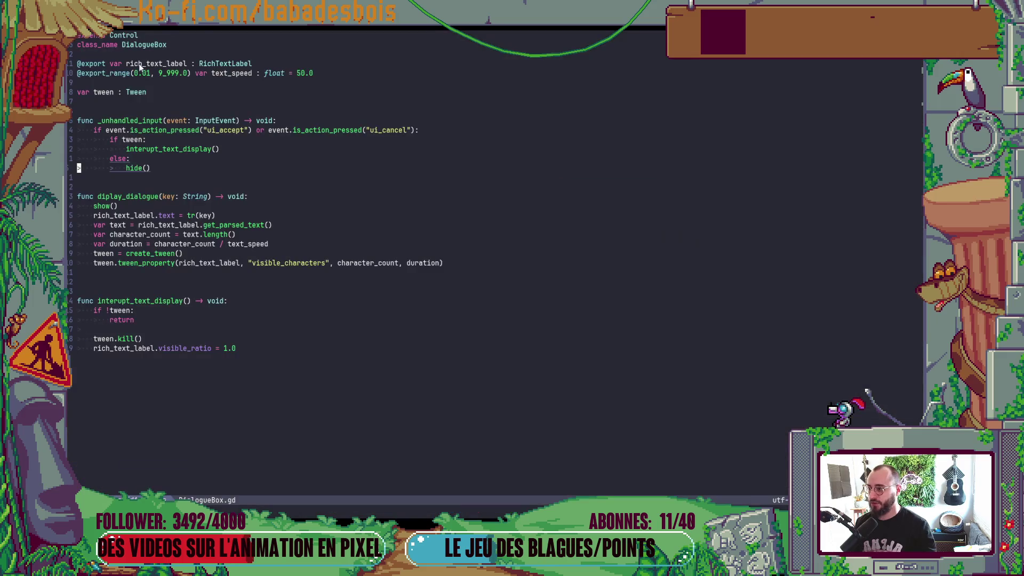
# Discard the half-typed '@e' line below the text_speed export and save
pyautogui.press('k')
pyautogui.press('k')
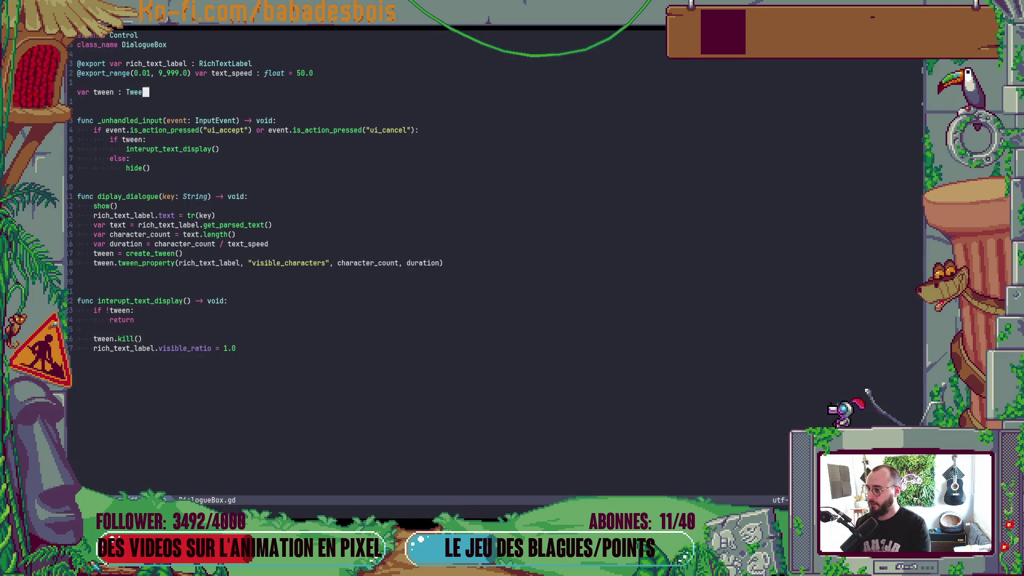
pyautogui.hotkey('shift', 'o')
pyautogui.write('@e')
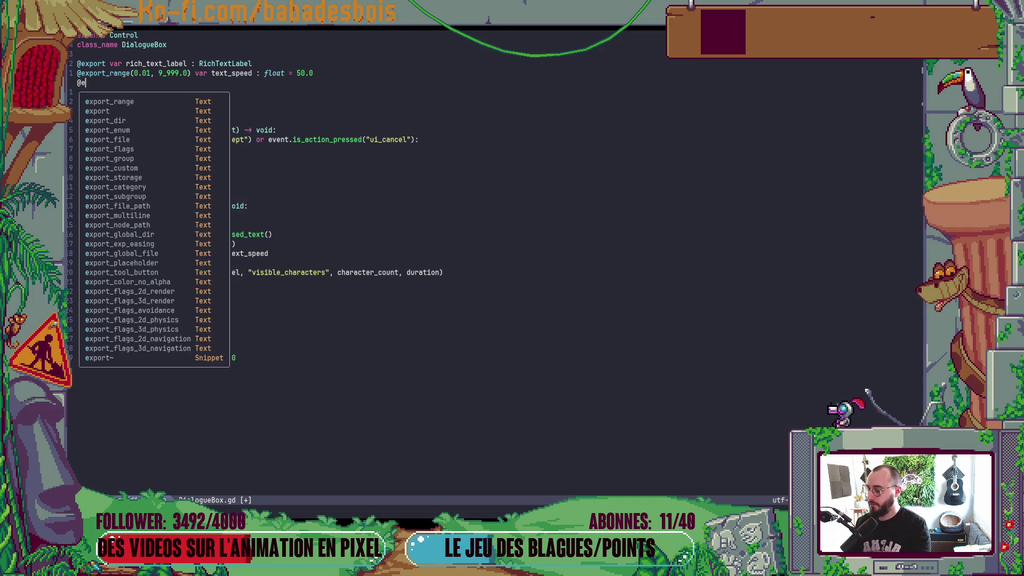
pyautogui.press('BackSpace')
pyautogui.press('BackSpace')
pyautogui.press('Escape')
pyautogui.press('d')
pyautogui.press('d')
pyautogui.write(':w')
pyautogui.press('Return')
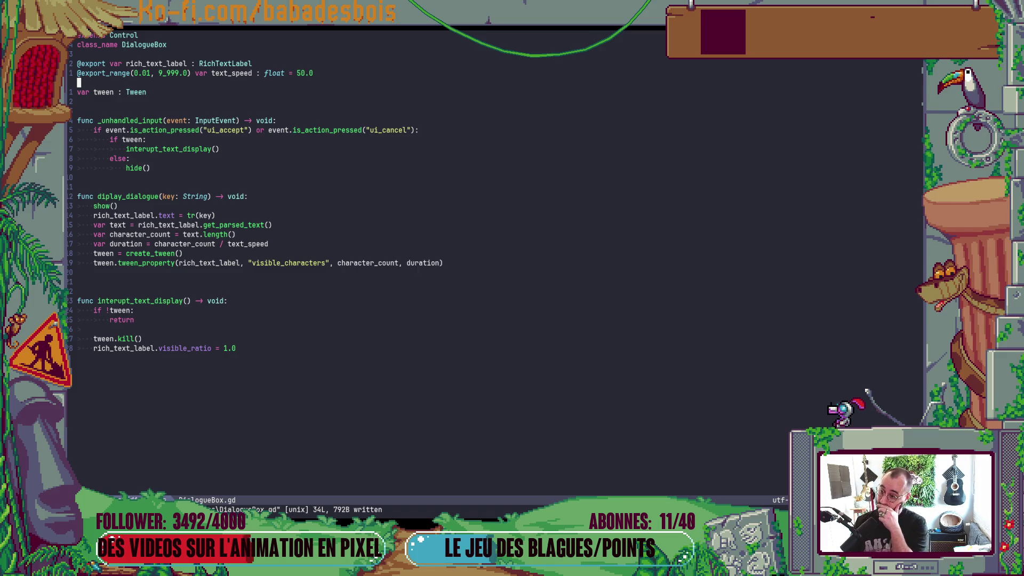
# Delete the blank line before func _unhandled_input and save DialogueBox.gd again
pyautogui.hotkey('alt', 'Tab')
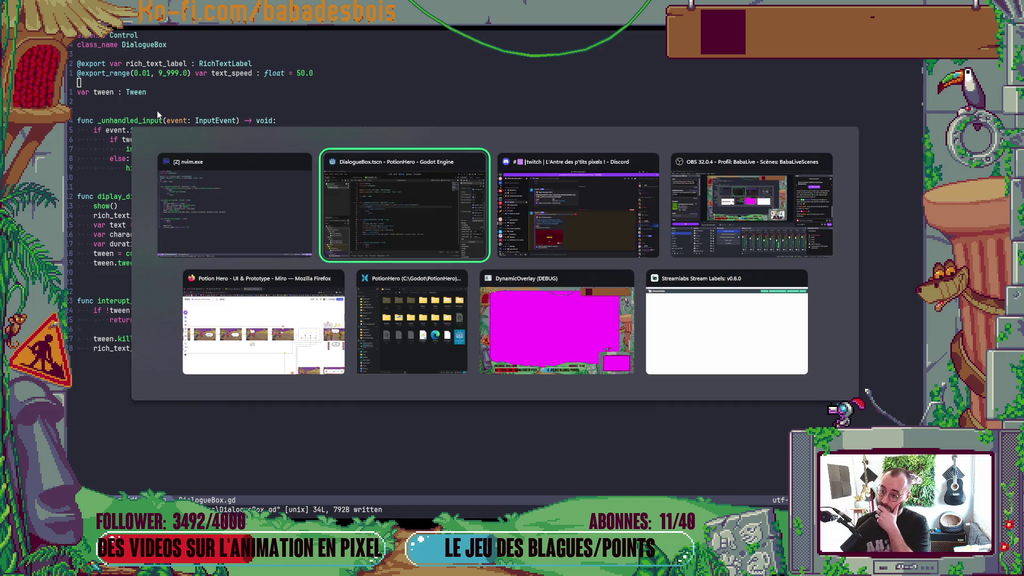
pyautogui.hotkey('alt', 'Tab')
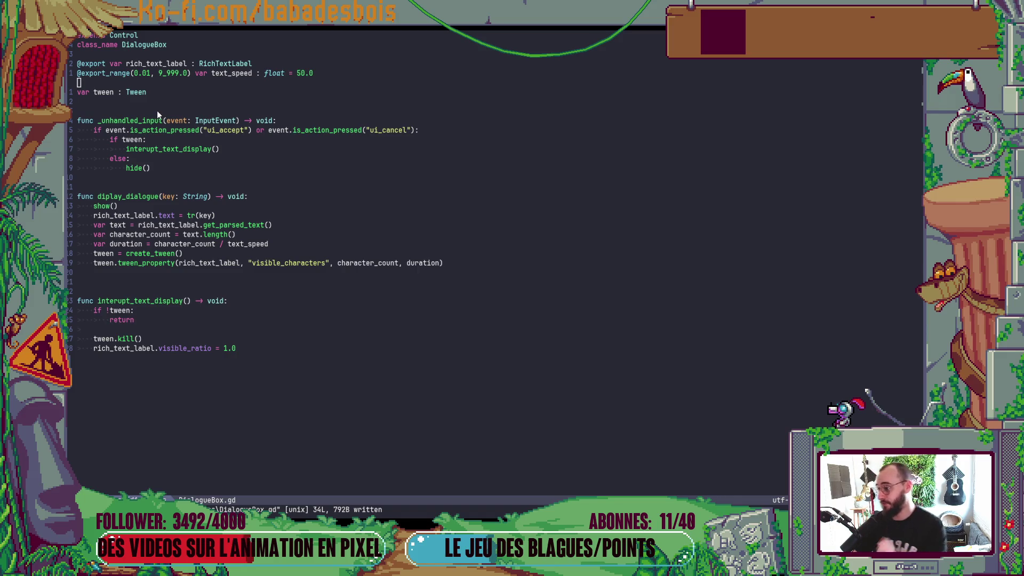
pyautogui.click(157, 103)
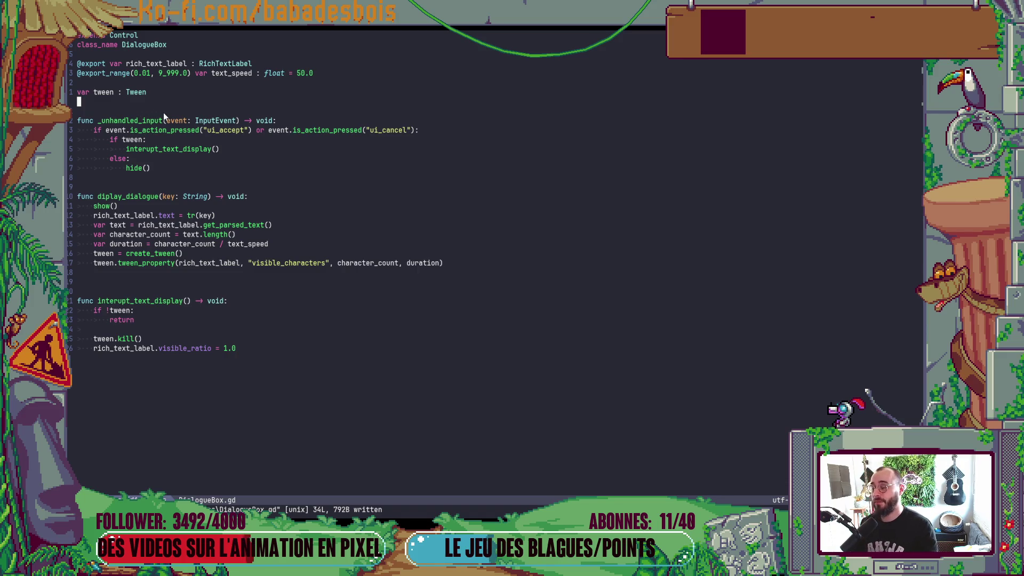
pyautogui.press('d')
pyautogui.press('d')
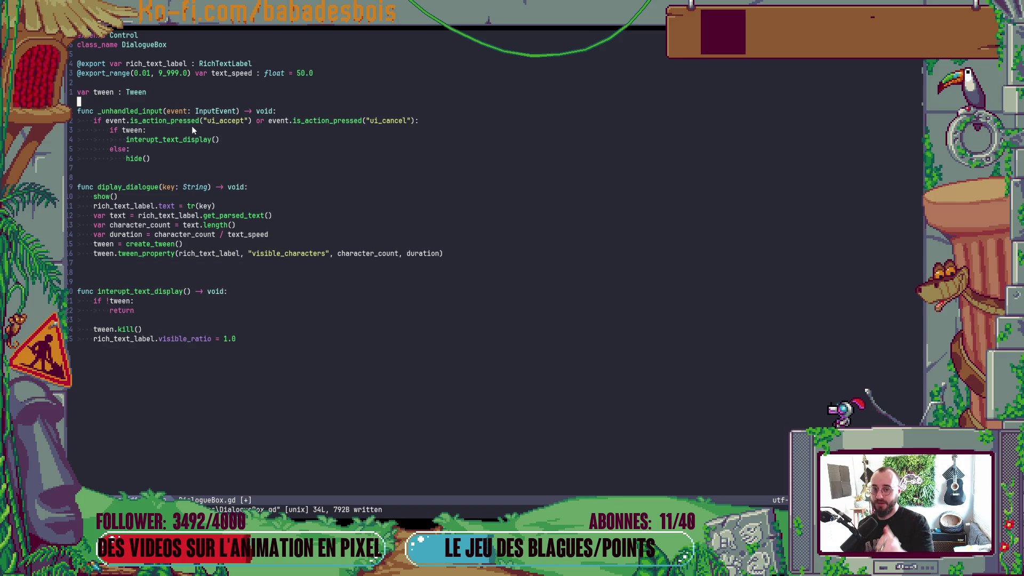
pyautogui.write(':w')
pyautogui.press('Return')
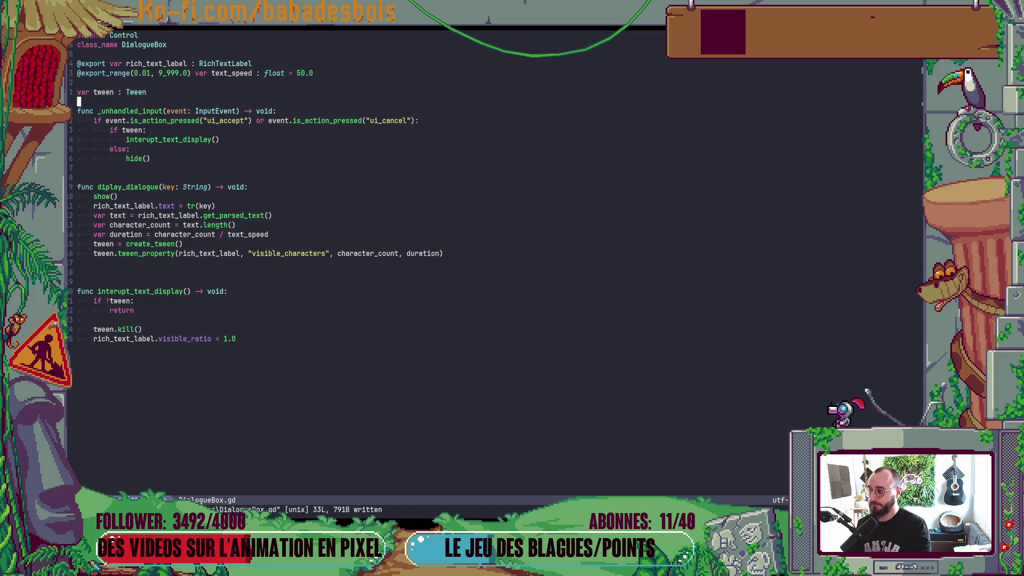
pyautogui.hotkey('alt', 'Tab')
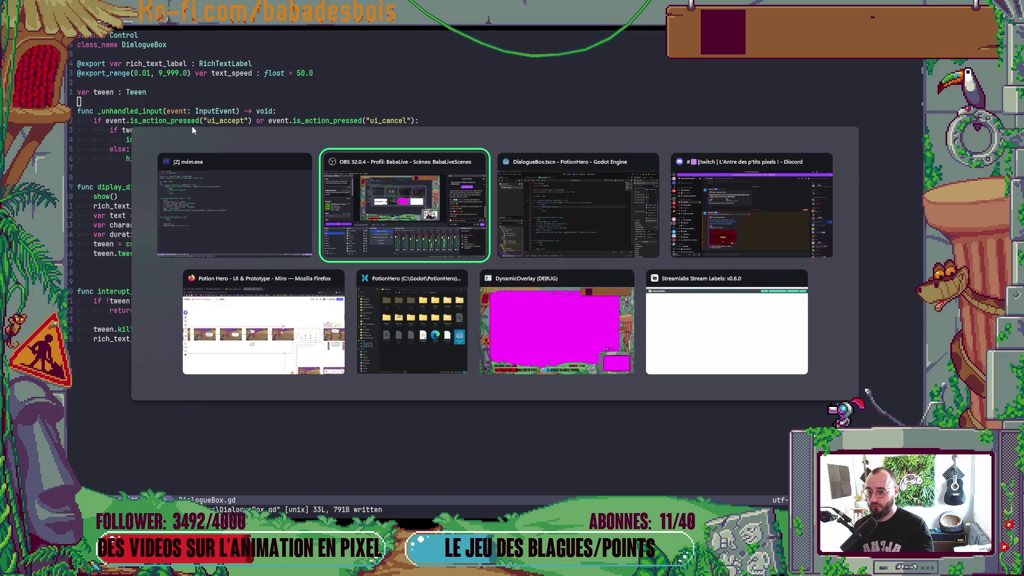
# Bring up the DialogueBox scene in Godot's 2D view
pyautogui.hotkey('alt', 'Tab')
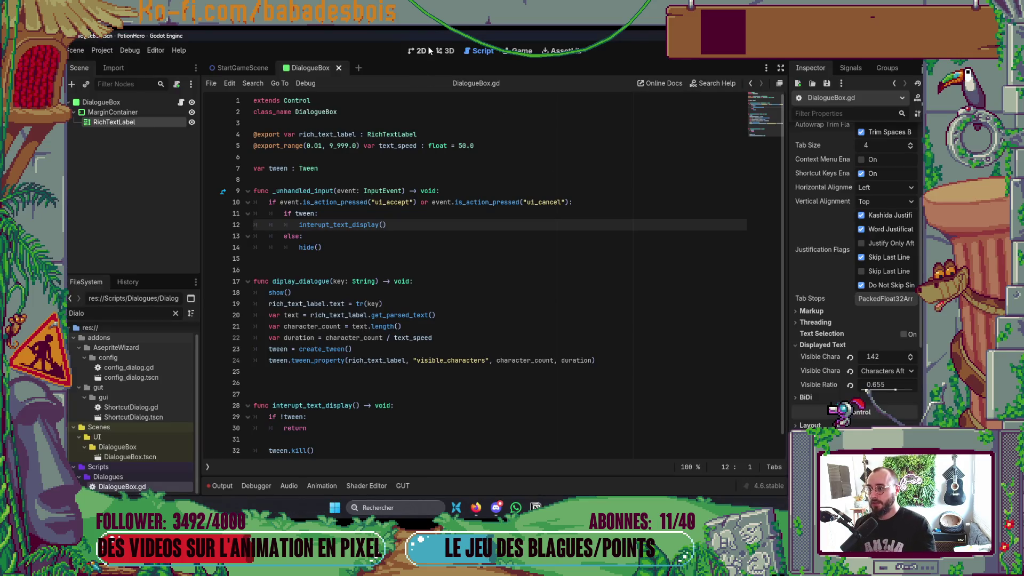
pyautogui.click(429, 50)
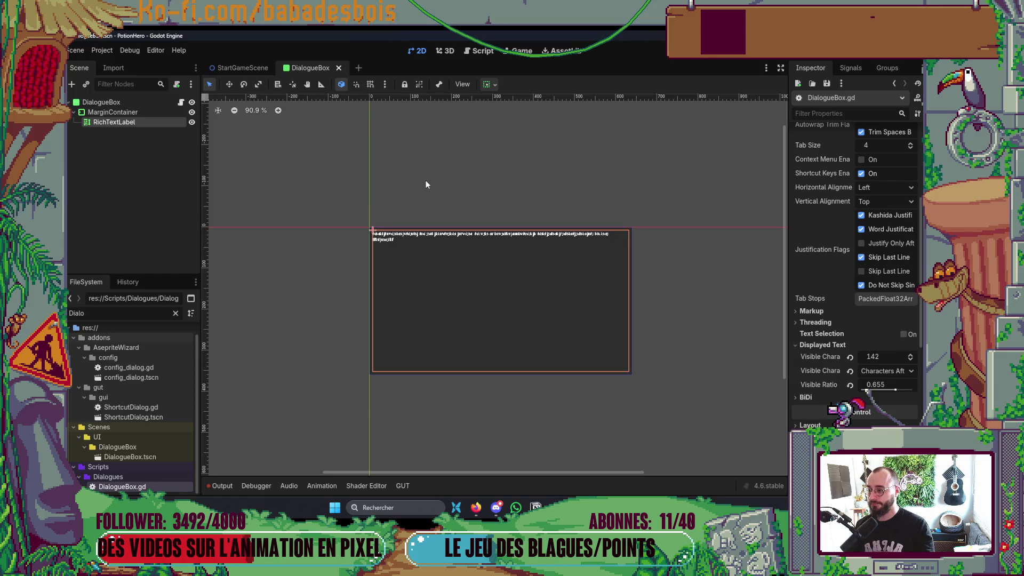
pyautogui.scroll(4, 817, 209)
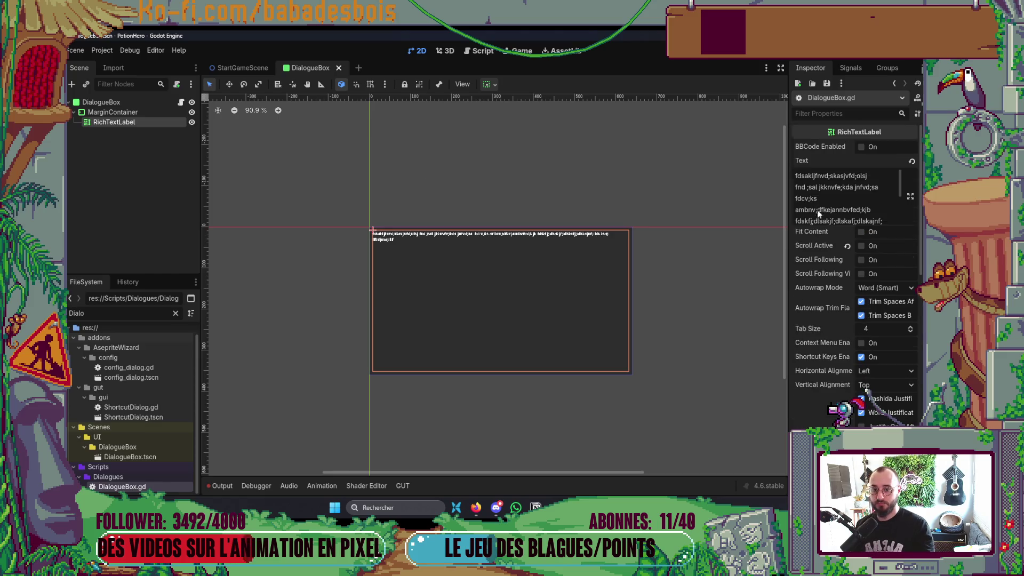
pyautogui.scroll(-10, 857, 298)
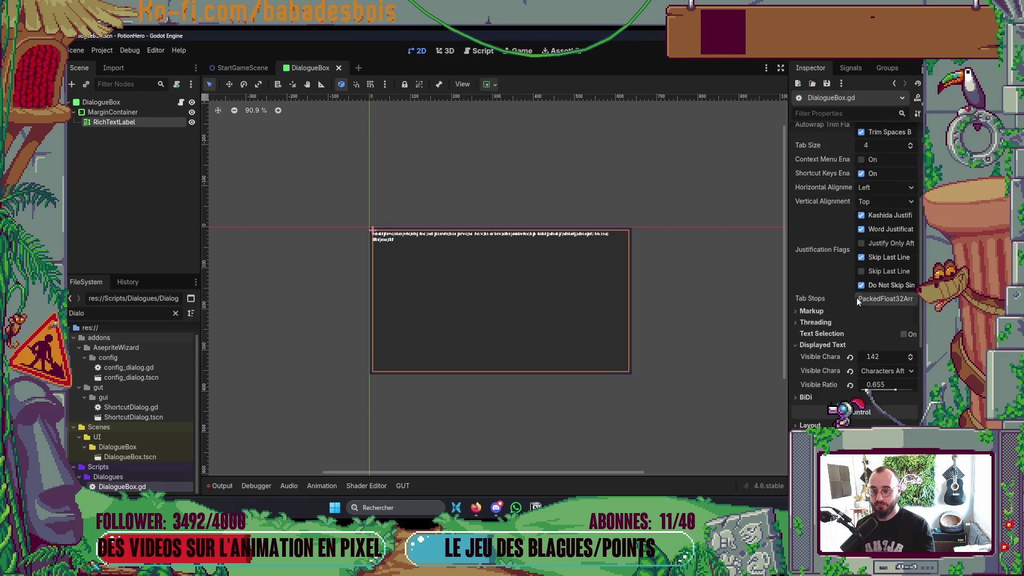
pyautogui.hotkey('alt', 'Tab')
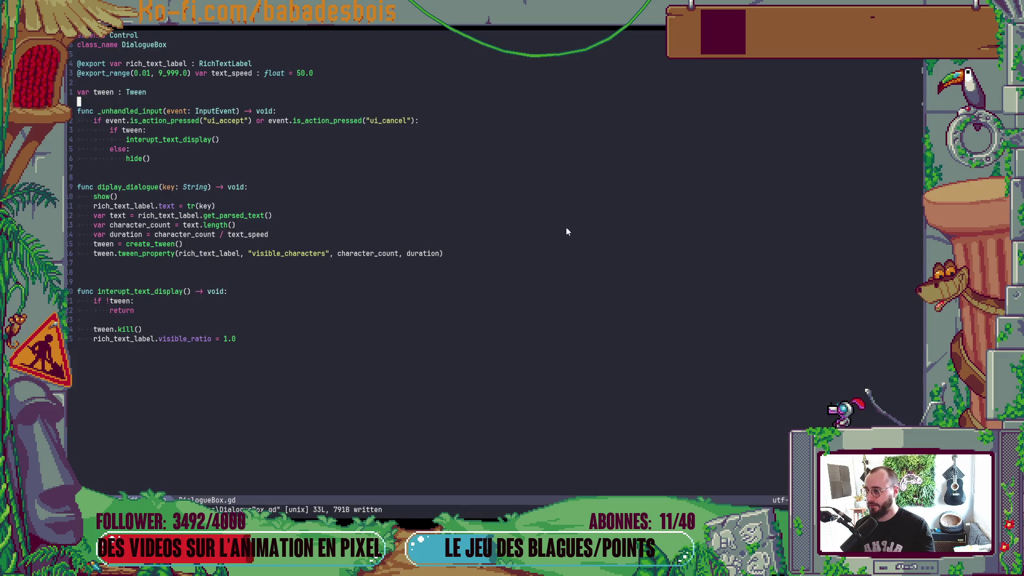
pyautogui.hotkey('alt', 'Tab')
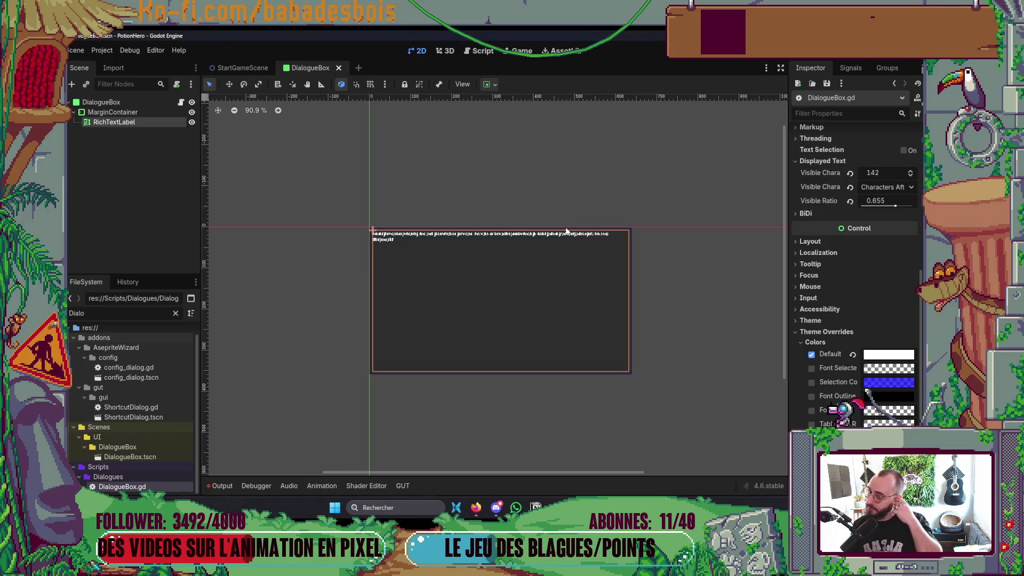
# Set RichTextLabel's Visible Characters to 0, with Visible Ratio reset to 1.0, and save the scene
pyautogui.click(875, 175)
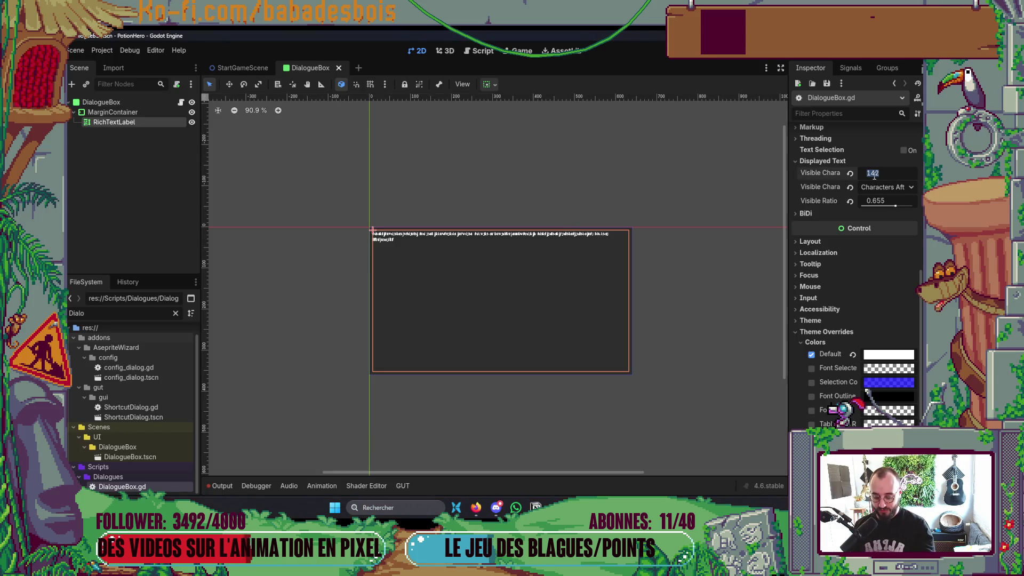
pyautogui.write('0')
pyautogui.press('Return')
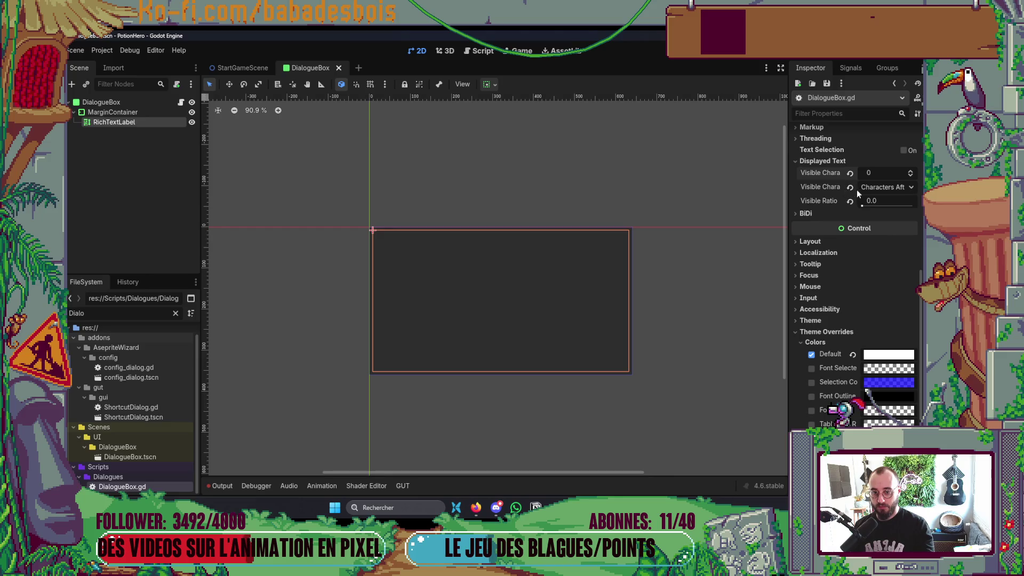
pyautogui.click(852, 201)
pyautogui.click(882, 174)
pyautogui.write('0')
pyautogui.press('Return')
pyautogui.hotkey('ctrl', 's')
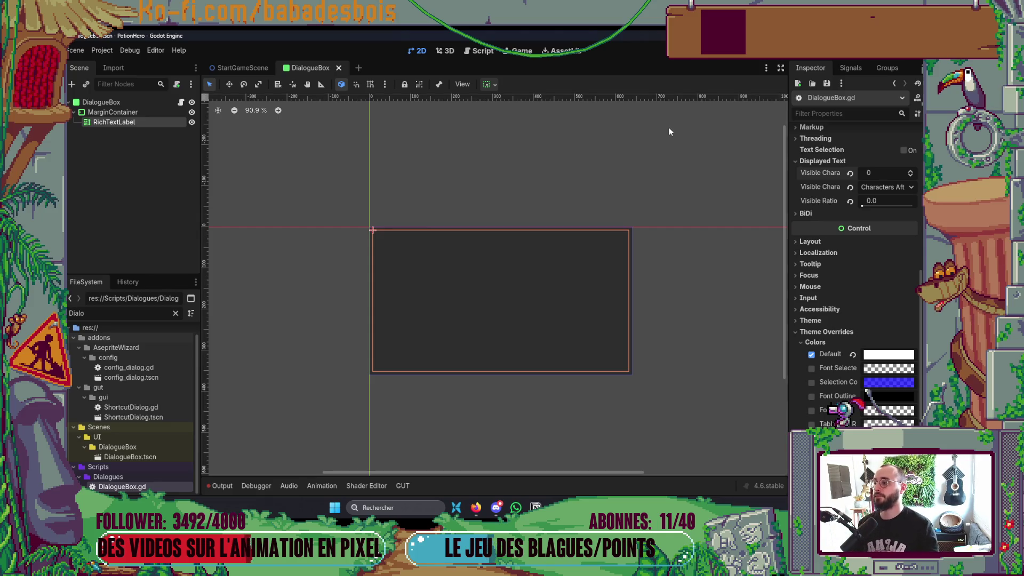
pyautogui.hotkey('alt', 'Tab')
pyautogui.hotkey('alt', 'Tab')
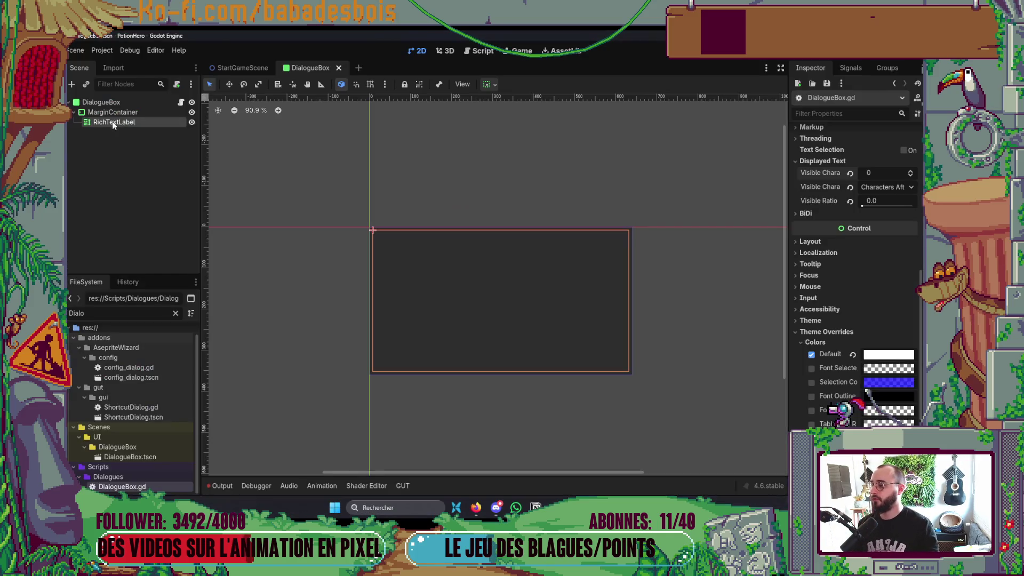
pyautogui.click(136, 102)
# Assign the RichTextLabel node to DialogueBox's Rich Text Label export and test-run the scene with F6
pyautogui.click(882, 149)
pyautogui.doubleClick(465, 181)
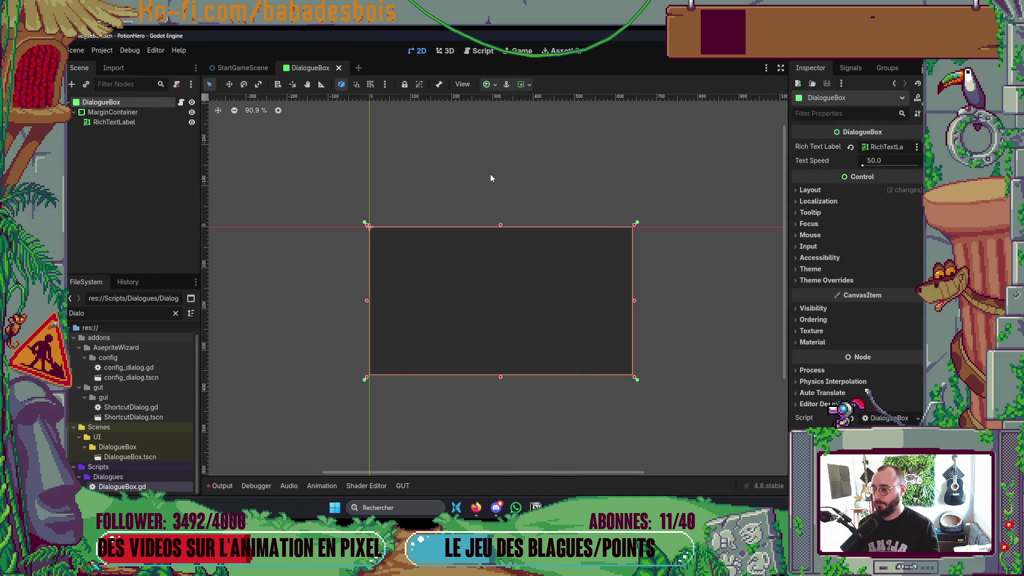
pyautogui.moveTo(491, 178); pyautogui.dragTo(500, 150)
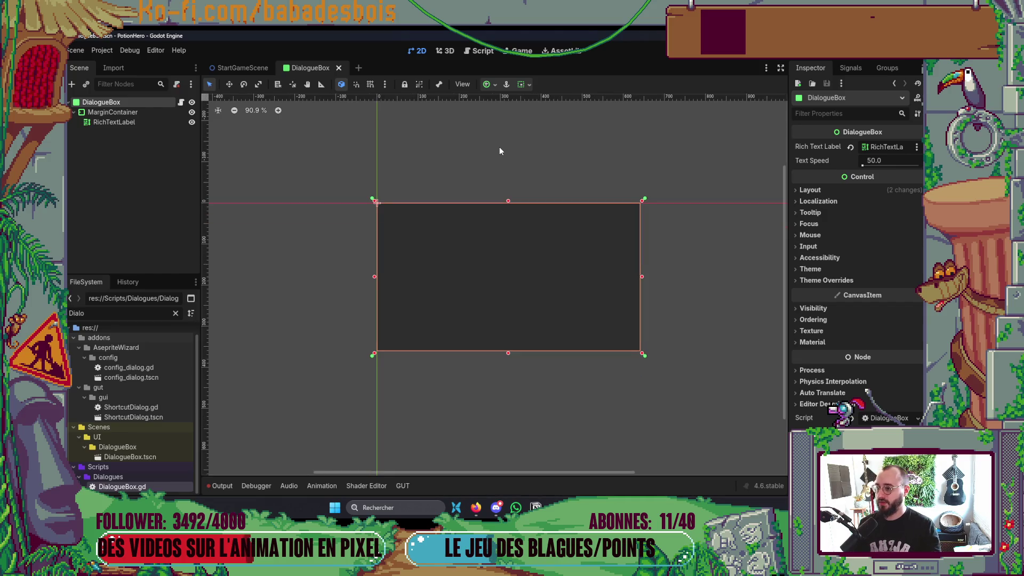
pyautogui.press('F6')
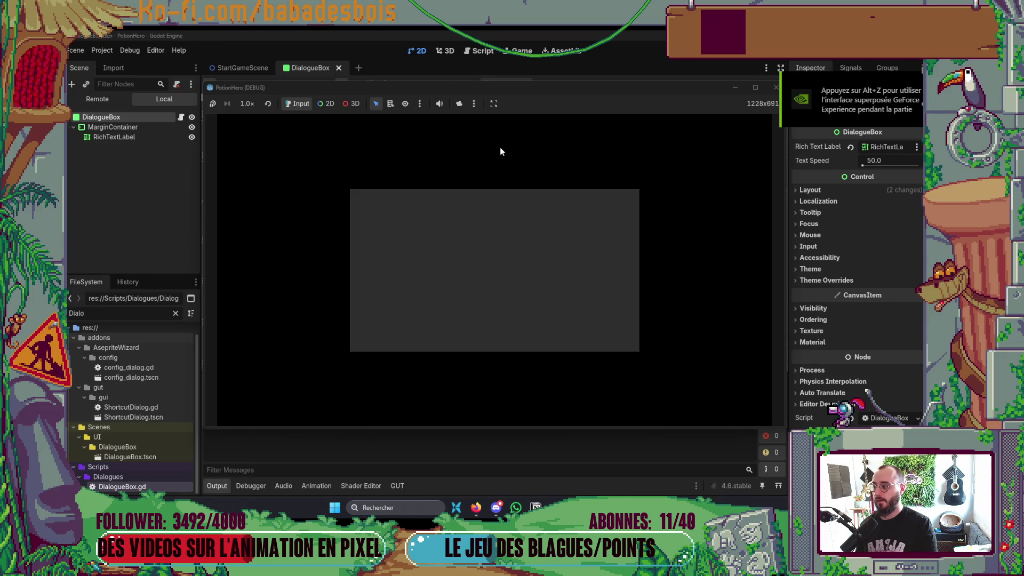
pyautogui.click(775, 88)
pyautogui.hotkey('alt', 'Tab')
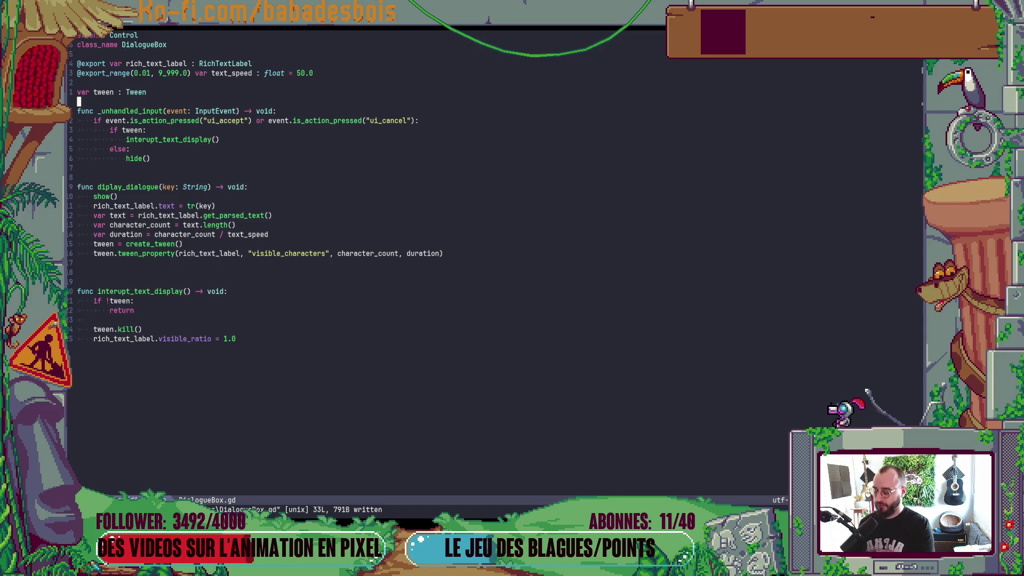
# Add a func _ready() -> void below var tween
pyautogui.press('o')
pyautogui.press('Return')
pyautogui.press('Return')
pyautogui.press('Up')
pyautogui.press('Return')
pyautogui.write('func _r')
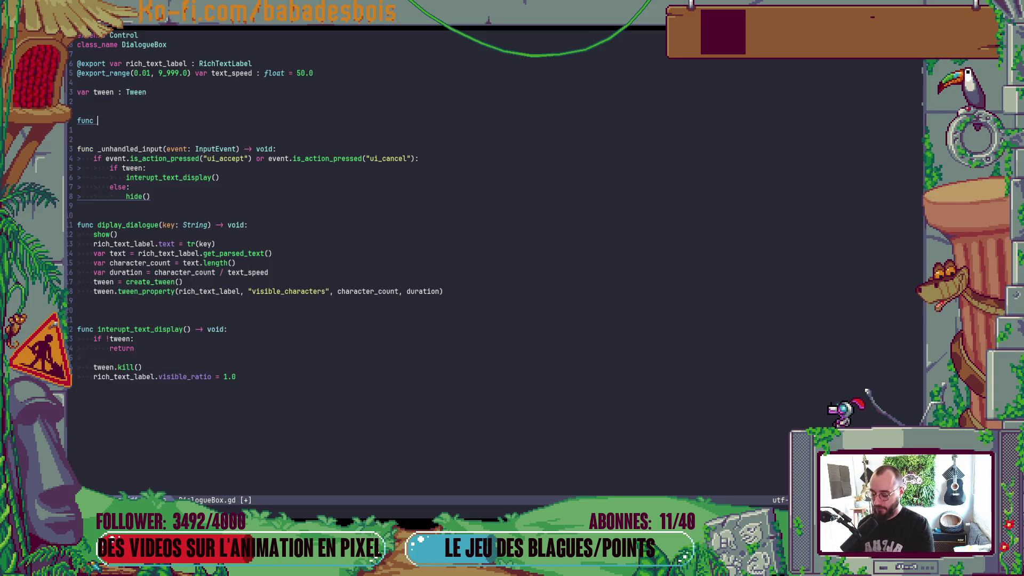
pyautogui.press('Return')
pyautogui.press('Return')
pyautogui.write('s')
pyautogui.press('Escape')
# Correct diplay_dialogue to display_dialogue, call display_dialogue() from _ready, and save
pyautogui.press('j')
pyautogui.press('j')
pyautogui.press('j')
pyautogui.press('j')
pyautogui.press('l')
pyautogui.press('l')
pyautogui.press('l')
pyautogui.write('is')
pyautogui.press('Escape')
pyautogui.press('8')
pyautogui.press('k')
pyautogui.press('k')
pyautogui.press('k')
pyautogui.press('k')
pyautogui.press('c')
pyautogui.press('c')
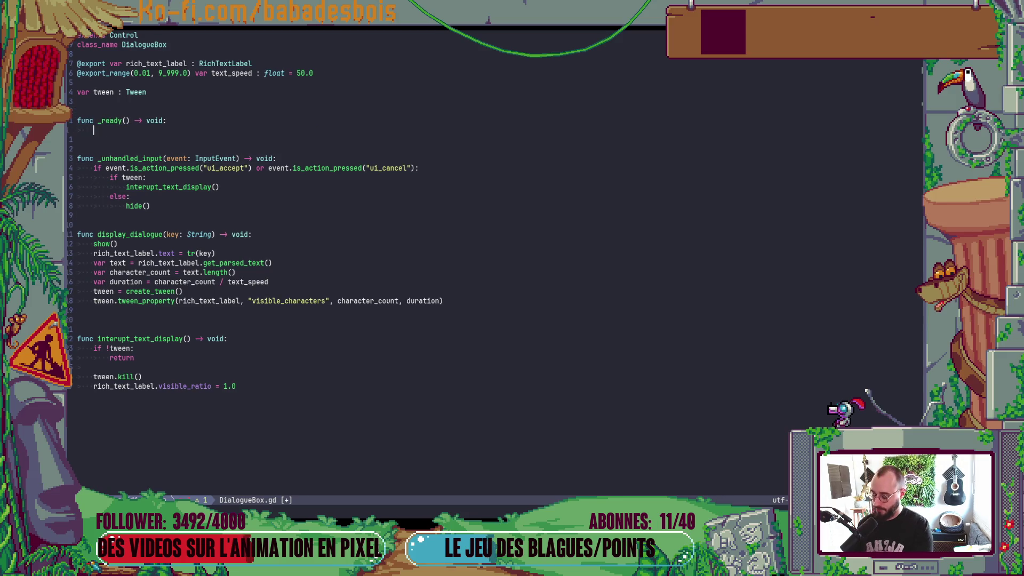
pyautogui.write('displ')
pyautogui.press('Return')
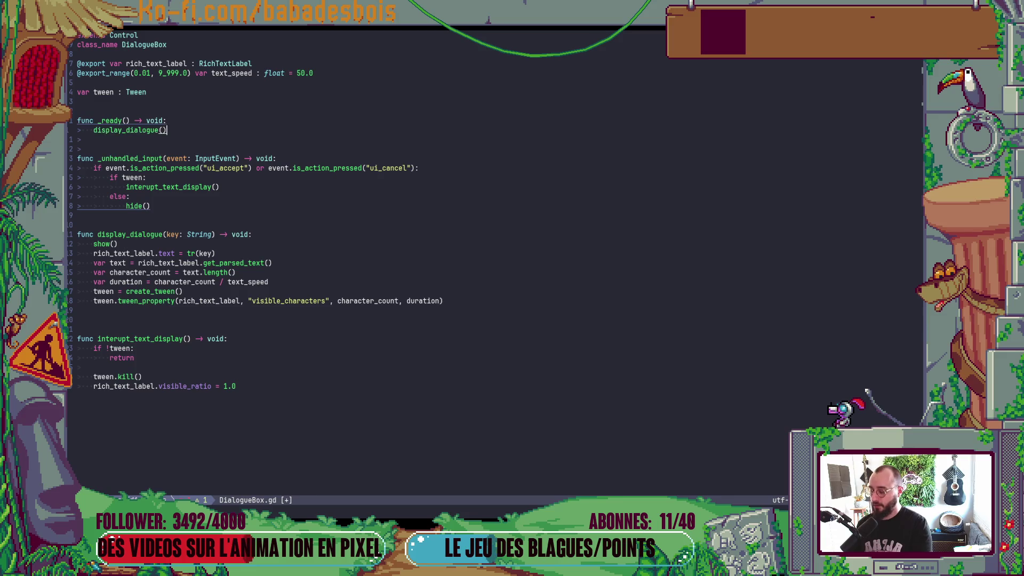
pyautogui.press('Escape')
pyautogui.write(':w')
pyautogui.press('Return')
# Search the project files for the translations file, typing 'Trea'
pyautogui.hotkey('alt', 'Tab')
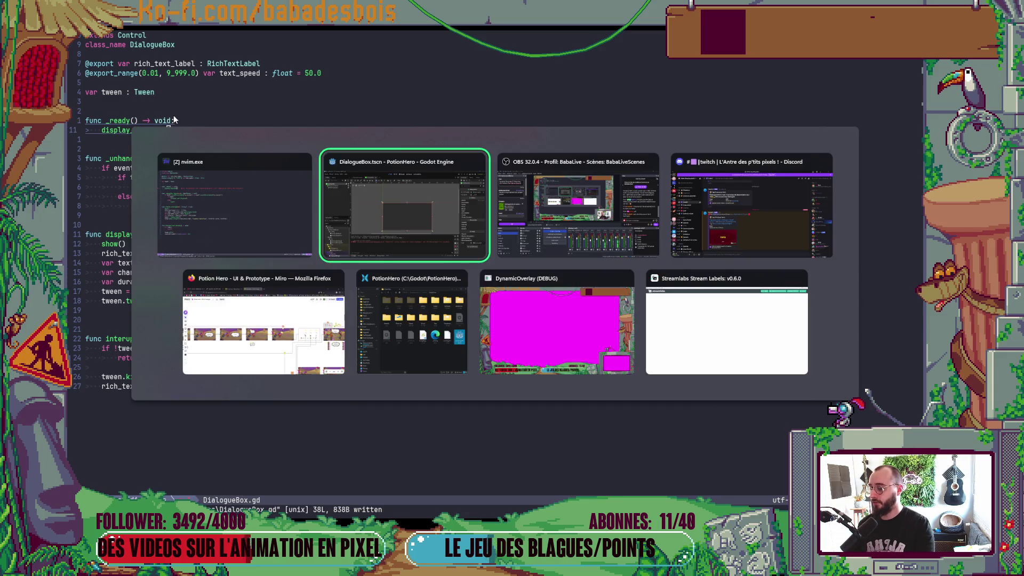
pyautogui.press('Escape')
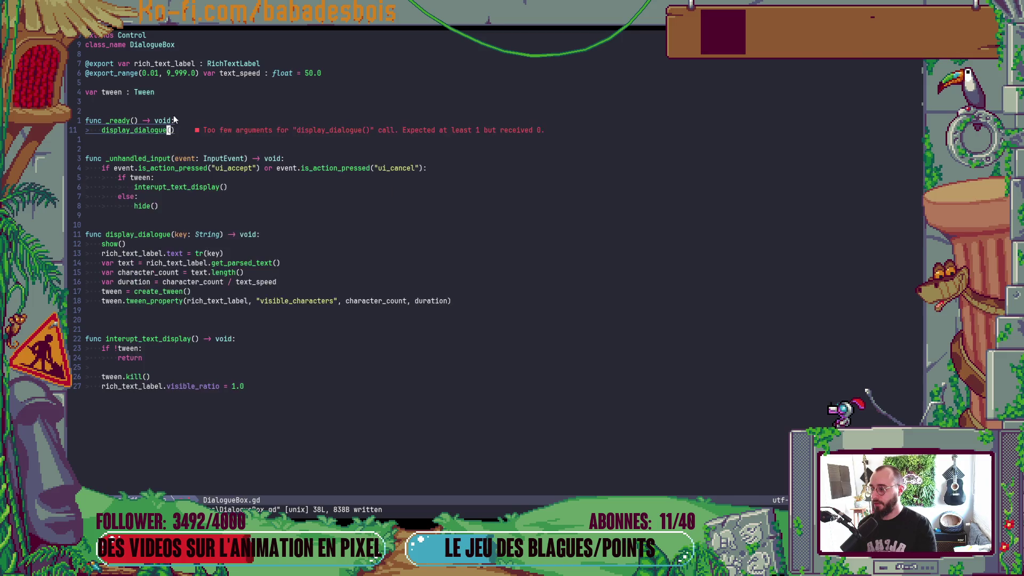
pyautogui.press('space')
pyautogui.press('f')
pyautogui.press('f')
pyautogui.write('Trea')
pyautogui.press('BackSpace')
pyautogui.press('BackSpace')
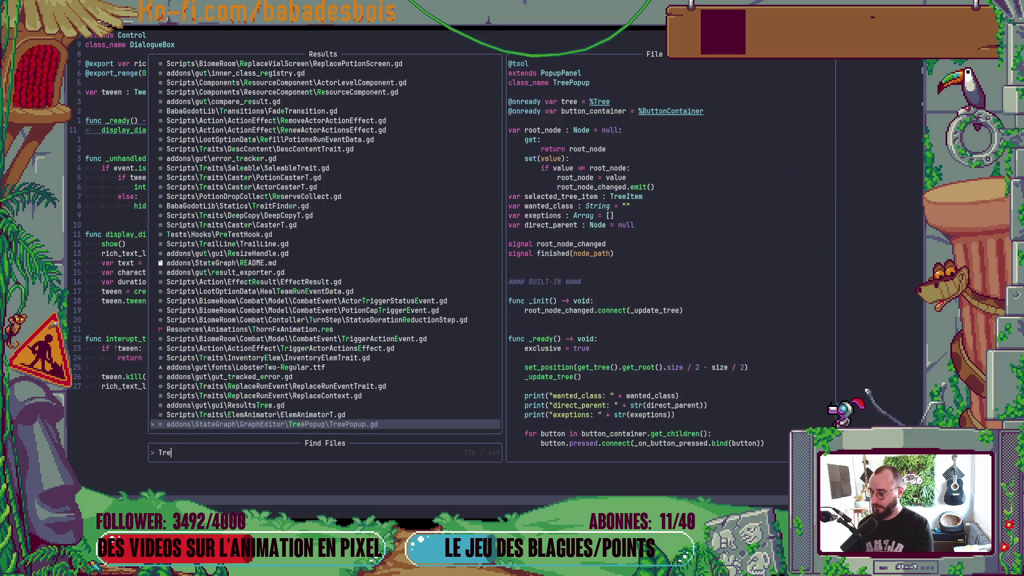
# Open the translations CSV beside the script and locate the TWIRL_SHIELD_SLAM_ACTION_DESC entry
pyautogui.write('an')
pyautogui.press('Return')
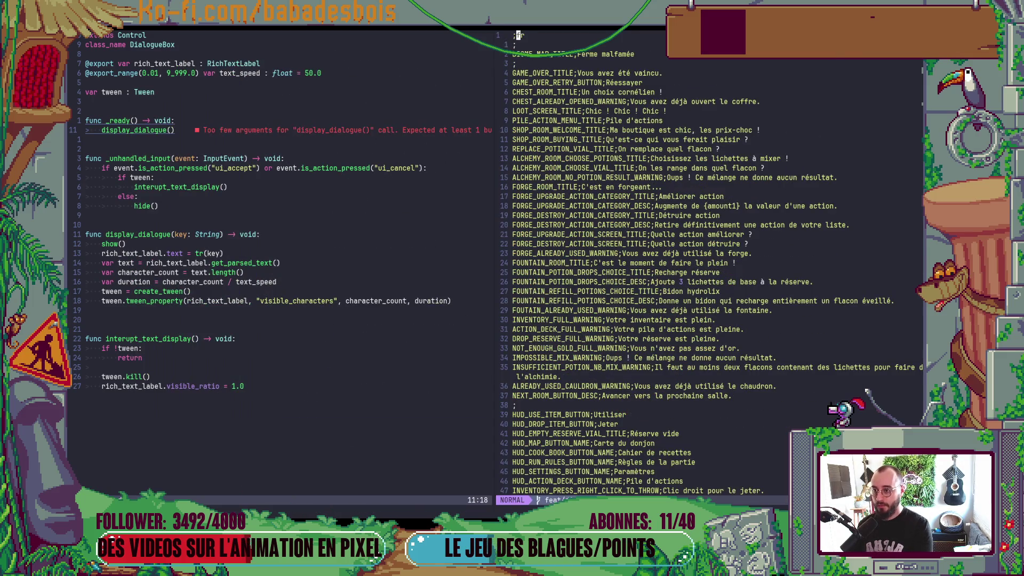
pyautogui.hotkey('ctrl', 'd')
pyautogui.hotkey('ctrl', 'd')
pyautogui.hotkey('ctrl', 'd')
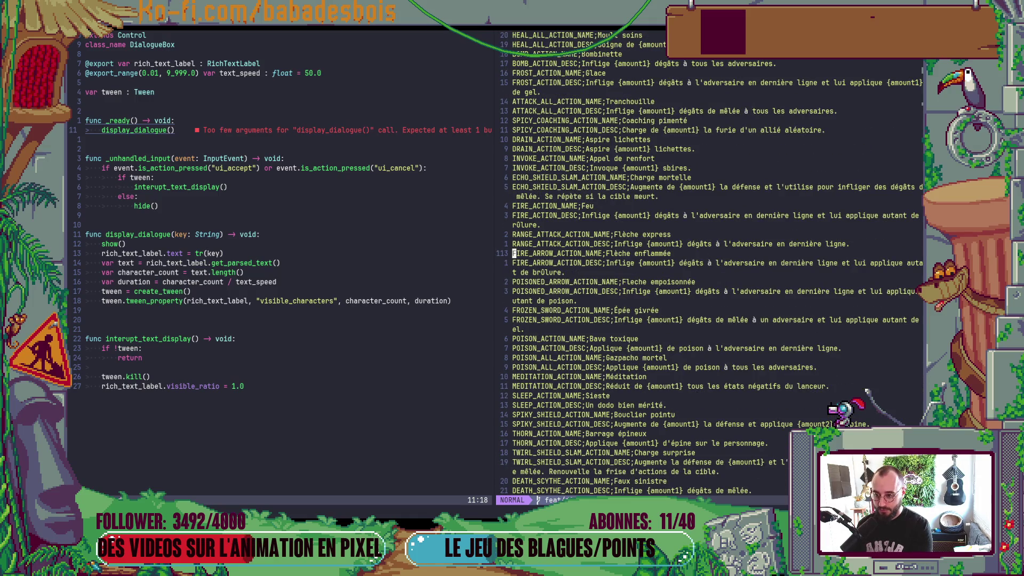
pyautogui.press('j')
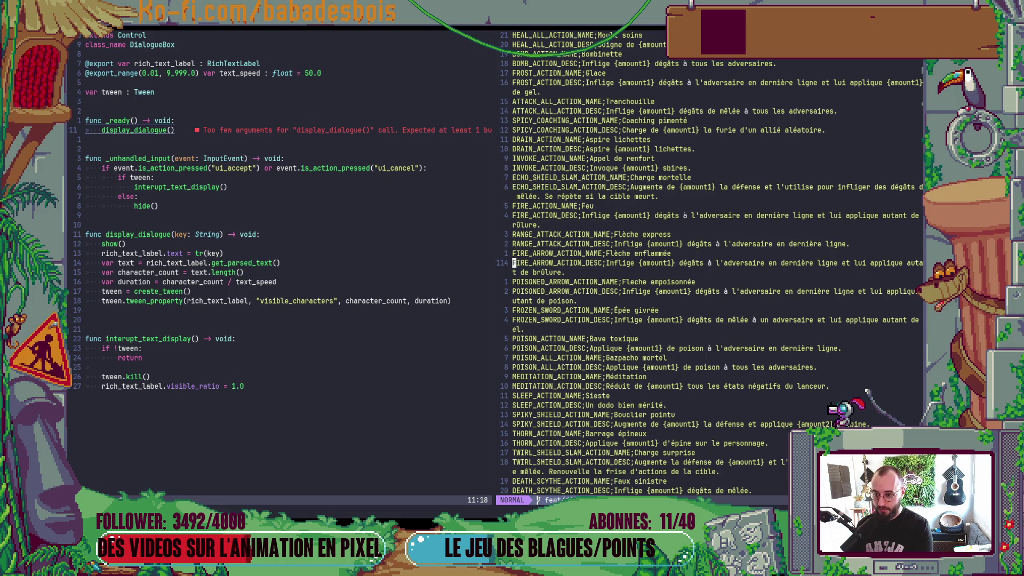
pyautogui.hotkey('ctrl', 'd')
pyautogui.hotkey('ctrl', 'd')
pyautogui.hotkey('ctrl', 'd')
pyautogui.hotkey('ctrl', 'd')
pyautogui.hotkey('ctrl', 'u')
pyautogui.hotkey('ctrl', 'u')
pyautogui.hotkey('ctrl', 'u')
pyautogui.press('k')
pyautogui.press('k')
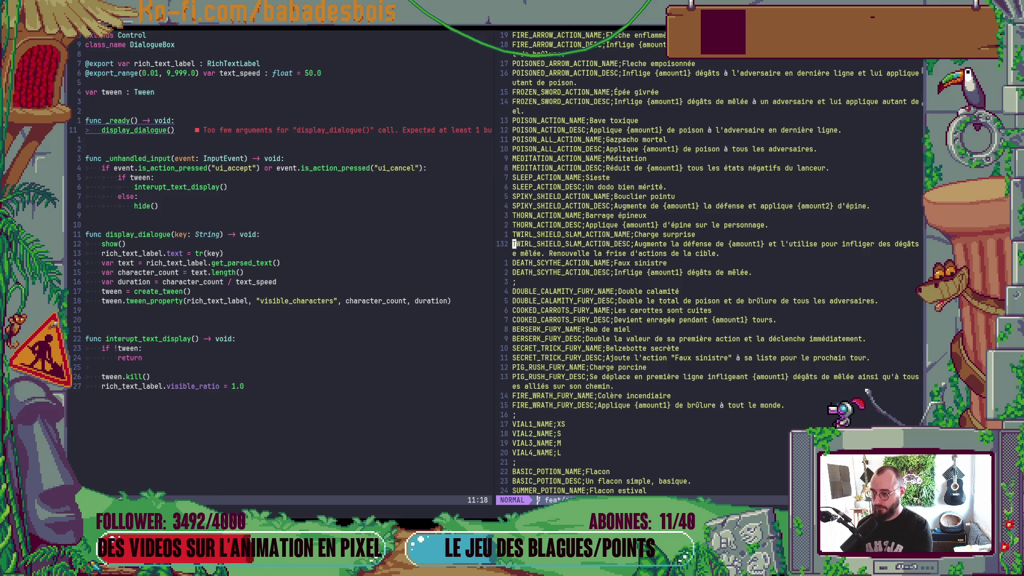
# Paste the TWIRL_SHIELD_SLAM_ACTION_DESC key into the display_dialogue() call in _ready
pyautogui.hotkey('ctrl', 'w')
pyautogui.press('h')
pyautogui.press('a')
pyautogui.press('Escape')
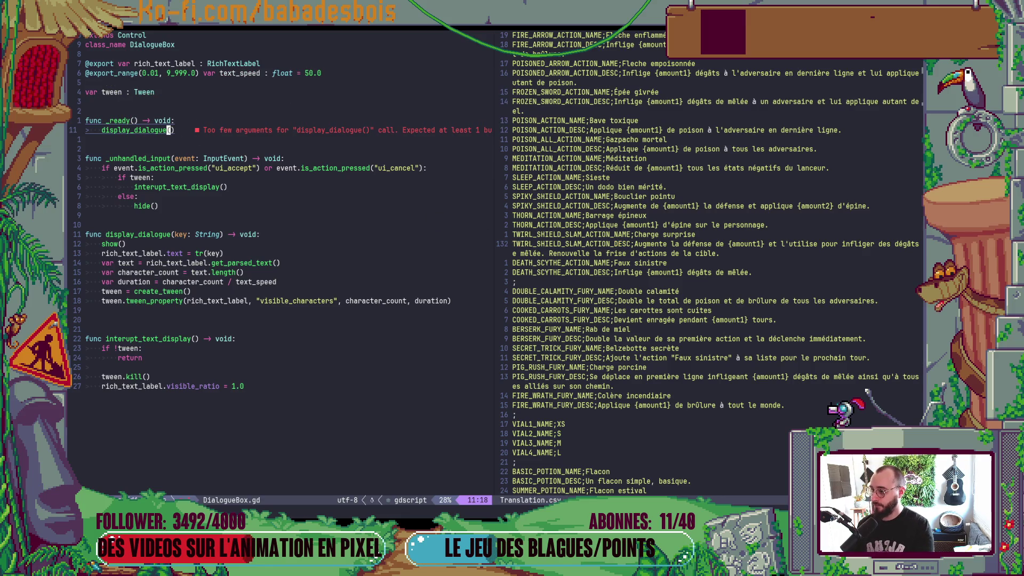
pyautogui.press('p')
pyautogui.press('u')
pyautogui.press('p')
# Wrap the key in double quotes as a string and save DialogueBox.gd
pyautogui.press('b')
pyautogui.press('y')
pyautogui.press('s')
pyautogui.press('w')
pyautogui.press('"')
pyautogui.write(':w')
pyautogui.press('Return')
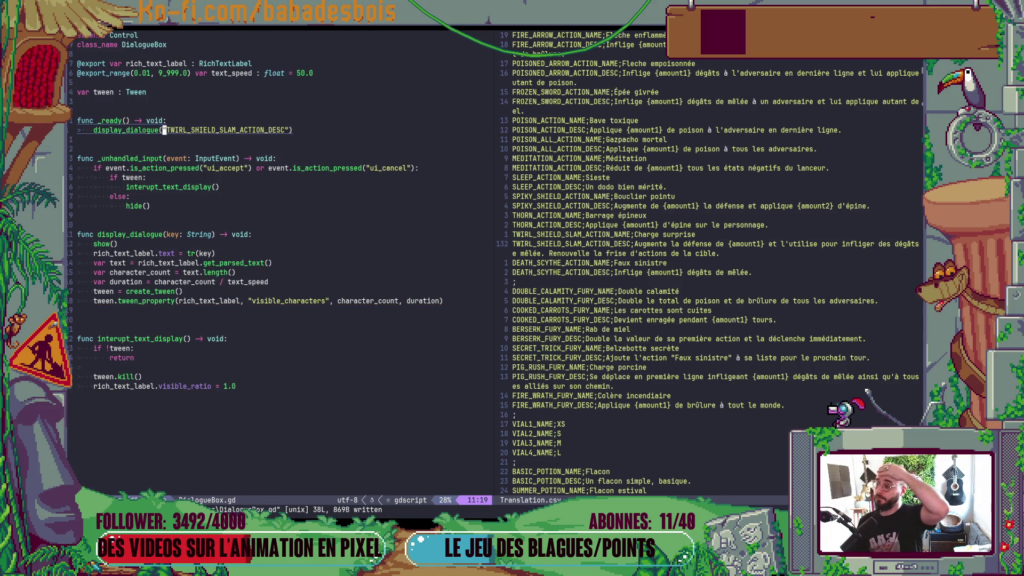
pyautogui.hotkey('alt', 'Tab')
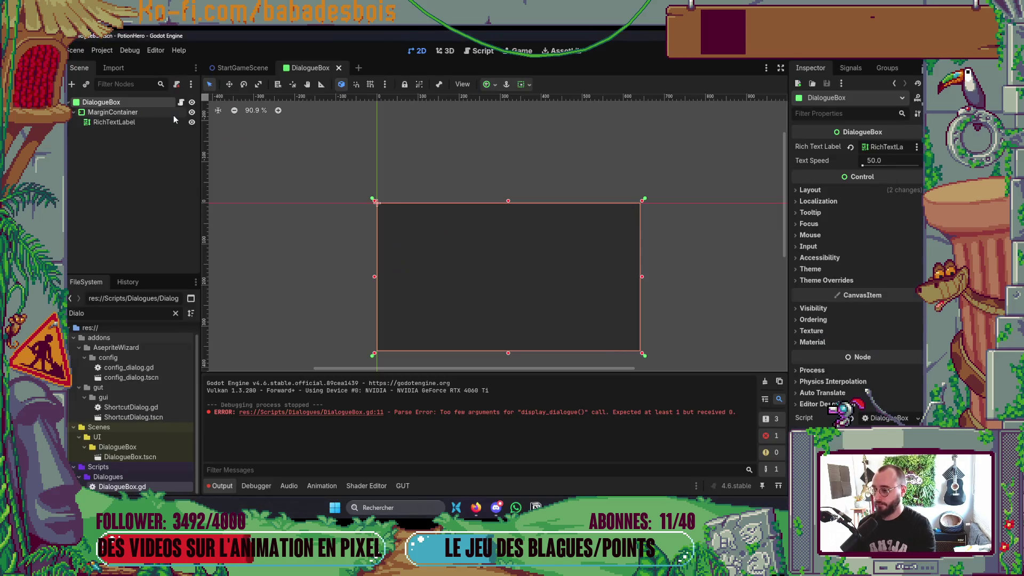
# Run the scene twice to check the translated dialogue in-game
pyautogui.press('F6')
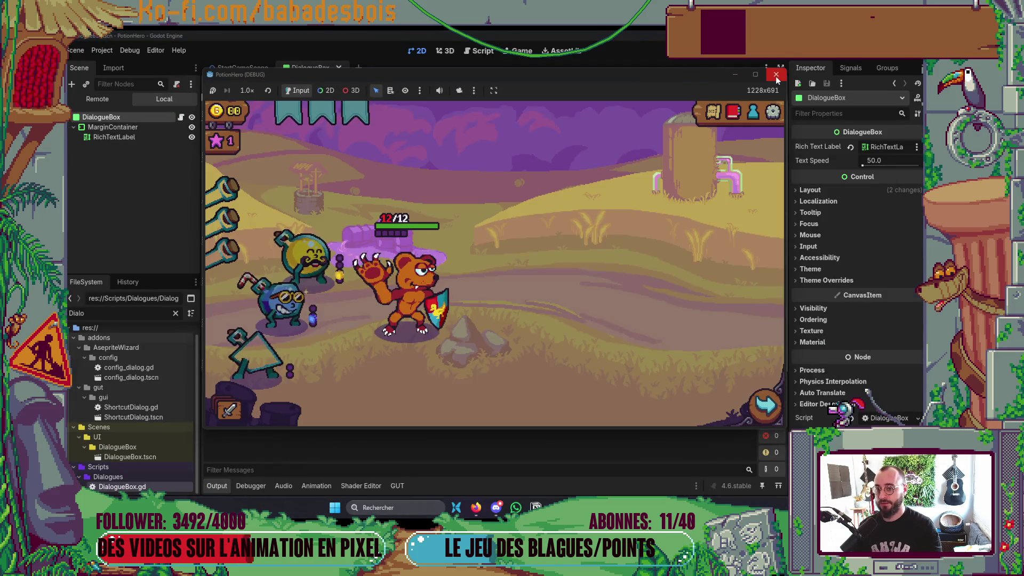
pyautogui.click(776, 76)
pyautogui.press('F6')
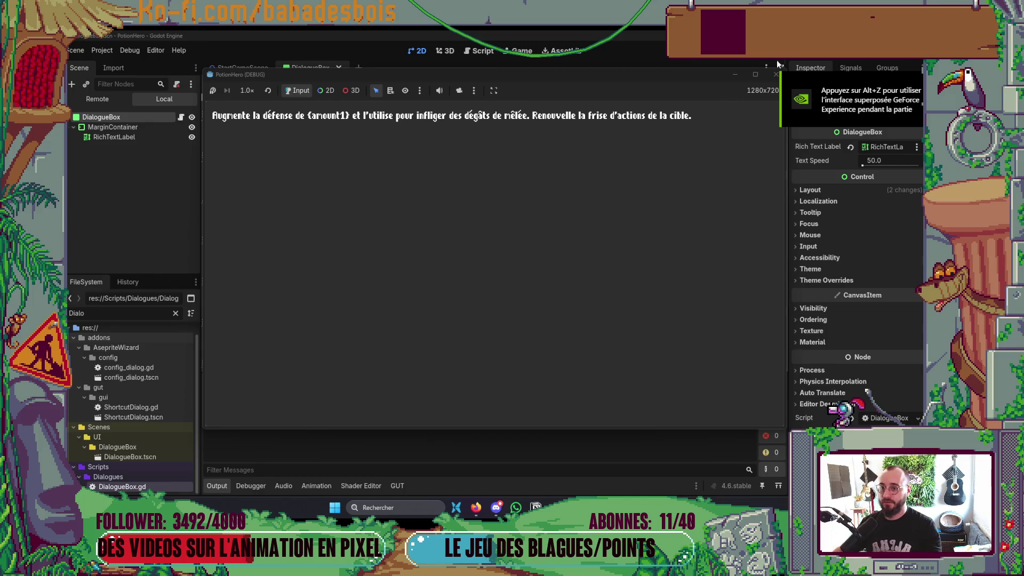
pyautogui.click(777, 74)
pyautogui.hotkey('alt', 'Tab')
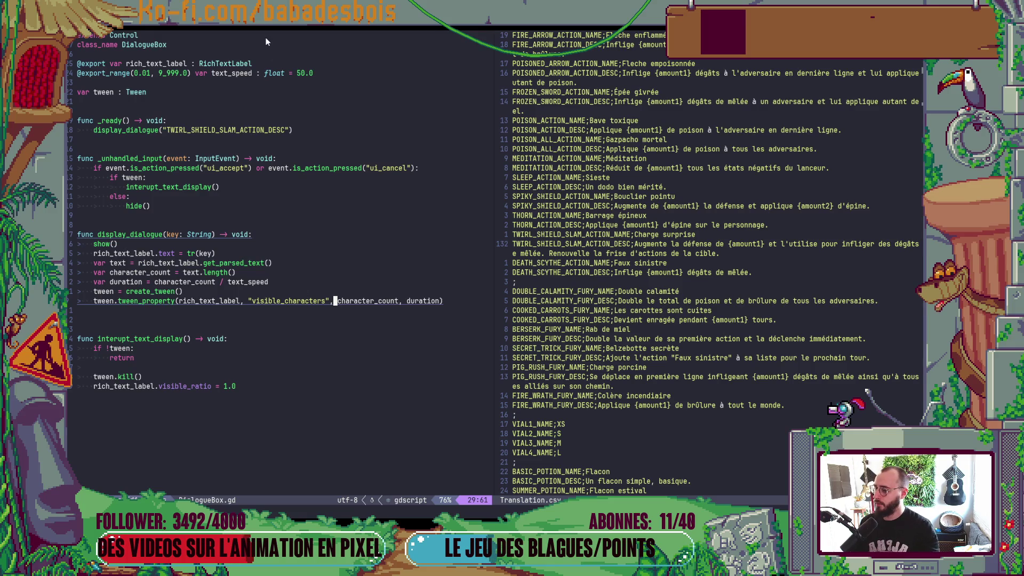
# Run the game again, then add a breakpoint on line 15 and rerun until it pauses there
pyautogui.press('F5')
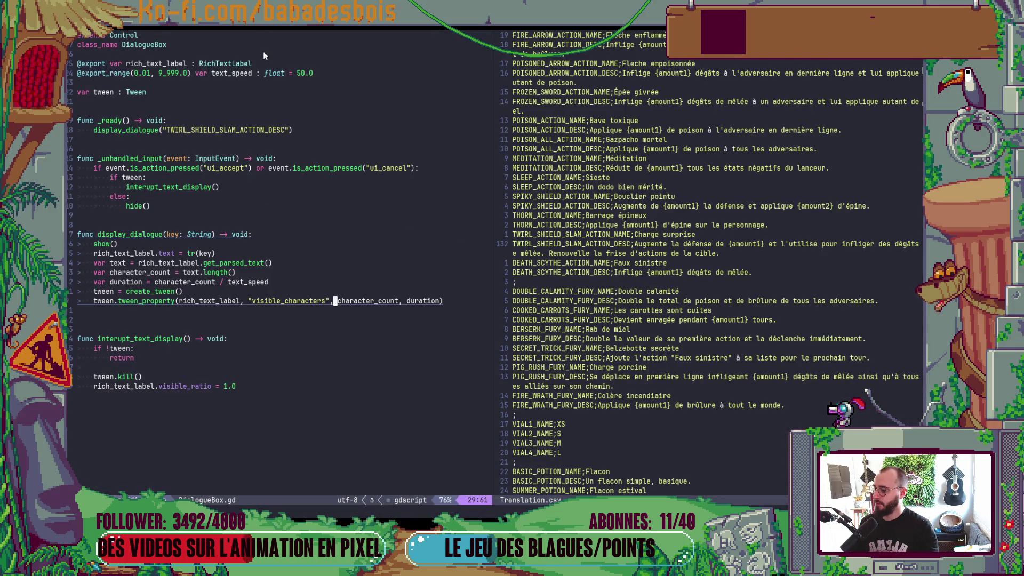
pyautogui.hotkey('alt', 'Tab')
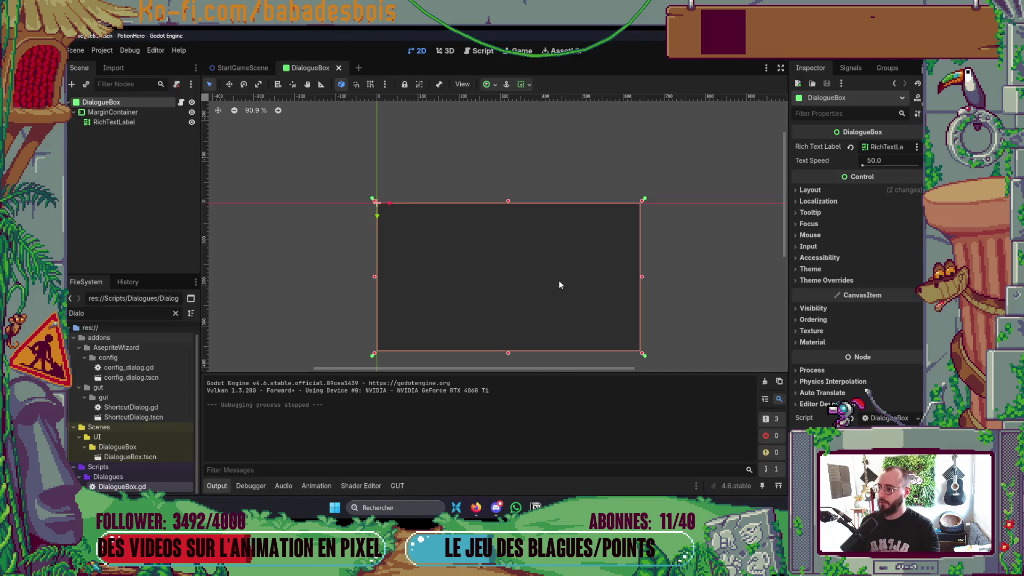
pyautogui.press('F6')
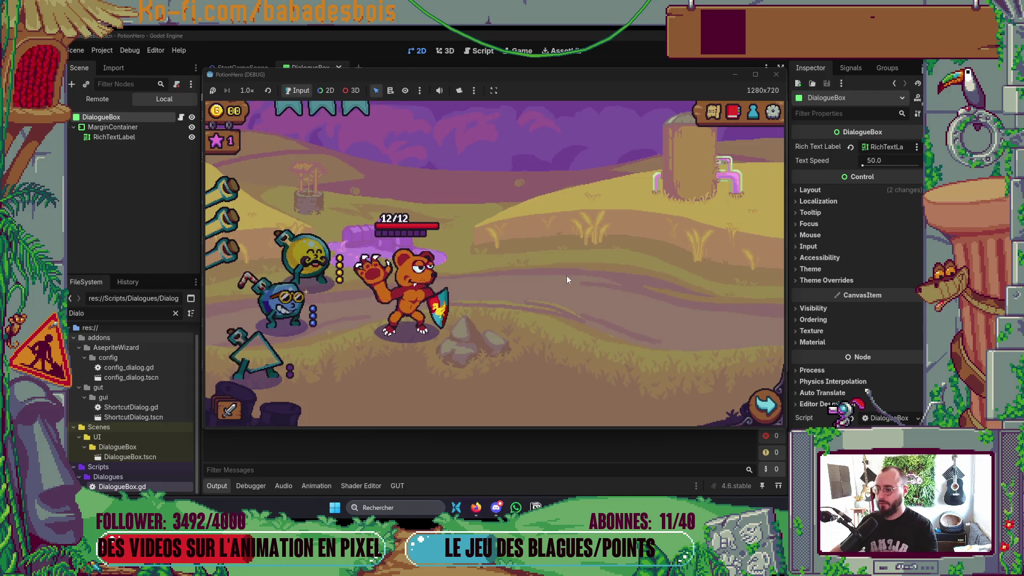
pyautogui.press('F8')
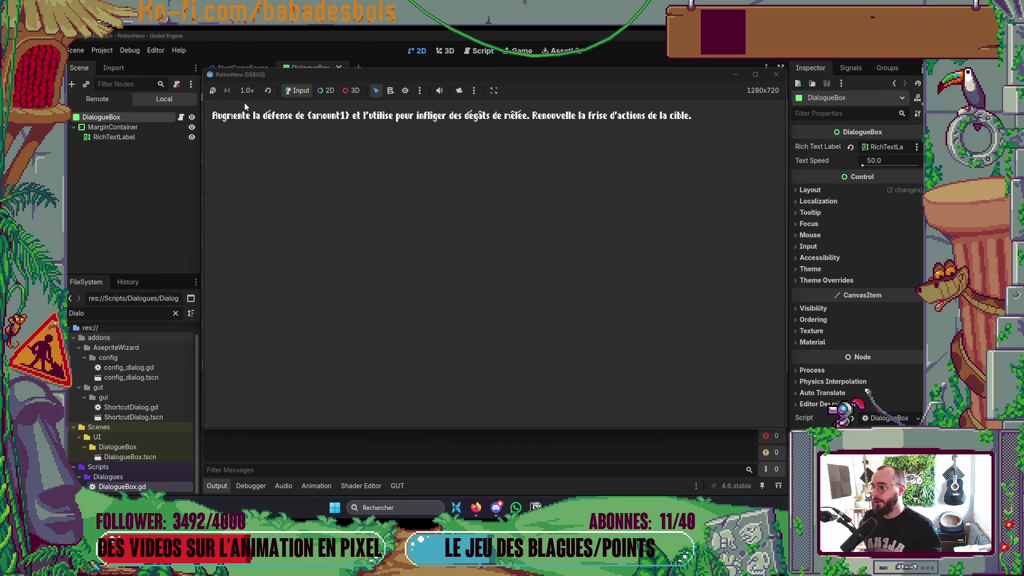
pyautogui.press('F8')
pyautogui.click(211, 258)
pyautogui.press('F6')
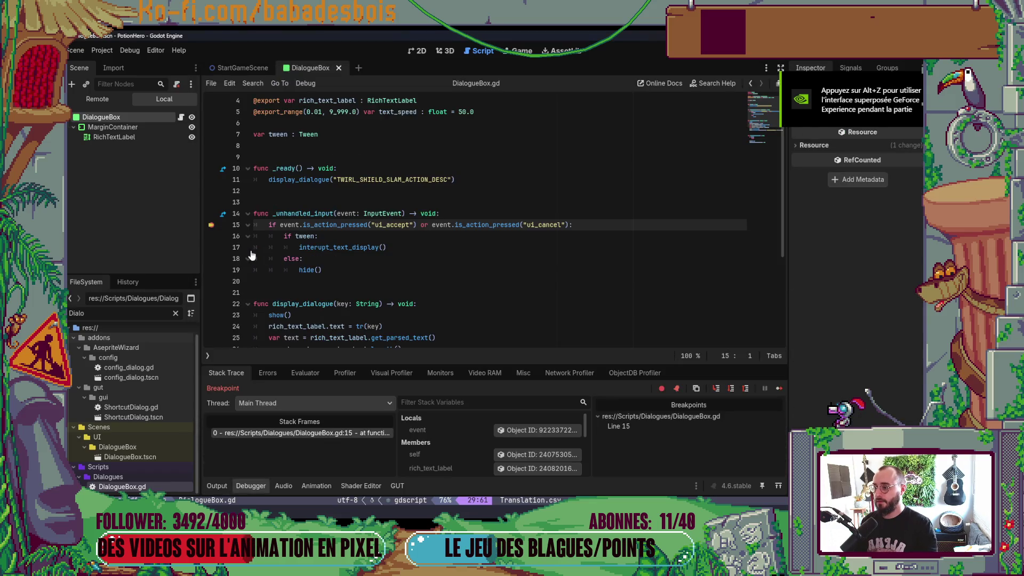
# Step over the input handler's lines from the line 15 breakpoint
pyautogui.scroll(-1, 374, 240)
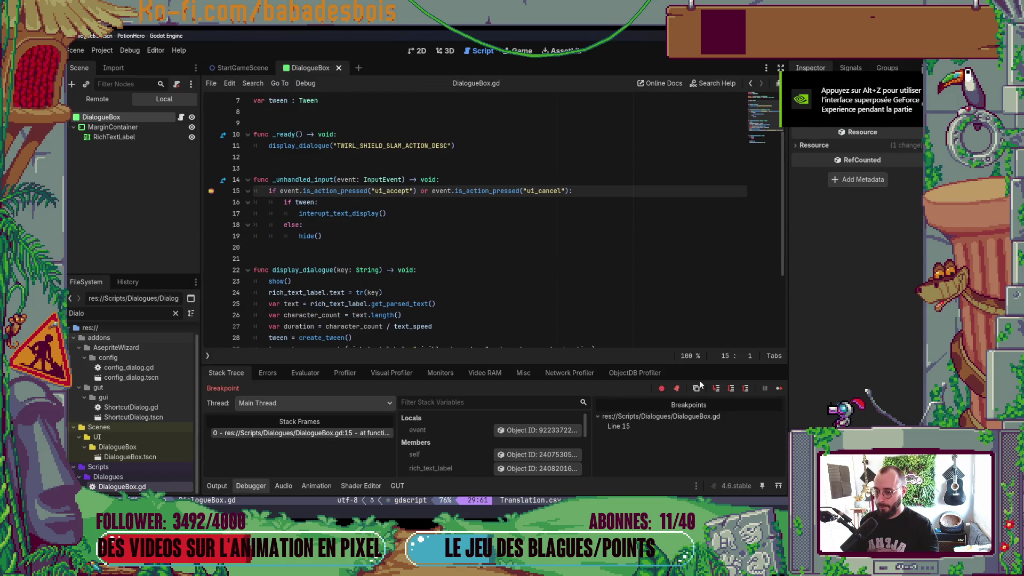
pyautogui.click(734, 392)
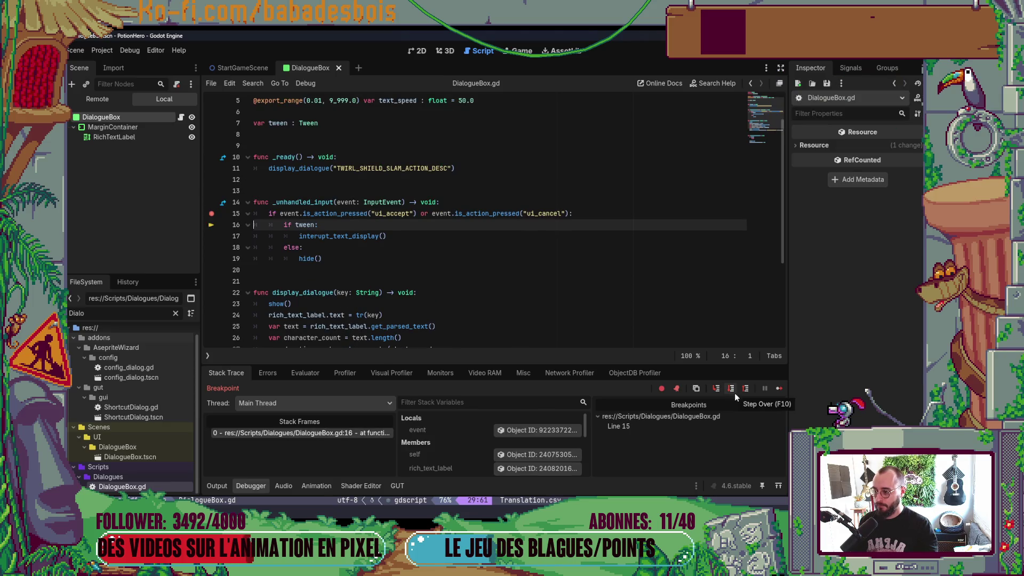
pyautogui.click(735, 392)
pyautogui.scroll(2, 361, 194)
pyautogui.scroll(-3, 488, 462)
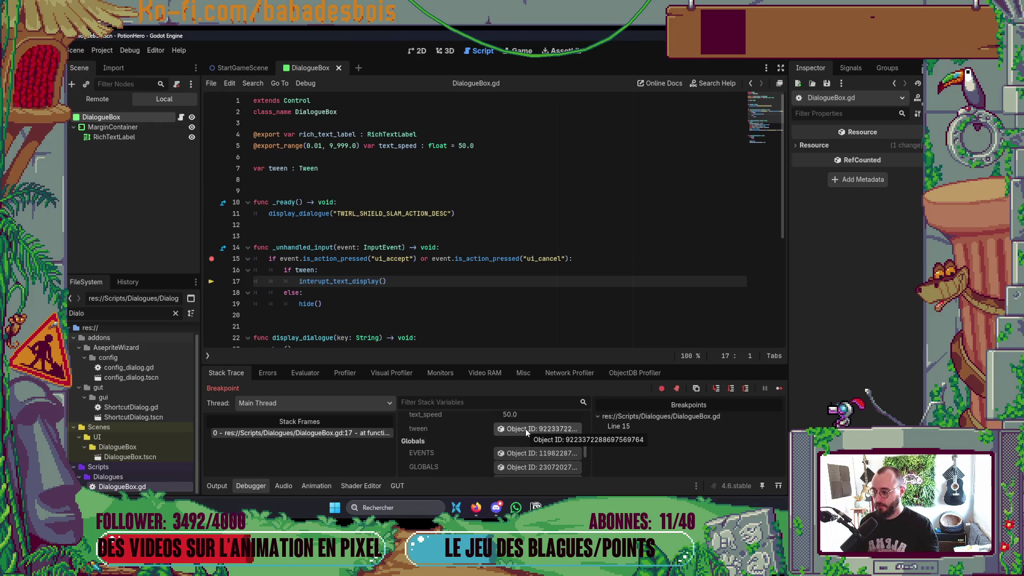
pyautogui.scroll(-2, 526, 429)
pyautogui.scroll(-3, 498, 246)
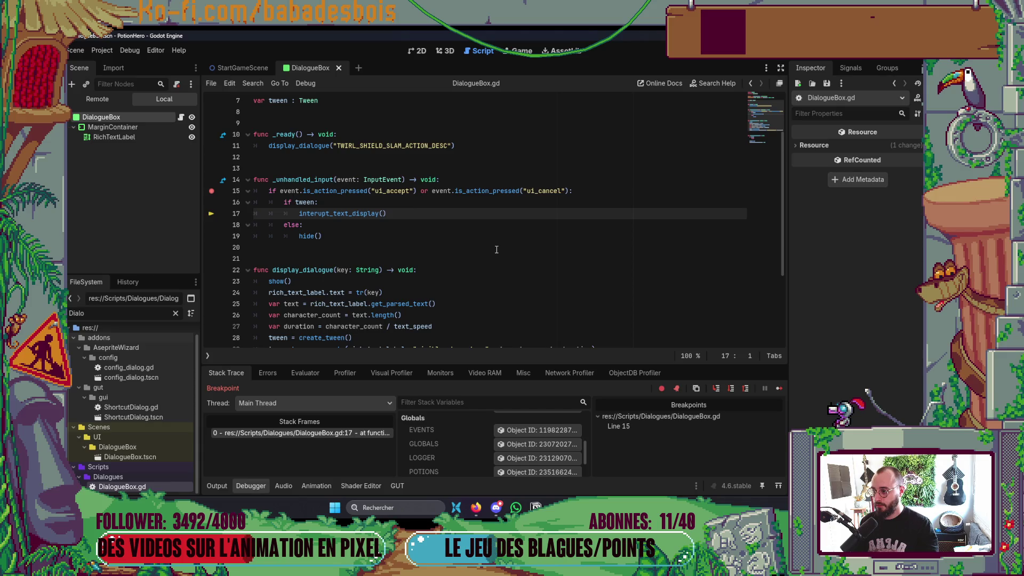
pyautogui.scroll(-1, 496, 249)
pyautogui.scroll(-3, 496, 249)
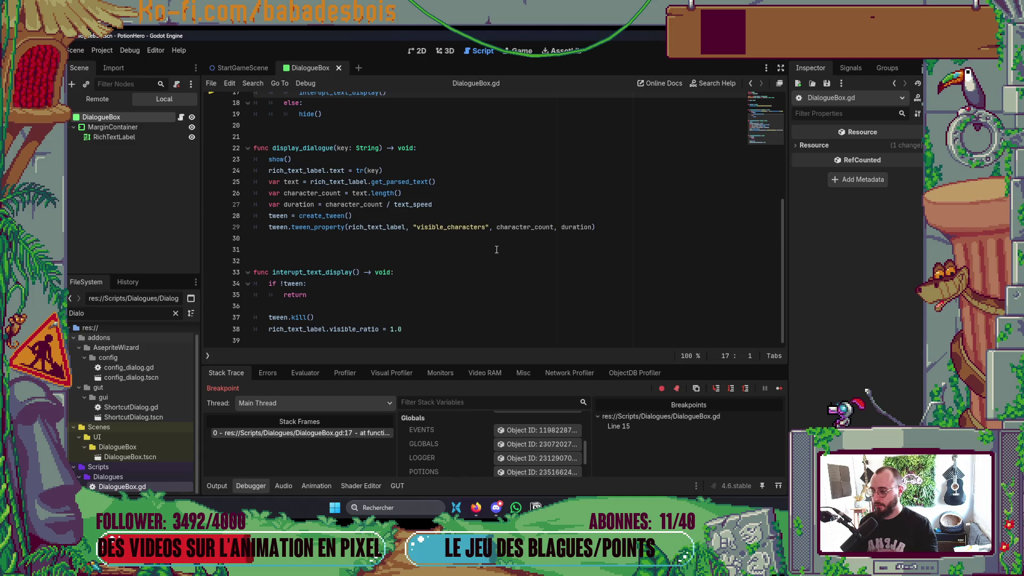
# Step into interupt_text_display and past the tween.kill() call
pyautogui.click(717, 390)
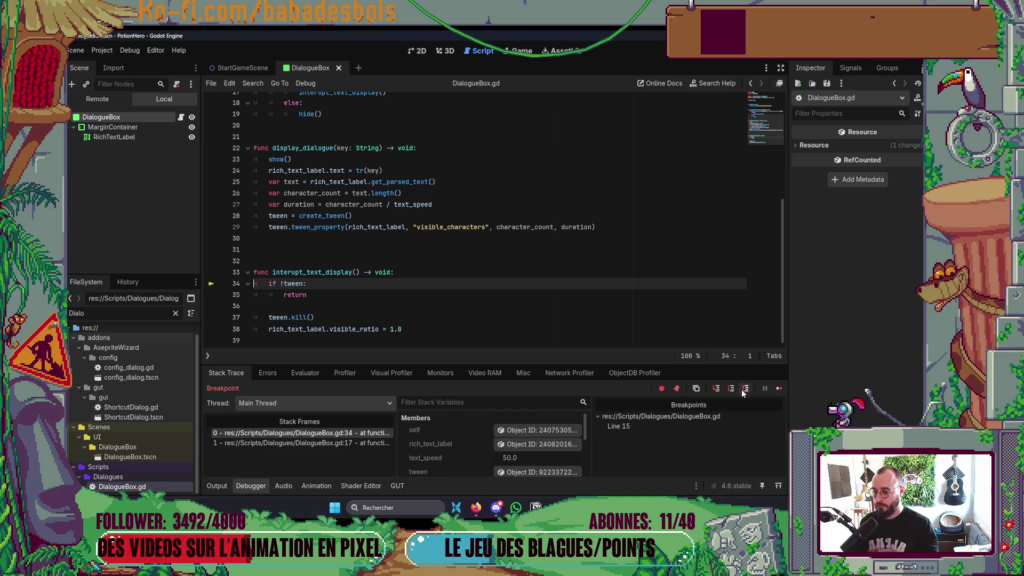
pyautogui.click(732, 389)
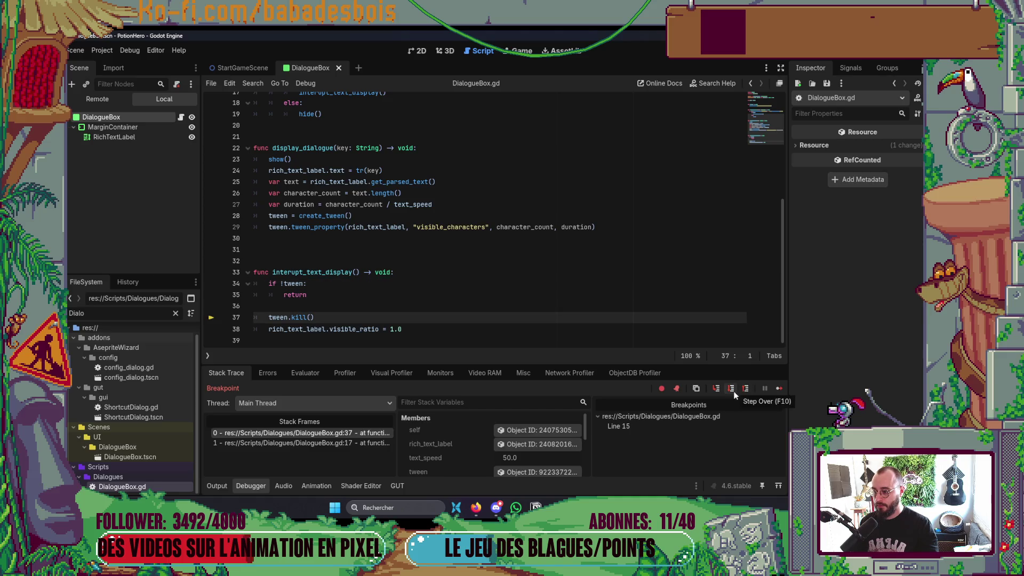
pyautogui.click(736, 390)
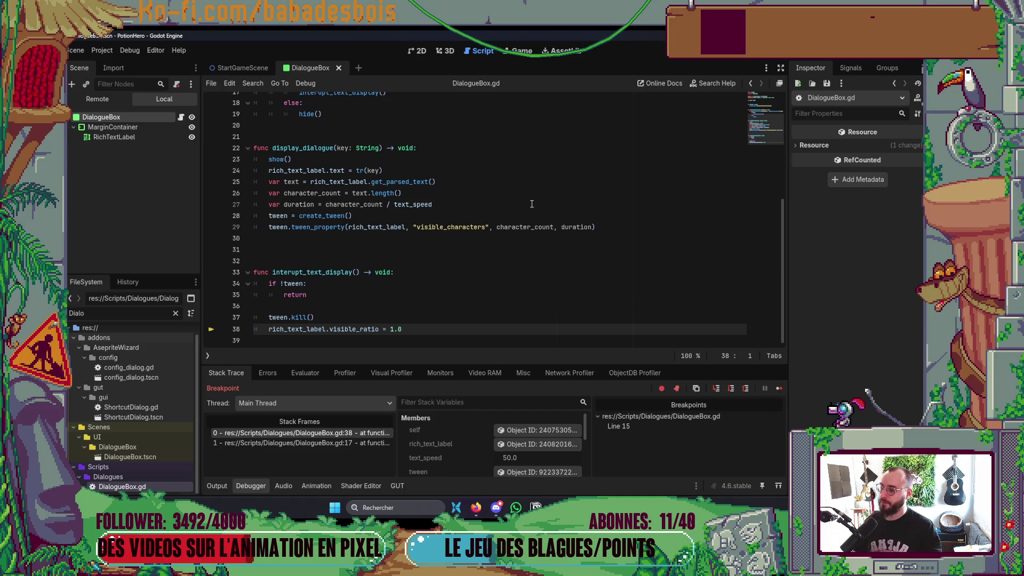
pyautogui.scroll(4, 535, 198)
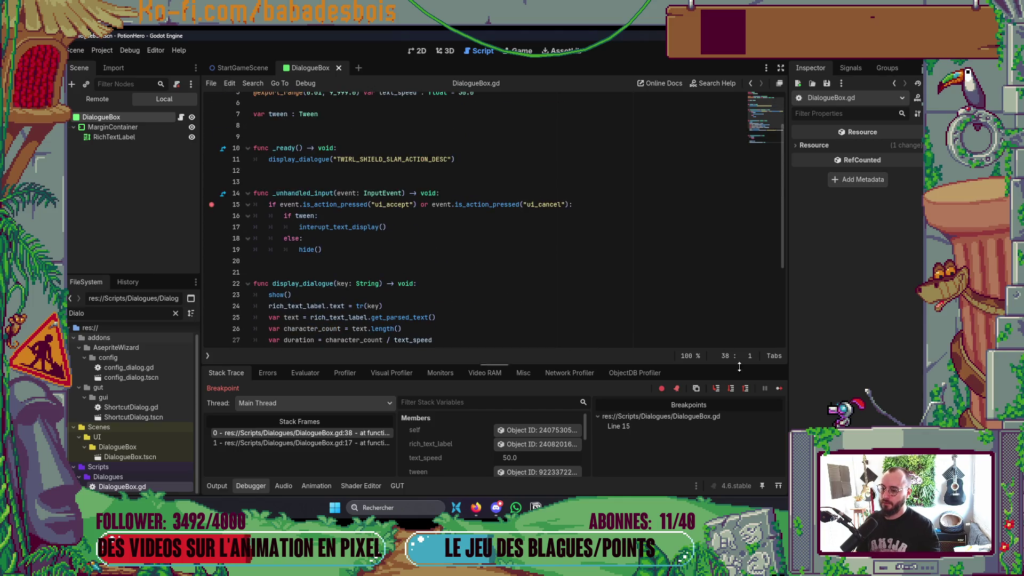
# Resume, trigger an accept input to re-hit the breakpoint, step, then open the Tween kill() docs
pyautogui.click(779, 389)
pyautogui.press('space')
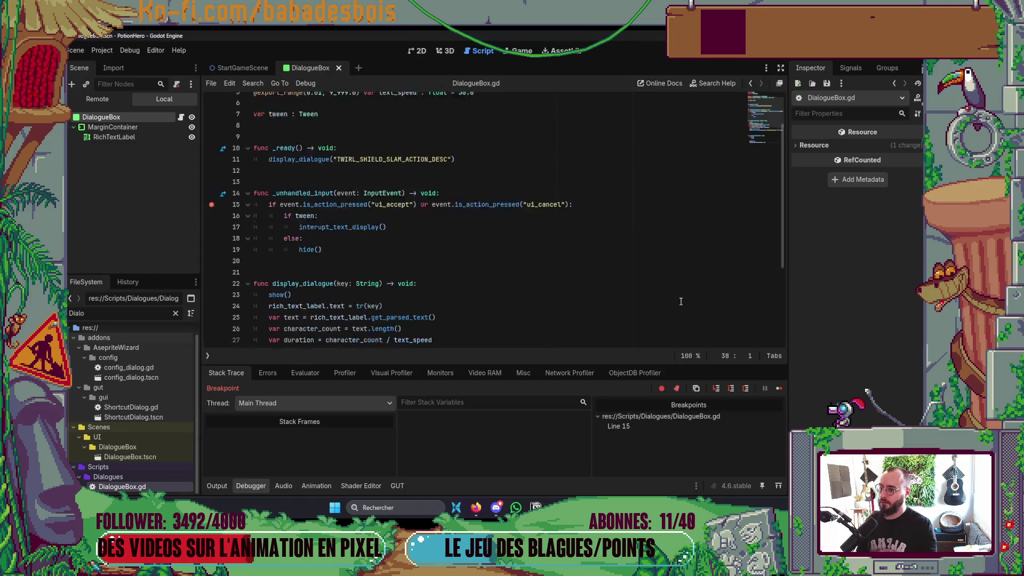
pyautogui.click(732, 389)
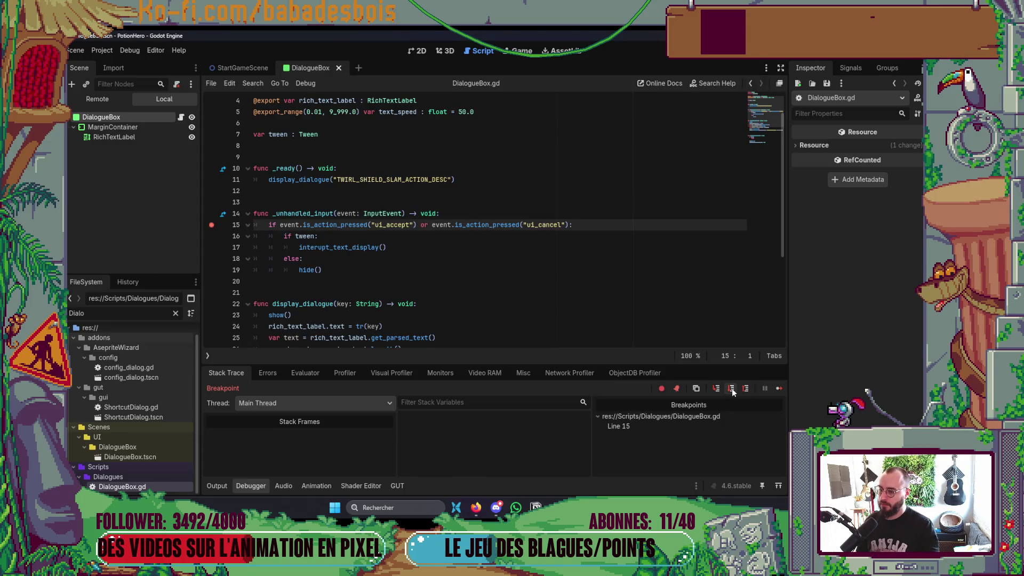
pyautogui.click(732, 390)
pyautogui.scroll(2, 616, 274)
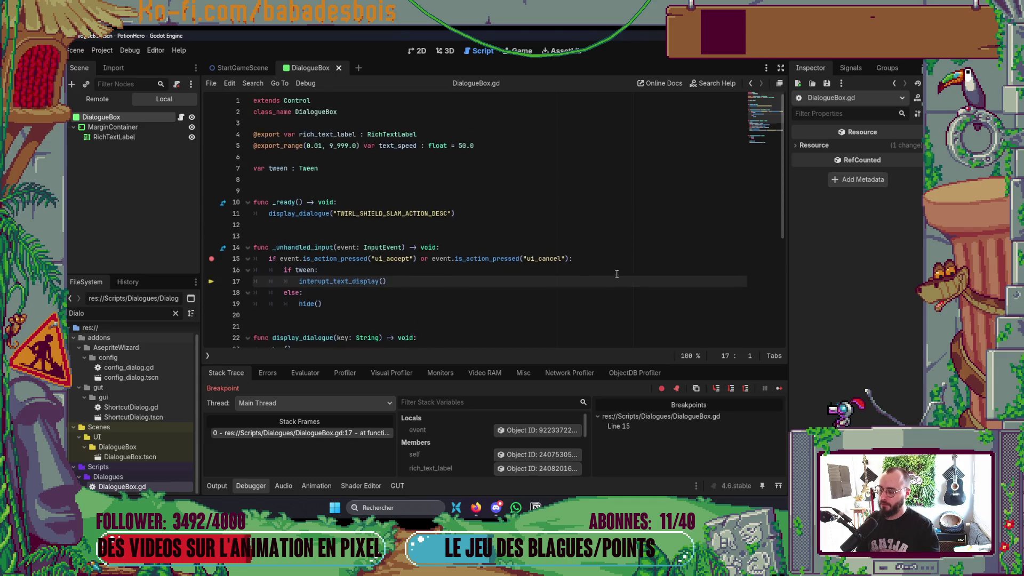
pyautogui.scroll(-5, 530, 313)
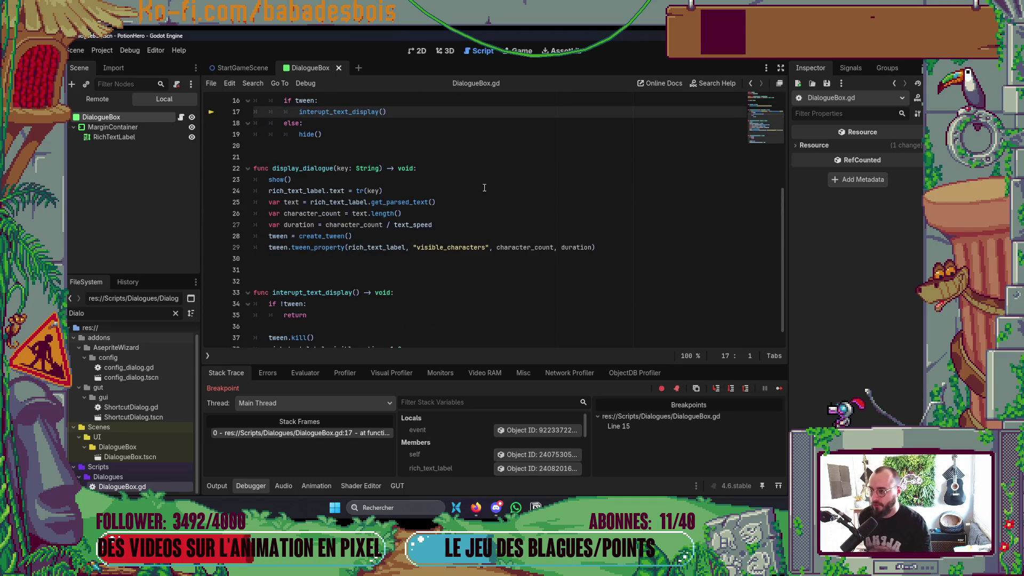
pyautogui.scroll(-1, 516, 242)
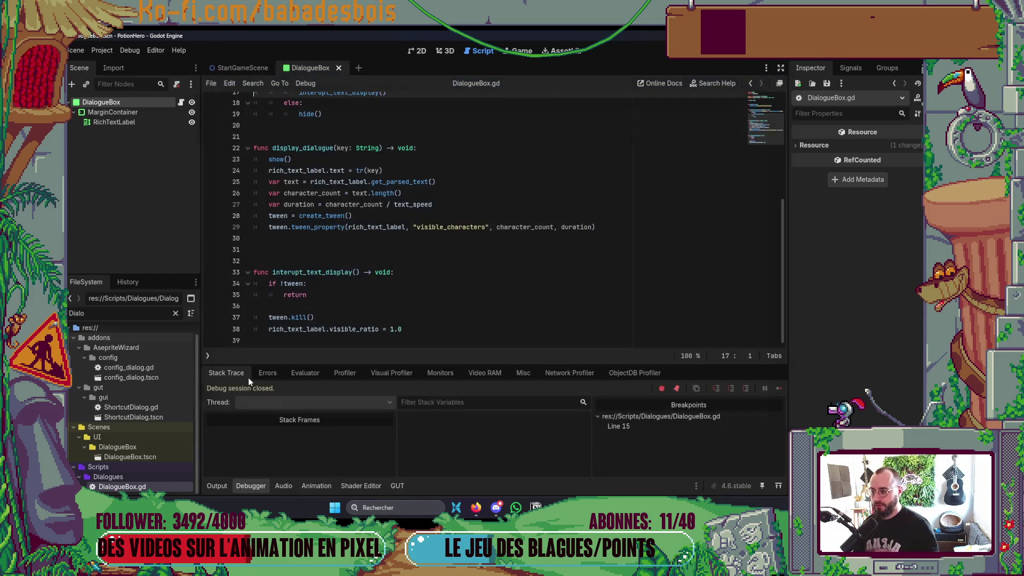
pyautogui.keyDown('ctrl'); pyautogui.click(298, 319); pyautogui.keyUp('ctrl')
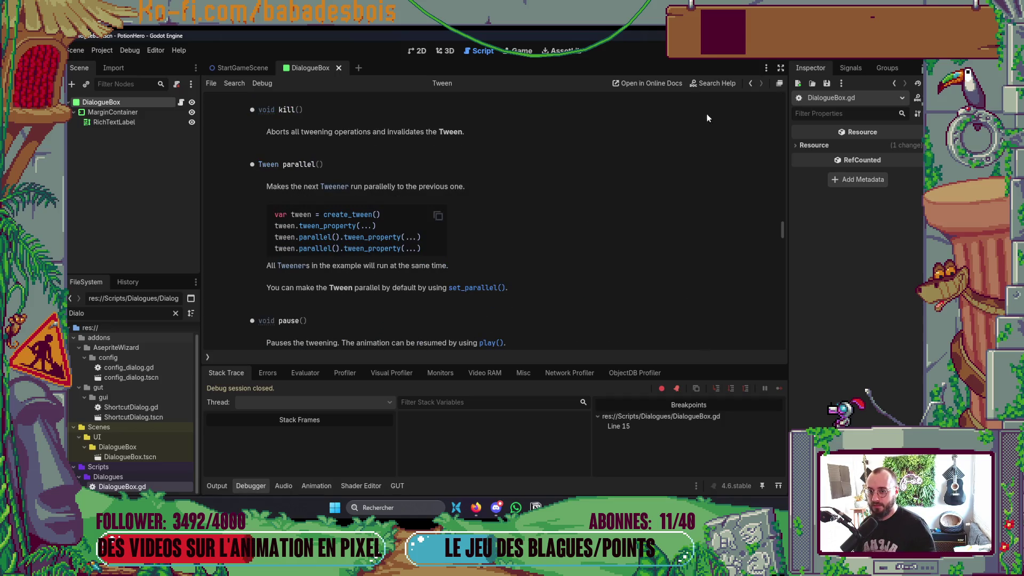
# Return from the Tween help to DialogueBox.gd and test-run the game once more
pyautogui.click(750, 83)
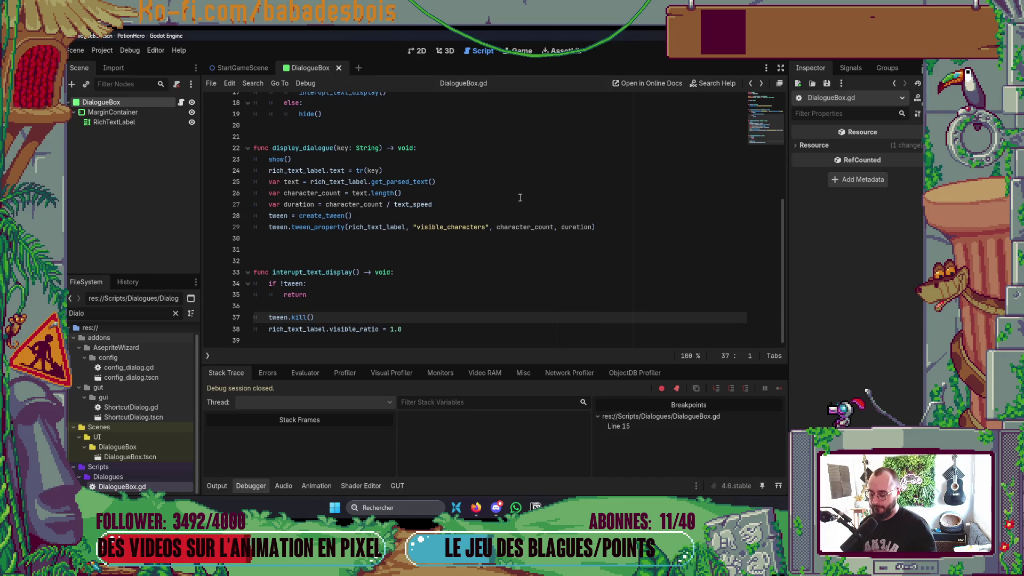
pyautogui.click(519, 197)
pyautogui.press('F5')
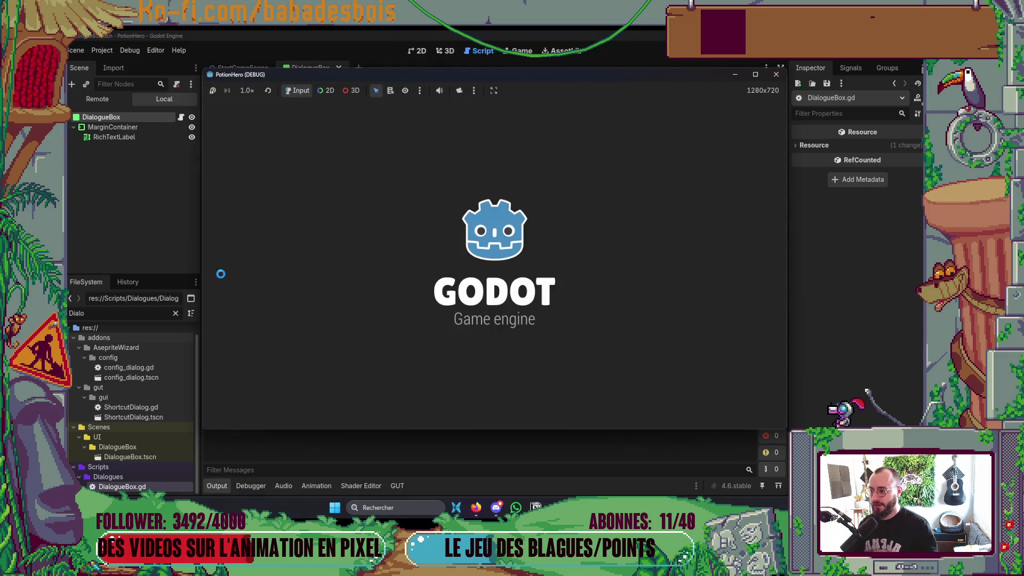
pyautogui.press('F8')
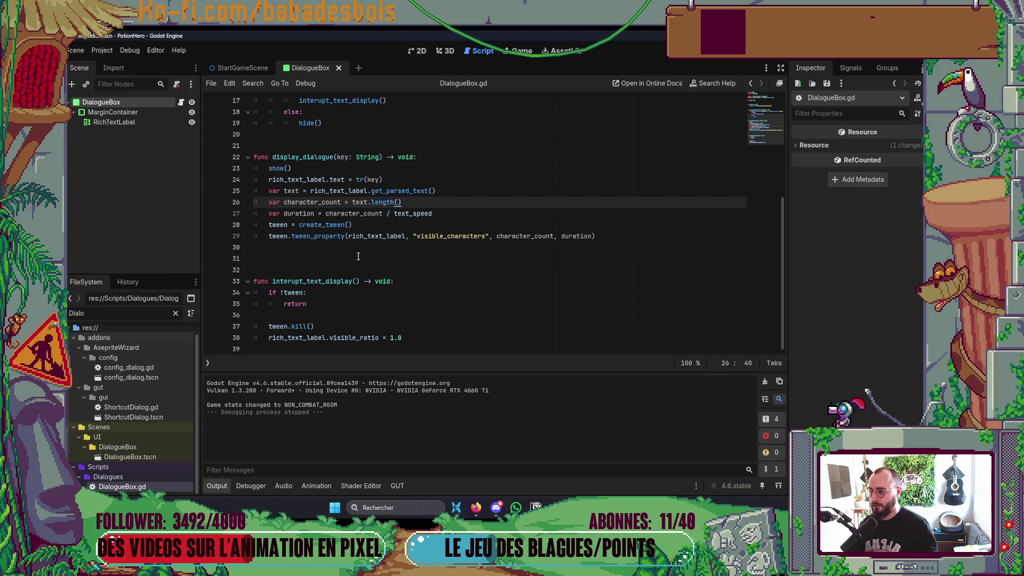
# Delete the extra blank line above interupt_text_display
pyautogui.click(358, 257)
pyautogui.press('BackSpace')
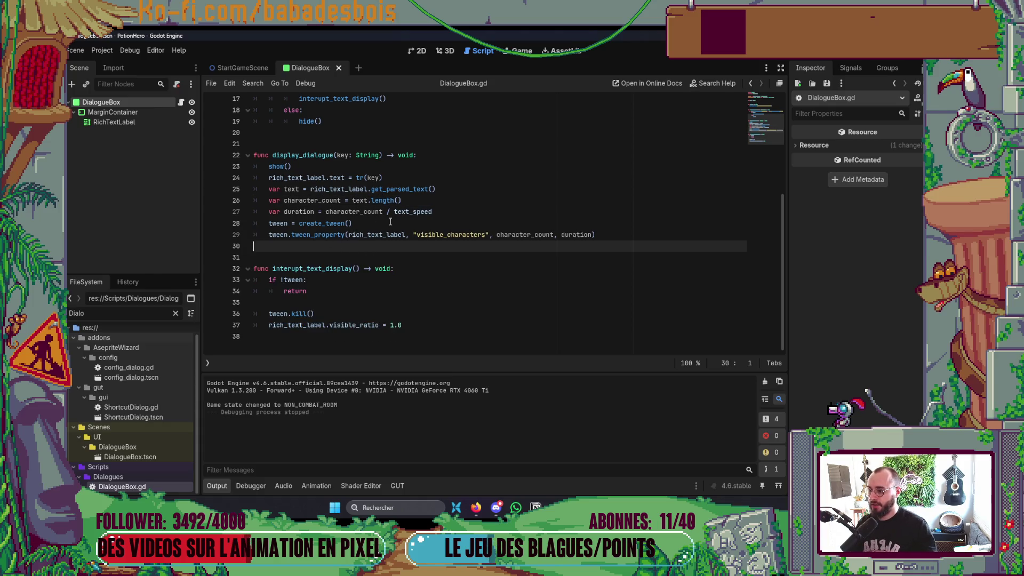
pyautogui.scroll(5, 390, 222)
pyautogui.click(469, 212)
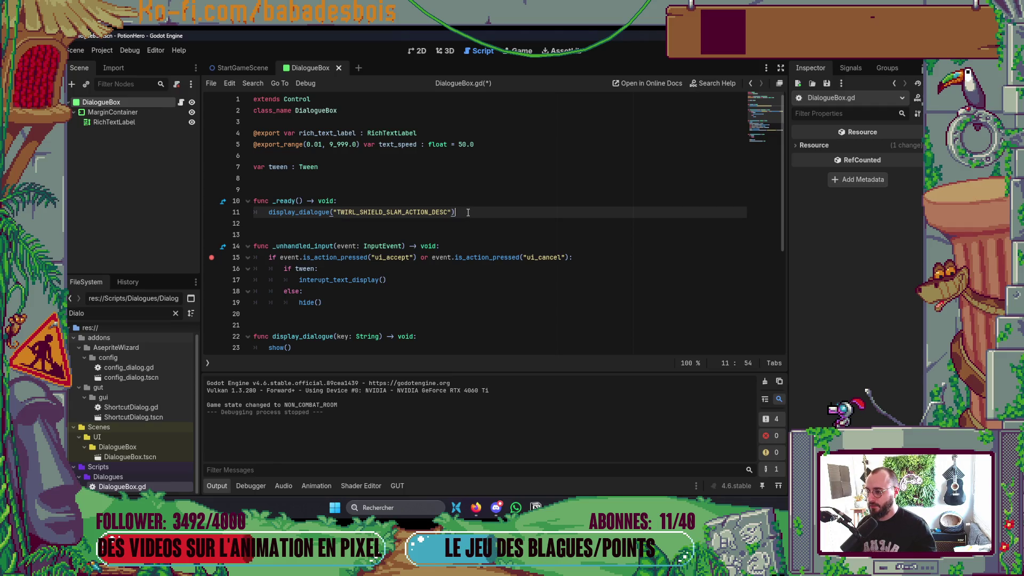
# Remove the line 15 breakpoint and save DialogueBox.gd
pyautogui.scroll(-2, 468, 212)
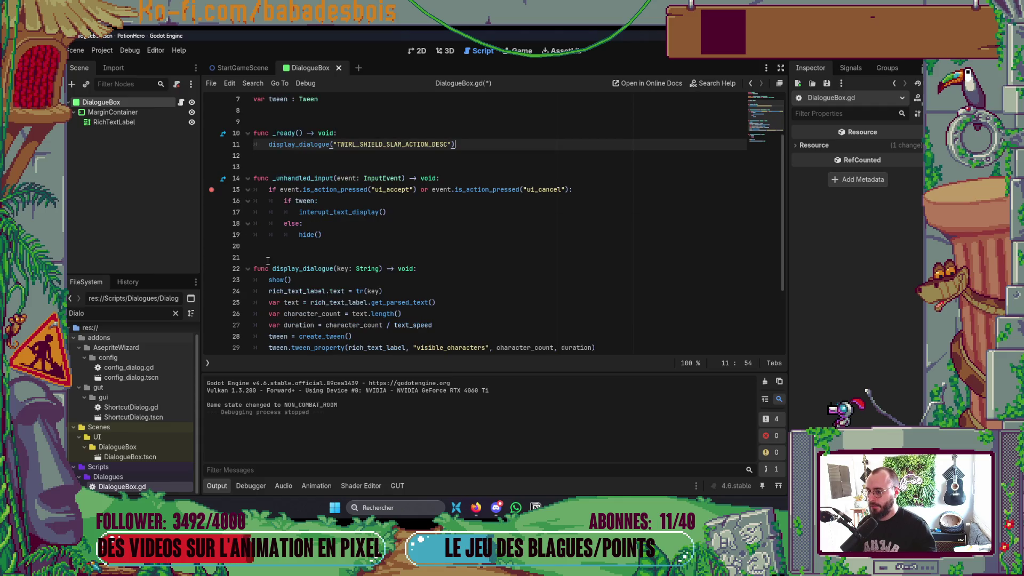
pyautogui.click(211, 189)
pyautogui.click(406, 280)
pyautogui.hotkey('ctrl', 's')
# Add 'tween = null' after tween.kill() and test-run the scene
pyautogui.scroll(-3, 464, 267)
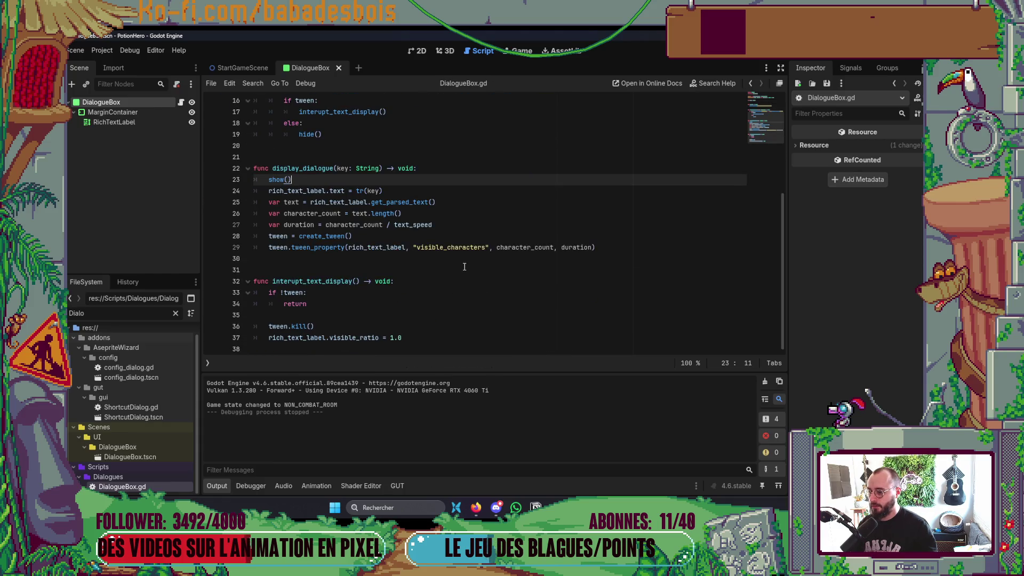
pyautogui.click(334, 325)
pyautogui.press('Return')
pyautogui.write('t')
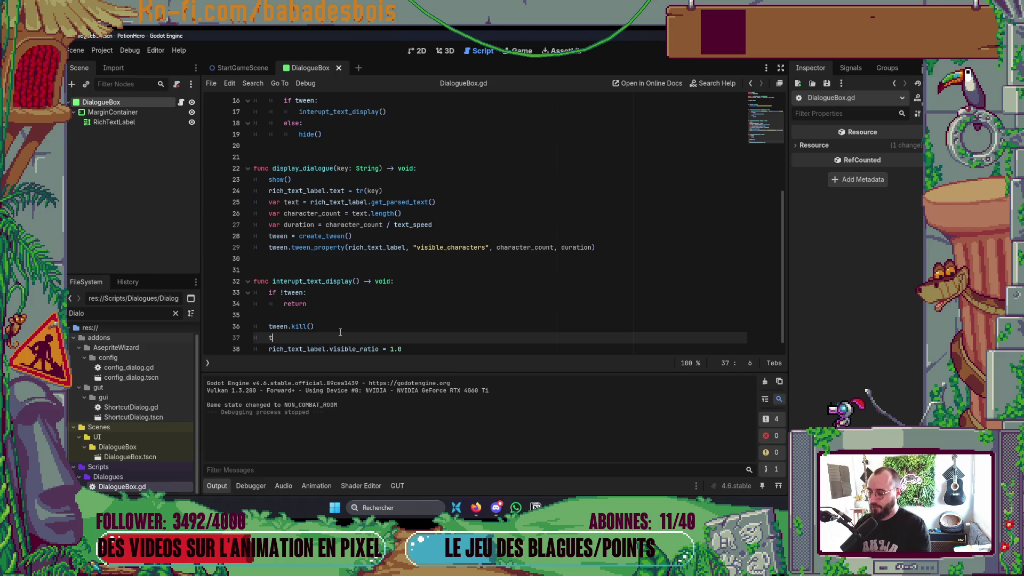
pyautogui.write('ween = n')
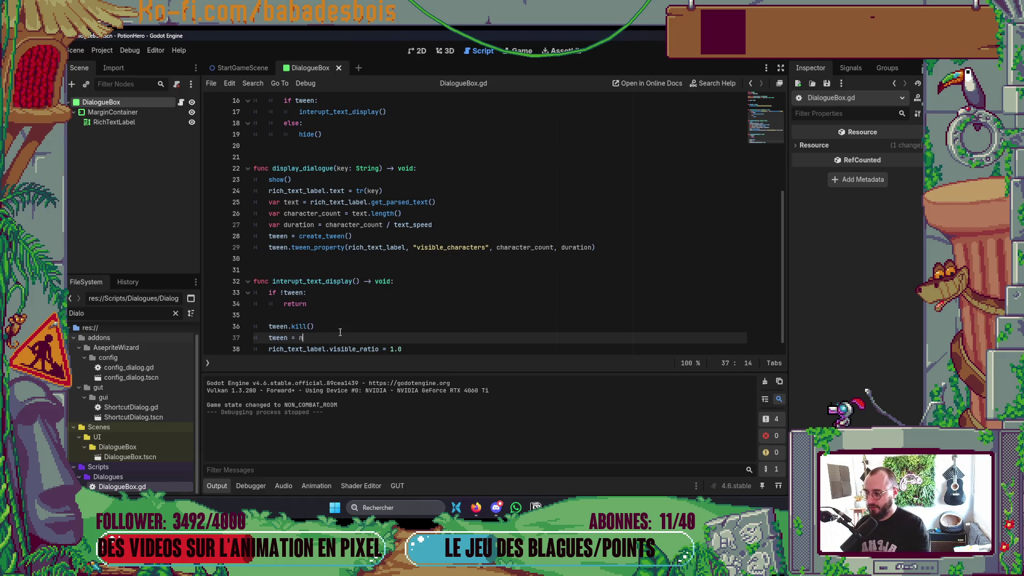
pyautogui.write('ull')
pyautogui.press('F5')
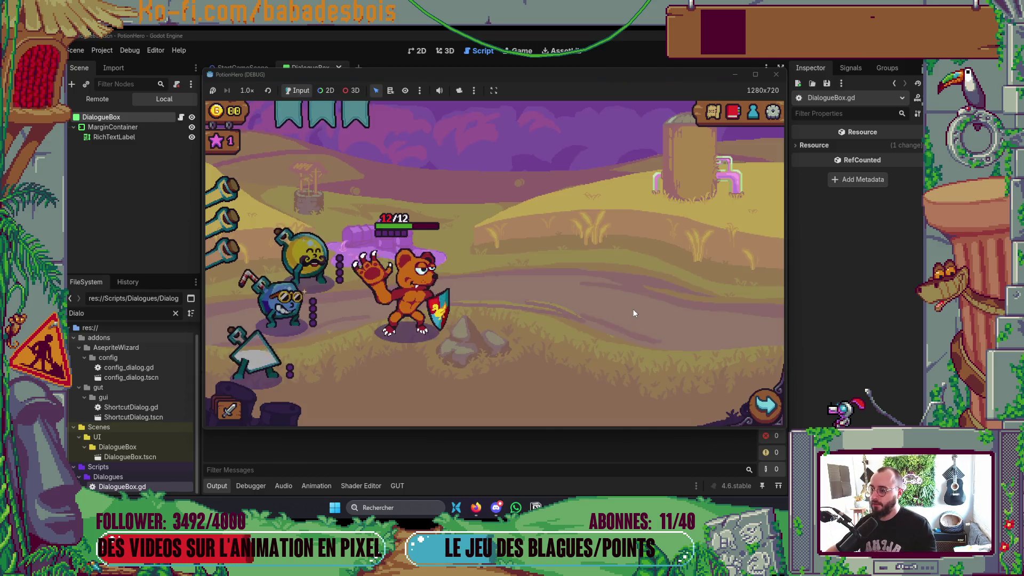
pyautogui.press('F5')
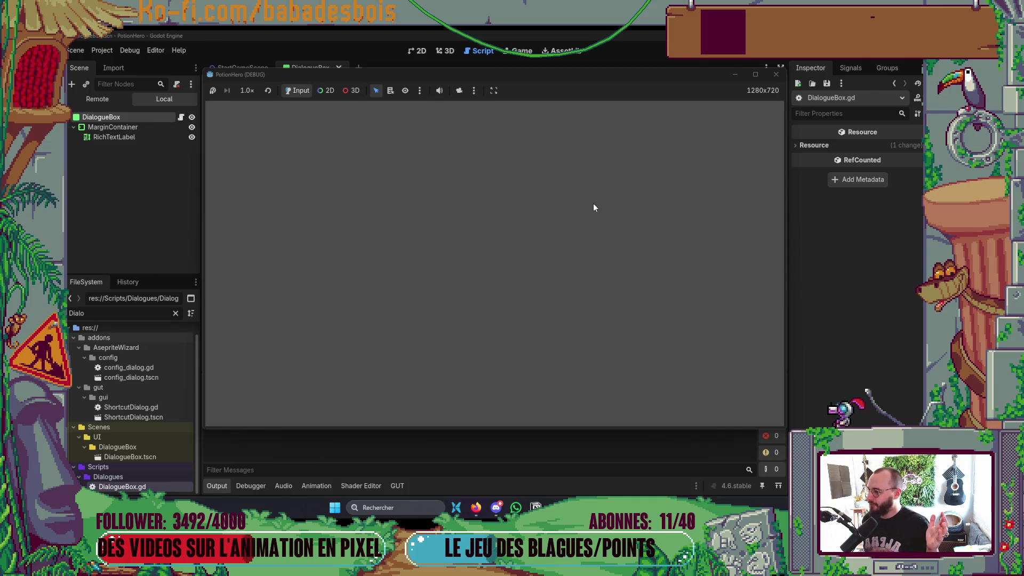
pyautogui.click(776, 74)
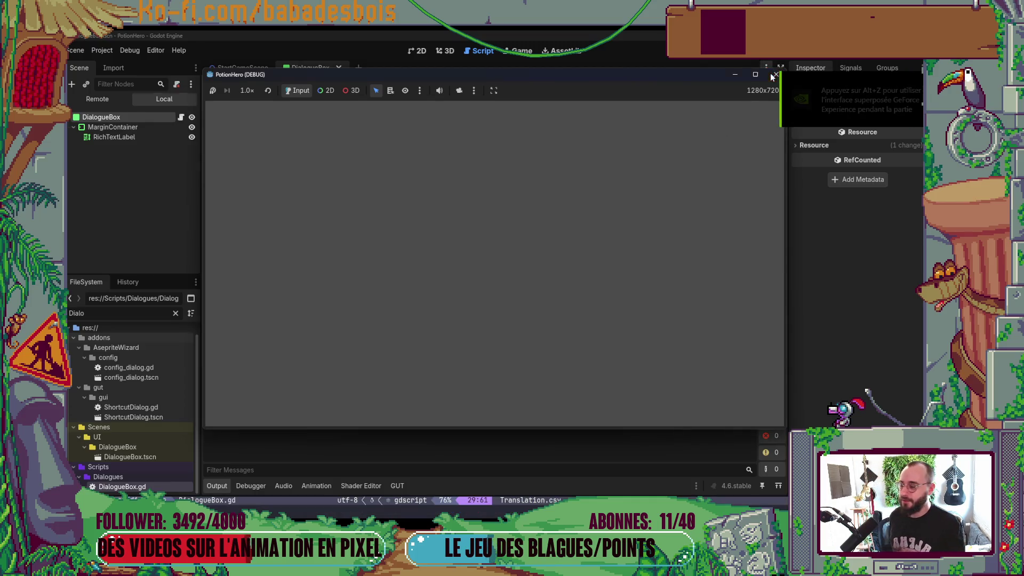
pyautogui.scroll(-1, 433, 264)
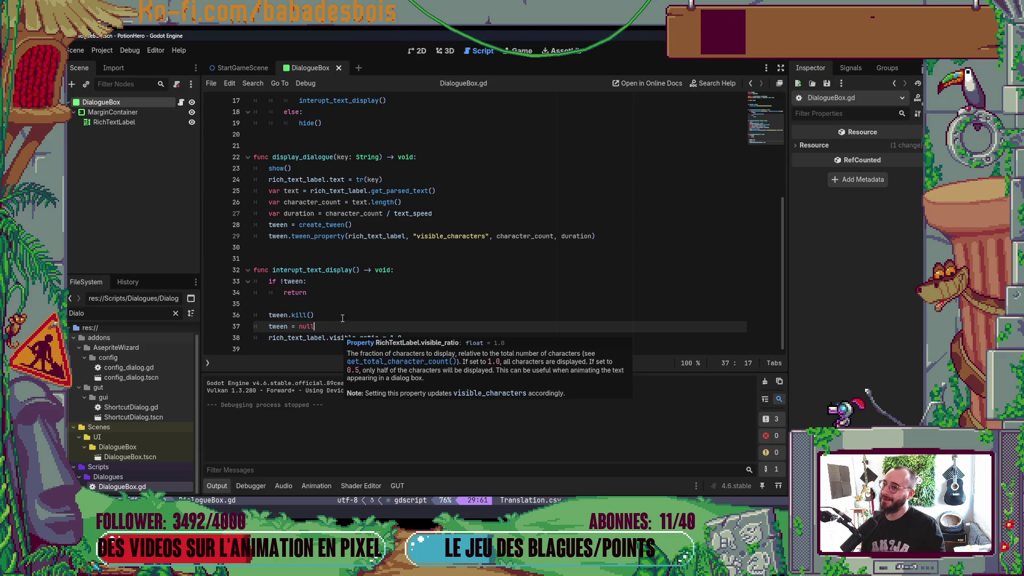
# Delete the 'tween = null' line under tween.kill()
pyautogui.click(223, 486)
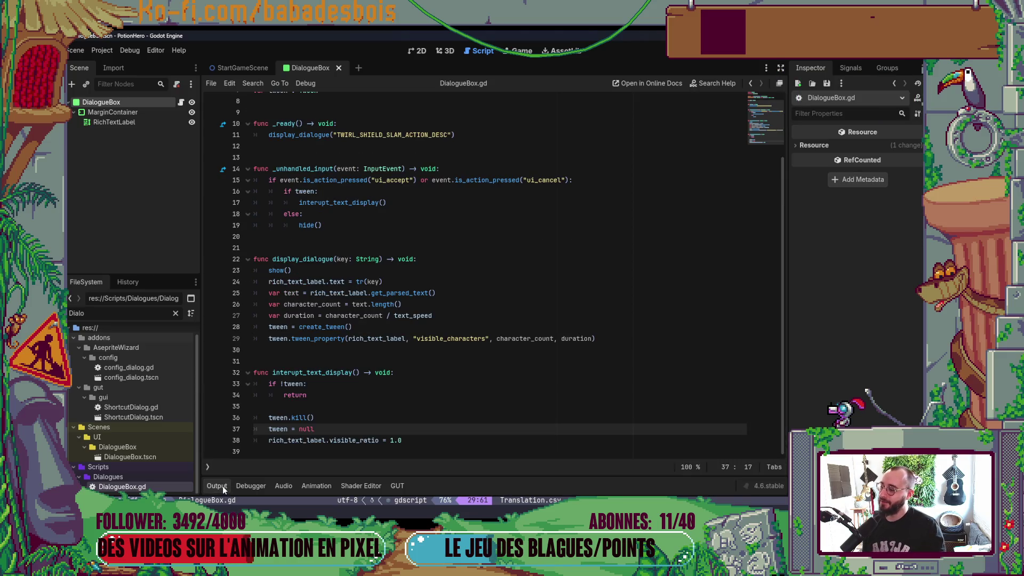
pyautogui.doubleClick(311, 429)
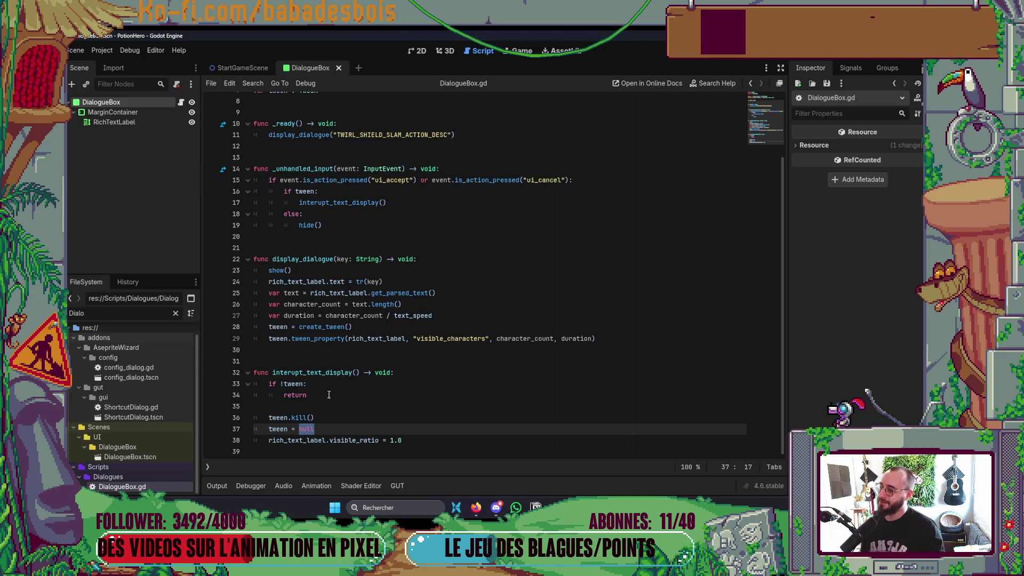
pyautogui.scroll(2, 320, 398)
pyautogui.scroll(-2, 320, 396)
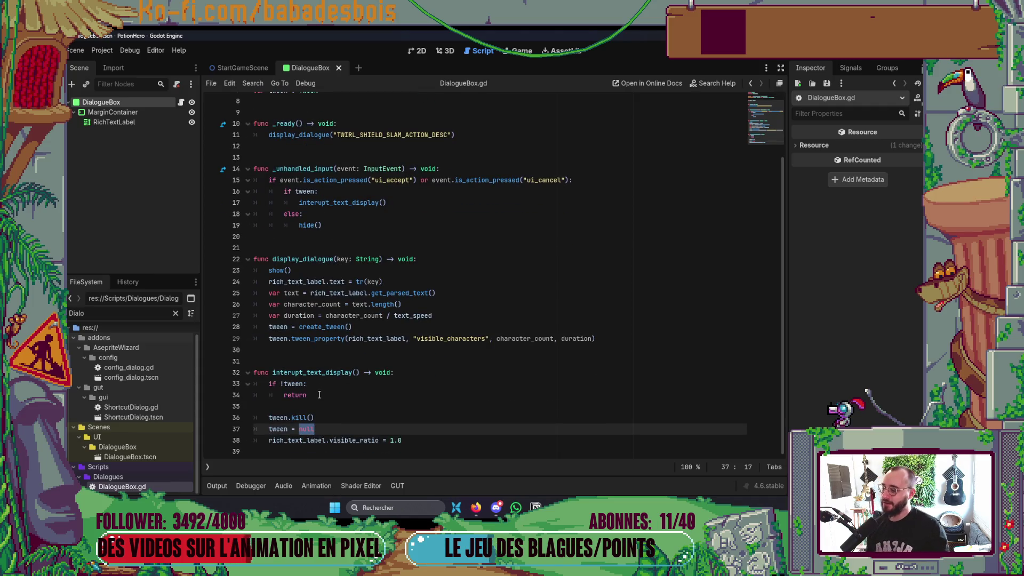
pyautogui.scroll(1, 345, 405)
pyautogui.scroll(-1, 340, 374)
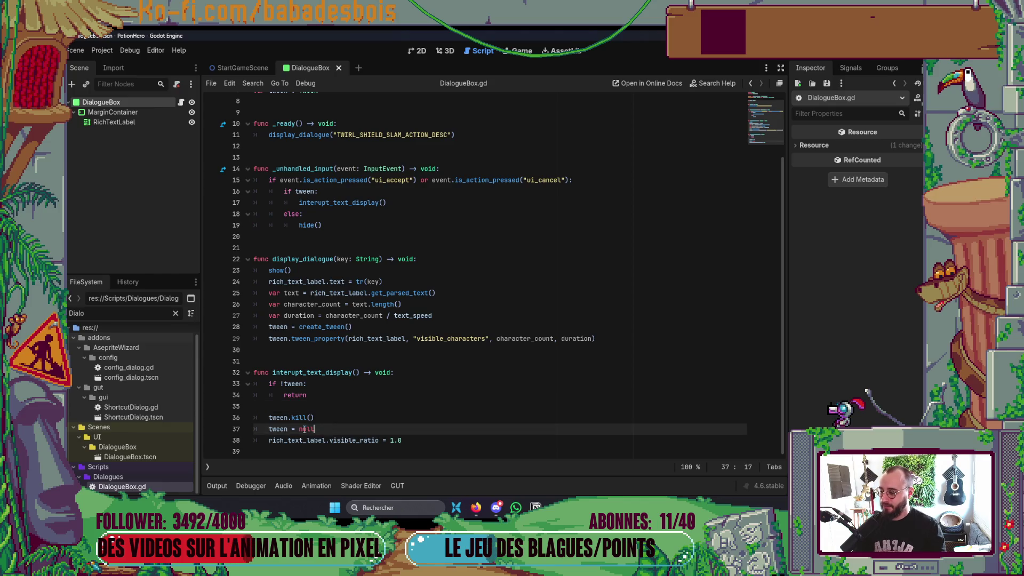
pyautogui.hotkey('shift', 'Home')
pyautogui.press('BackSpace')
pyautogui.press('BackSpace')
# Change the line 16 check to 'if is_instance_valid(tween):' using autocomplete
pyautogui.click(294, 196)
pyautogui.write('is_ins')
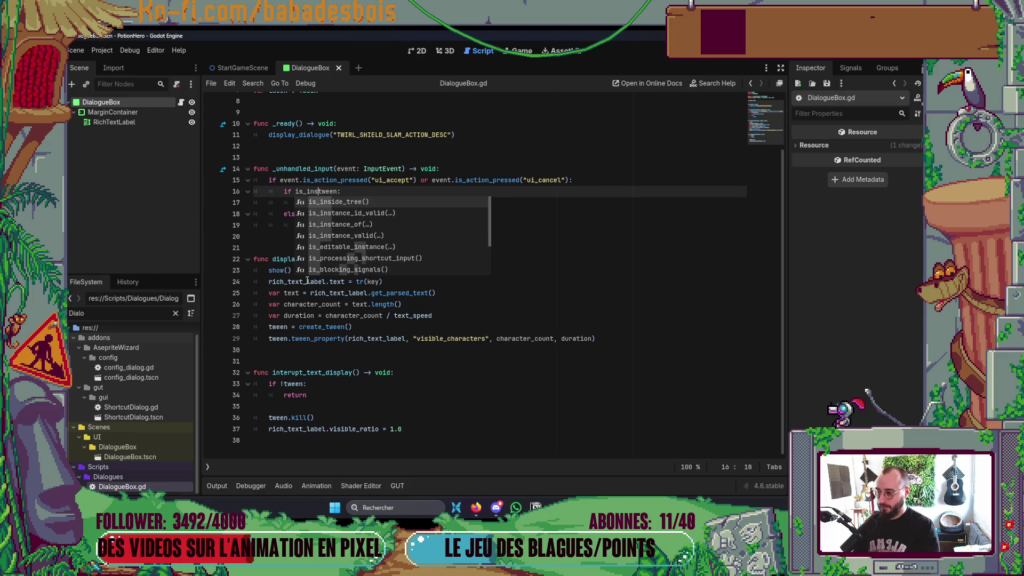
pyautogui.press('Down')
pyautogui.press('Down')
pyautogui.press('Down')
pyautogui.press('Tab')
pyautogui.write('tween')
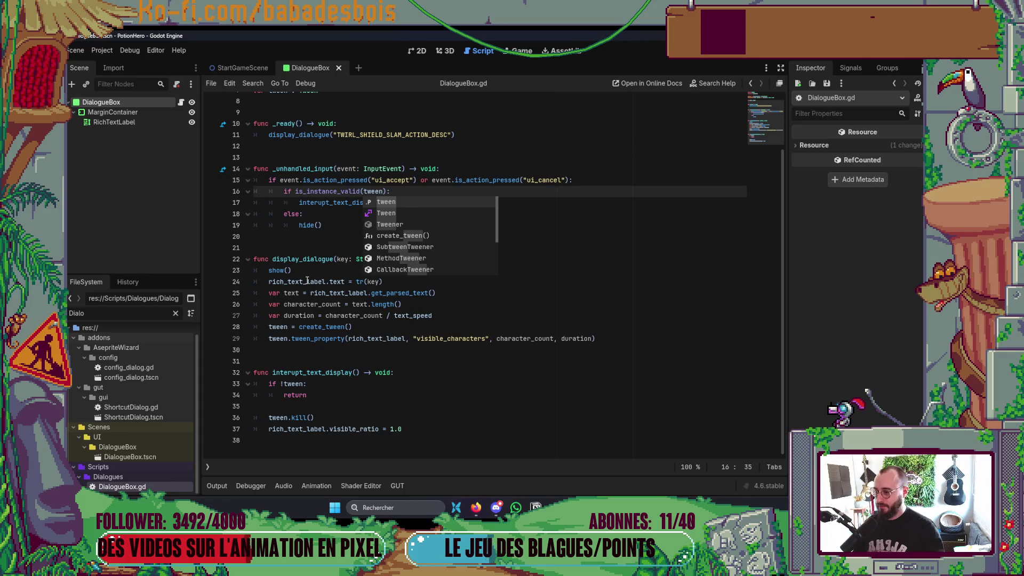
pyautogui.click(315, 292)
# Run the scene twice to confirm the typewriter dialogue shows the full text
pyautogui.press('F6')
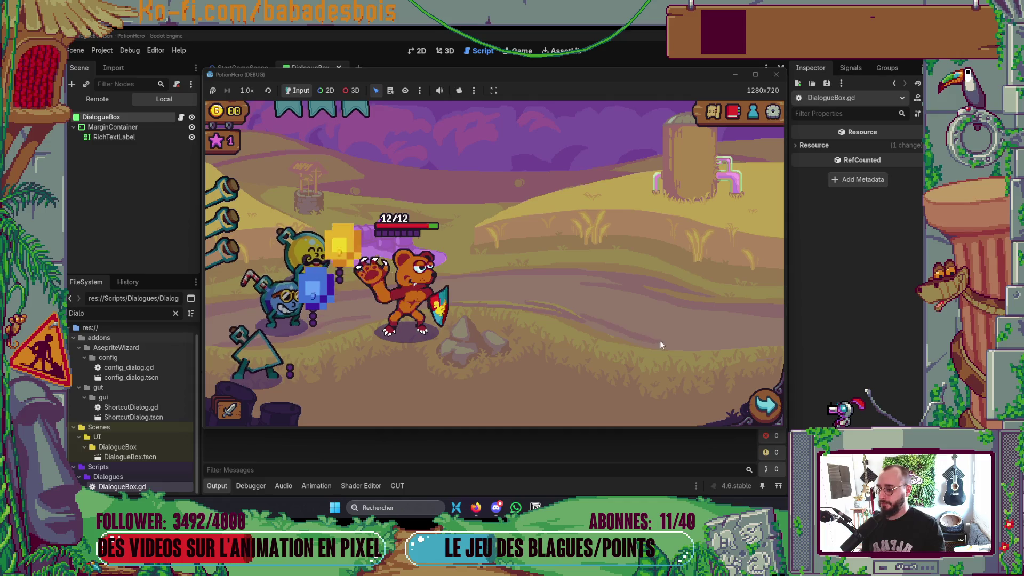
pyautogui.click(776, 74)
pyautogui.click(418, 50)
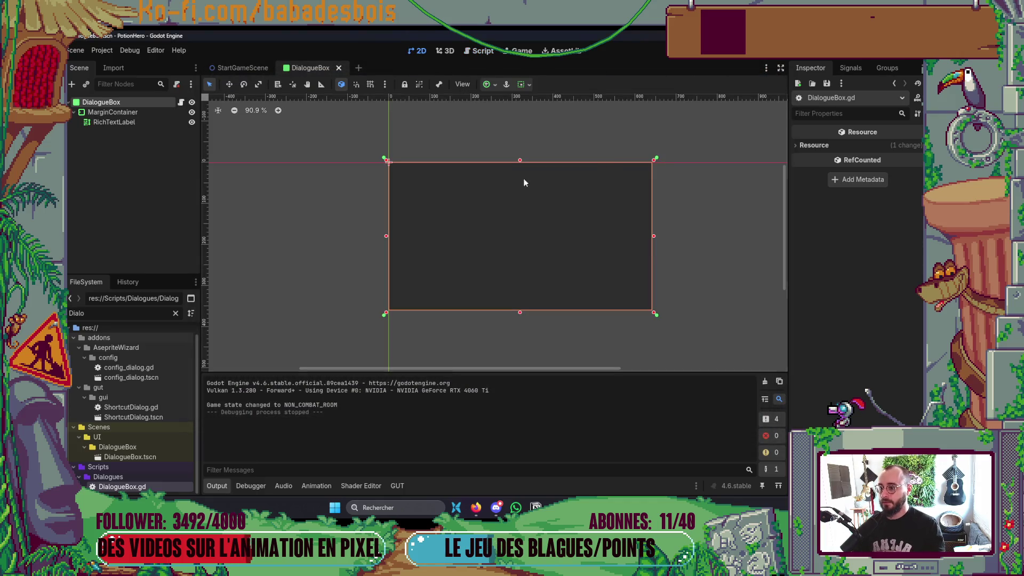
pyautogui.press('F6')
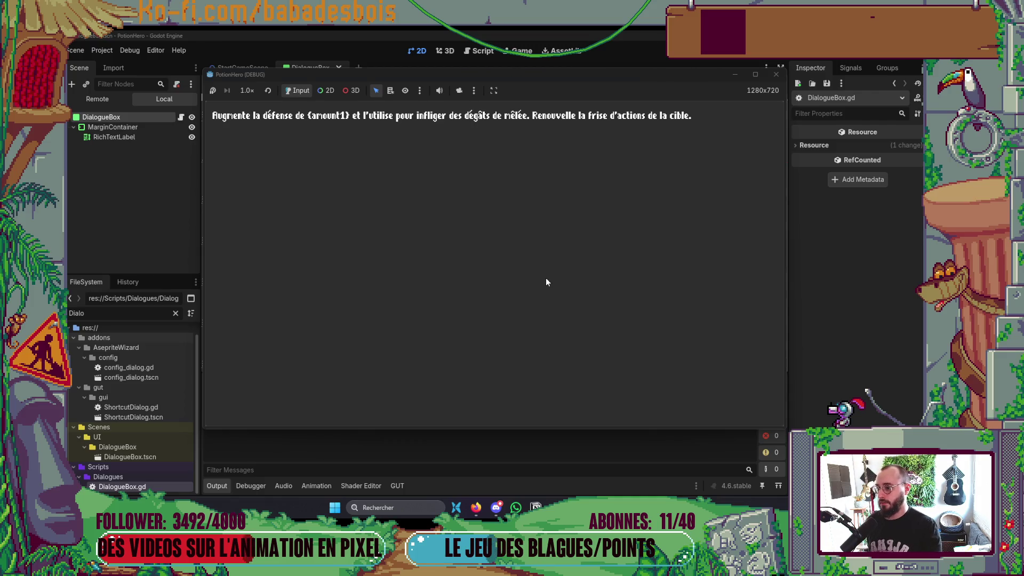
pyautogui.click(776, 75)
pyautogui.click(180, 102)
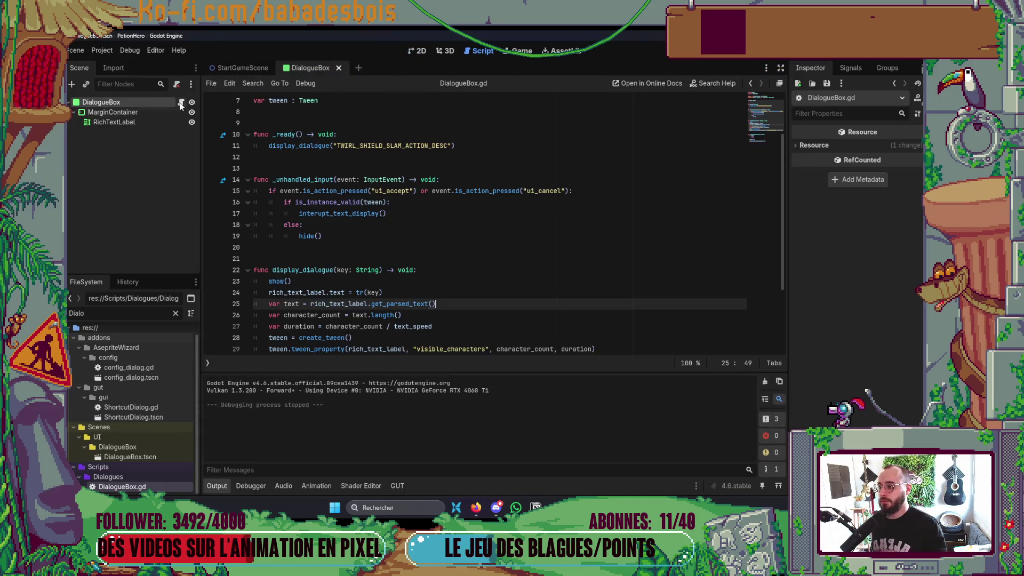
# After checking the Tween kill() docs, re-add 'tween = null' below tween.kill() and save
pyautogui.scroll(-3, 258, 257)
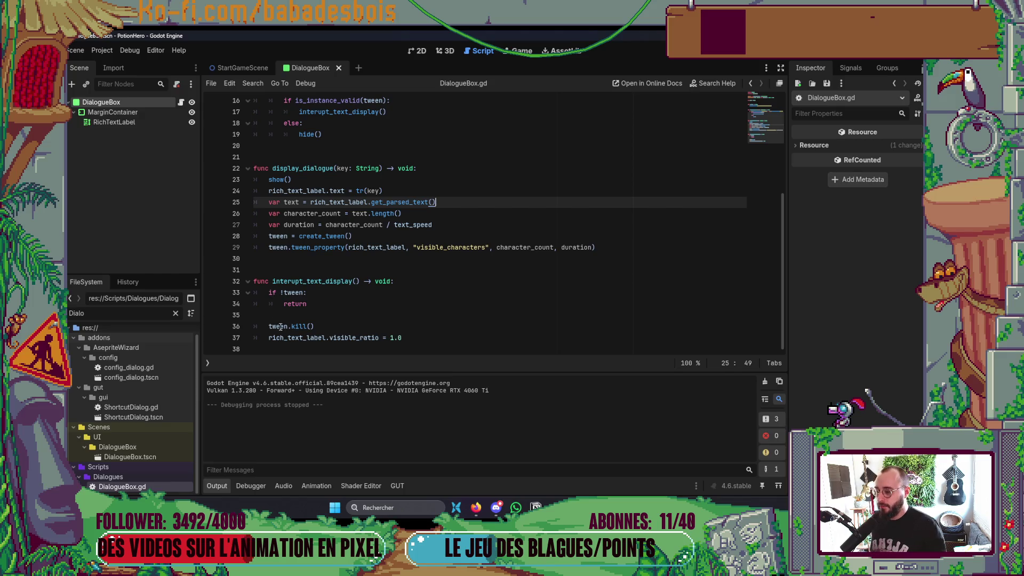
pyautogui.keyDown('ctrl'); pyautogui.click(301, 326); pyautogui.keyUp('ctrl')
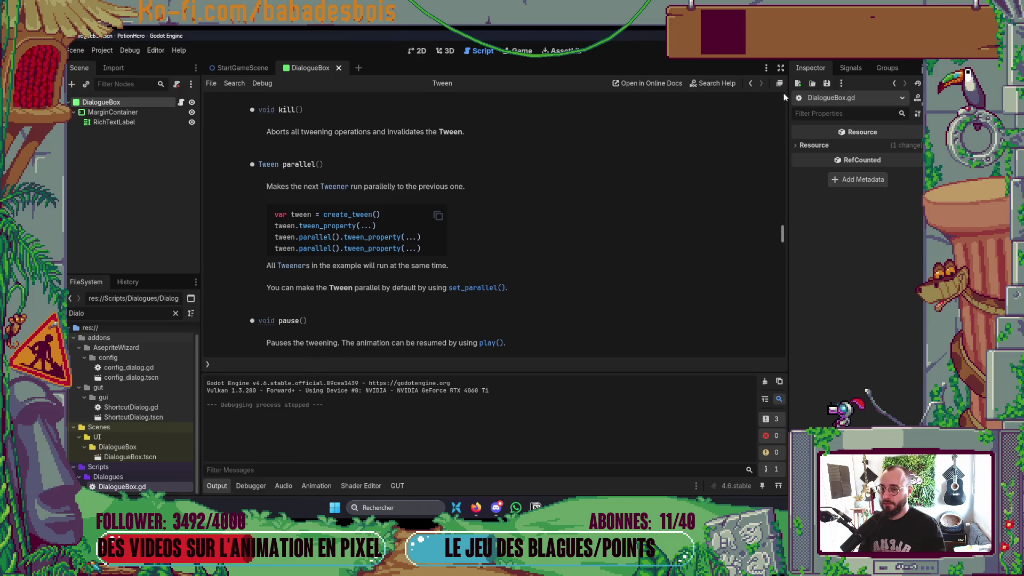
pyautogui.click(751, 84)
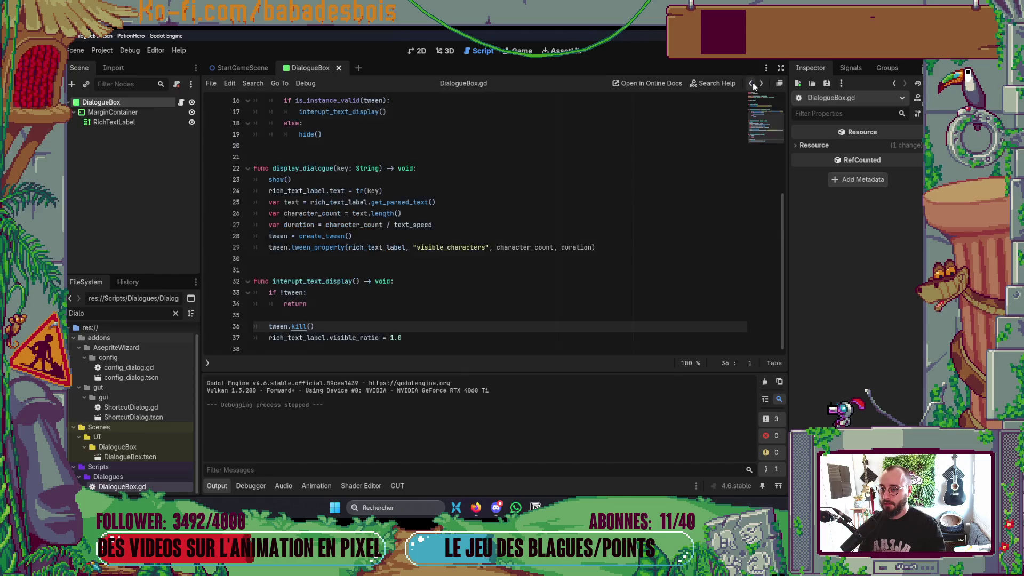
pyautogui.click(368, 328)
pyautogui.press('Return')
pyautogui.write('tween')
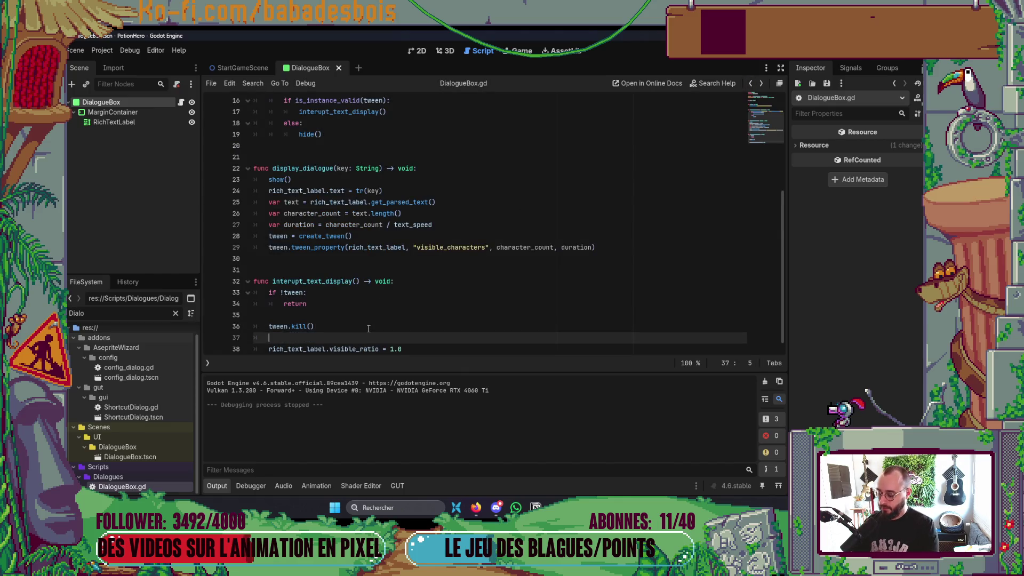
pyautogui.press('BackSpace')
pyautogui.press('BackSpace')
pyautogui.press('BackSpace')
pyautogui.write('n = null')
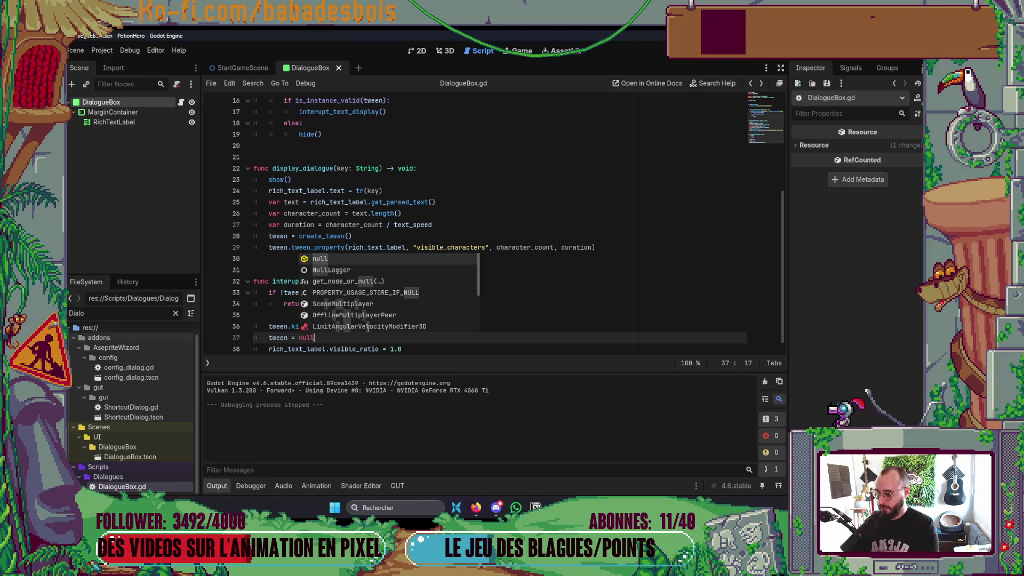
pyautogui.press('Up')
pyautogui.hotkey('ctrl', 's')
# Revert line 16 from the is_instance_valid wrapper back to 'if tween:'
pyautogui.click(223, 487)
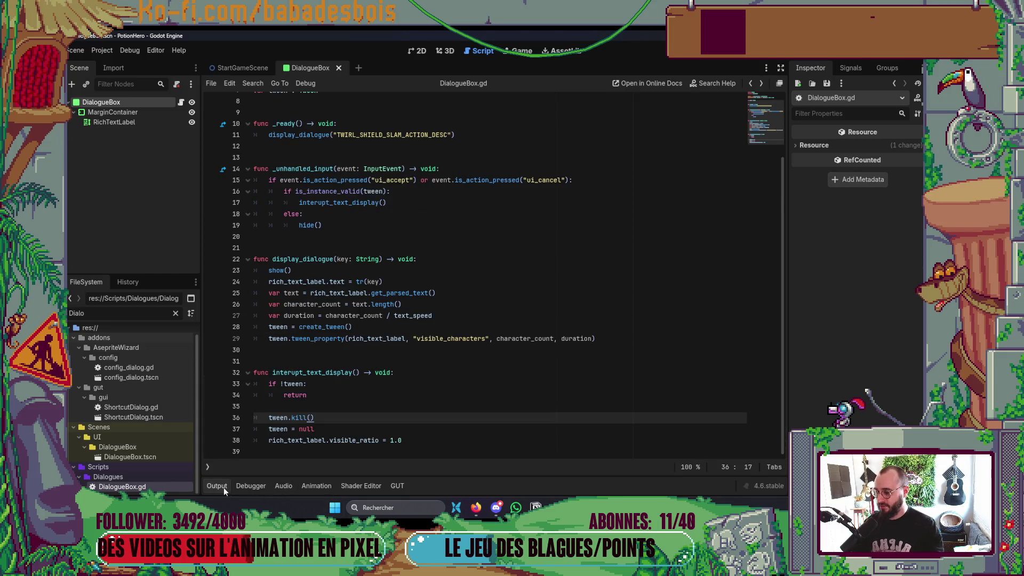
pyautogui.scroll(3, 313, 444)
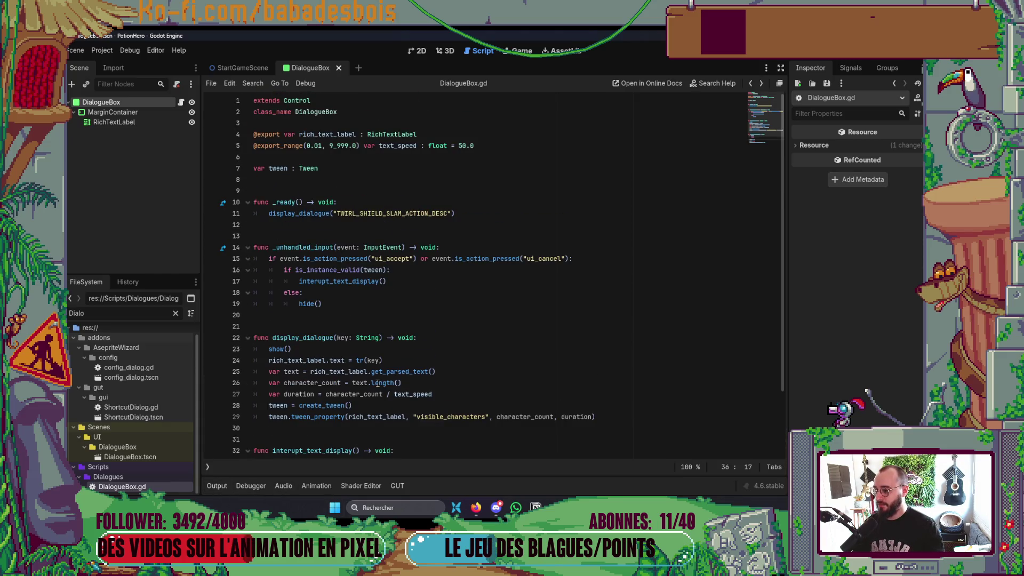
pyautogui.scroll(-3, 265, 434)
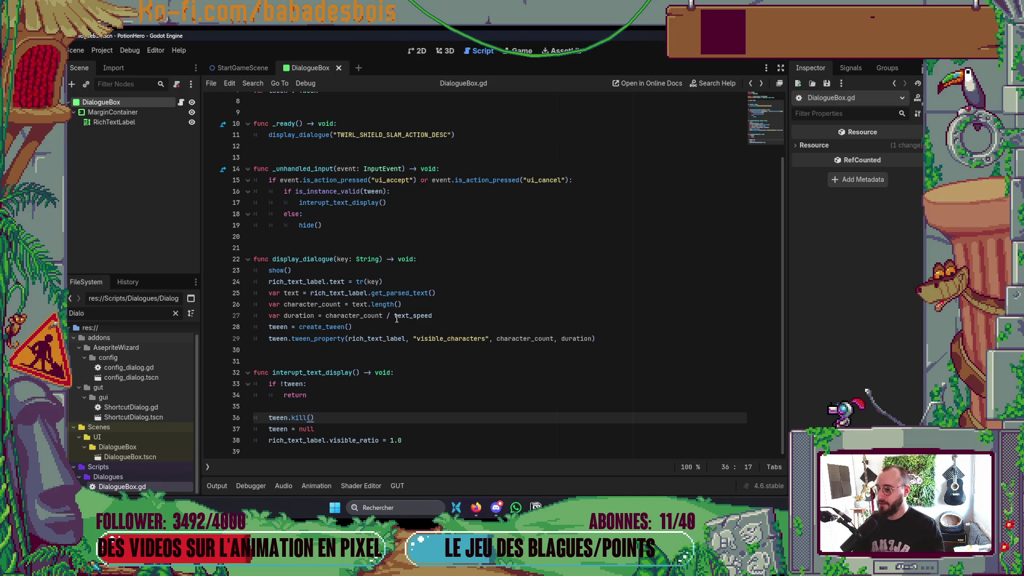
pyautogui.moveTo(363, 191); pyautogui.dragTo(295, 191)
pyautogui.press('BackSpace')
pyautogui.press('Delete')
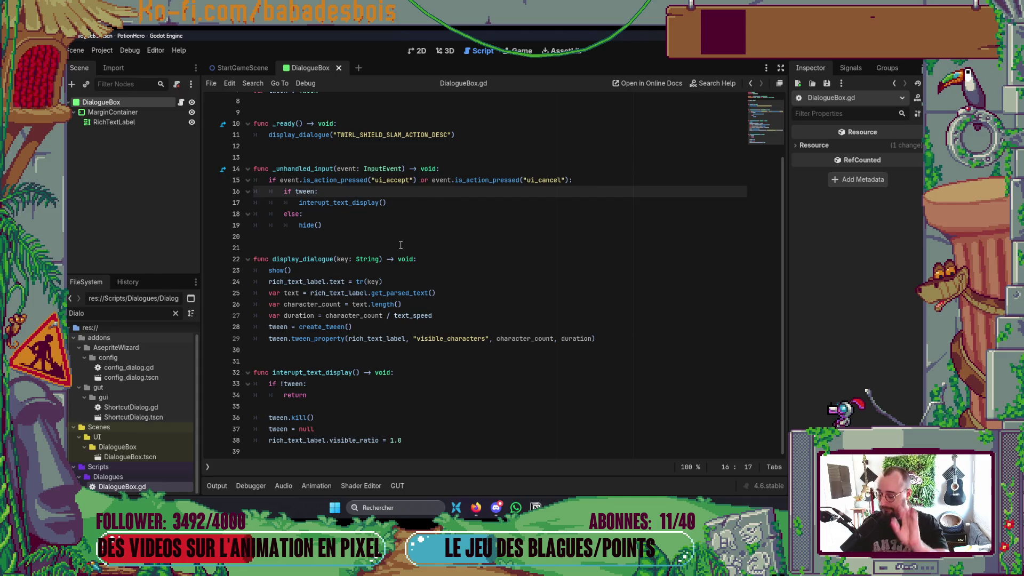
# Test-run the scene twice, then switch to the browser showing the Miro board
pyautogui.press('F6')
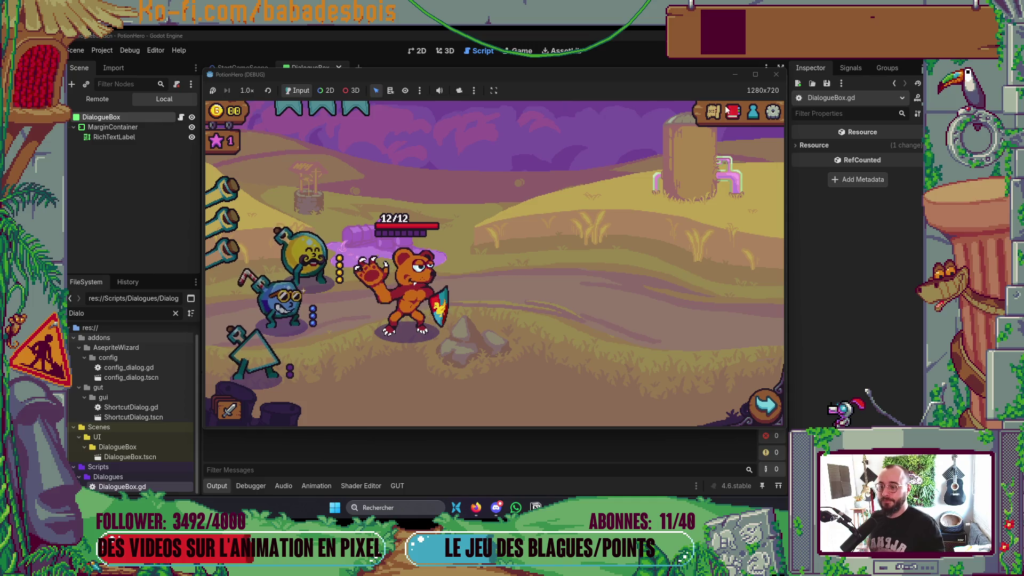
pyautogui.click(776, 74)
pyautogui.press('F6')
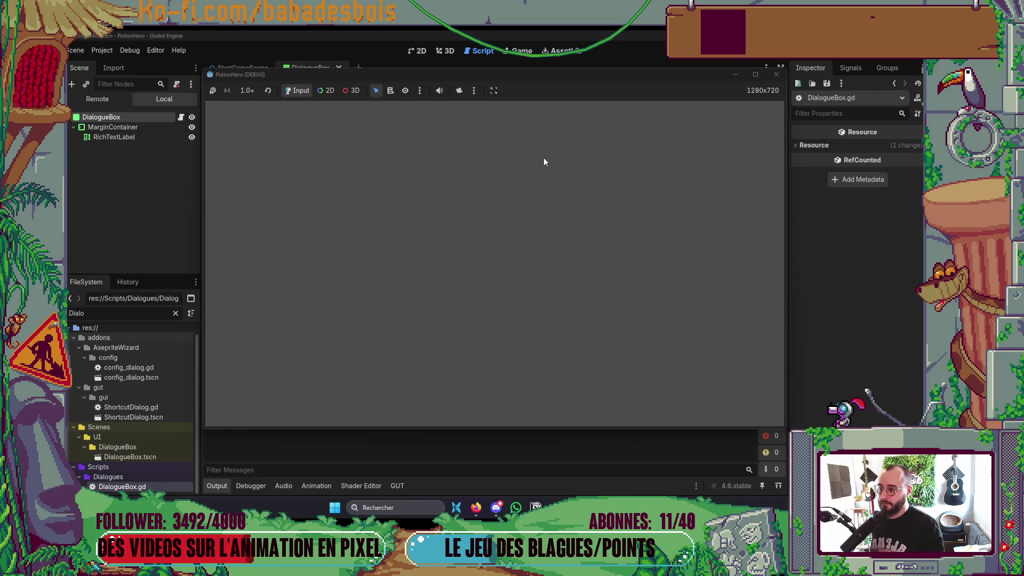
pyautogui.click(776, 75)
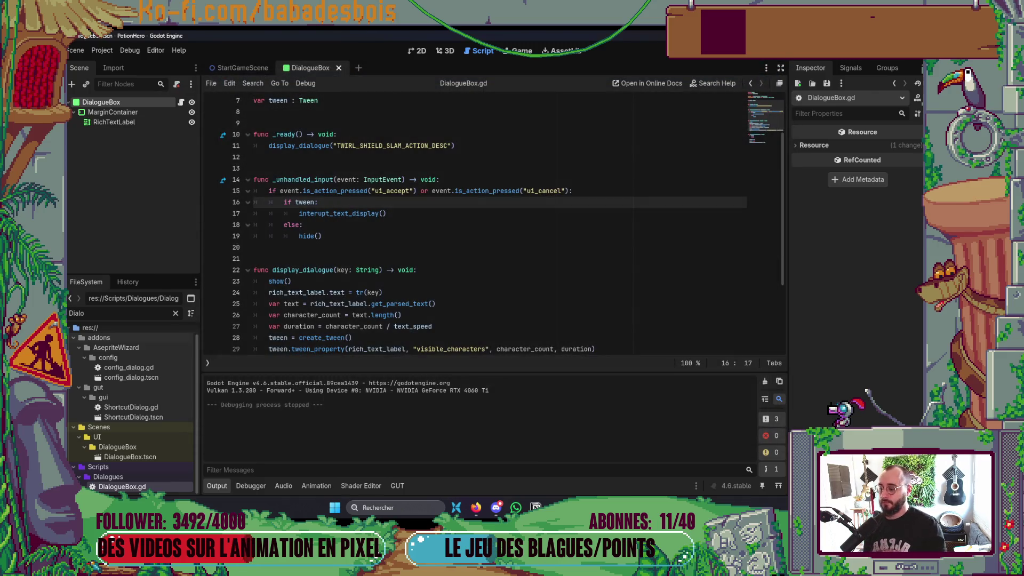
pyautogui.click(217, 486)
pyautogui.scroll(-1, 313, 302)
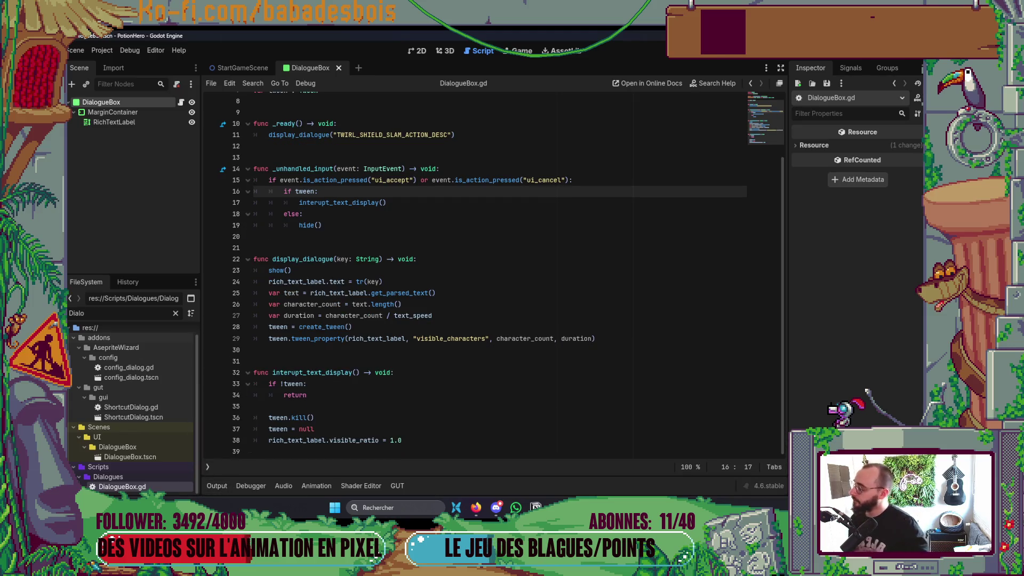
pyautogui.hotkey('alt', 'Tab')
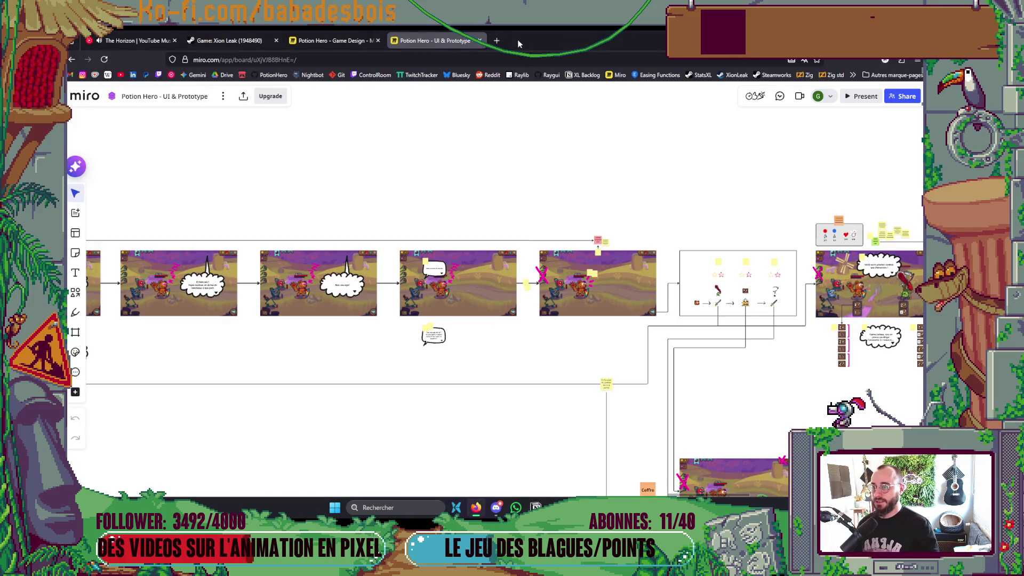
# Search Google for 'godot Tween.kill doesn't invalidates' and open GitHub issue #90281
pyautogui.hotkey('ctrl', 't')
pyautogui.write('godot ')
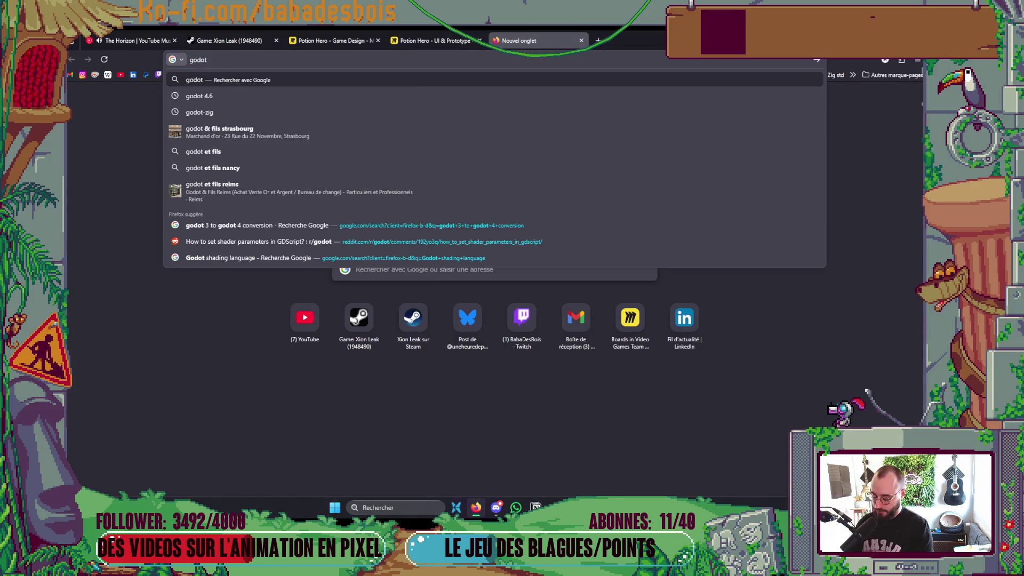
pyautogui.write('tween')
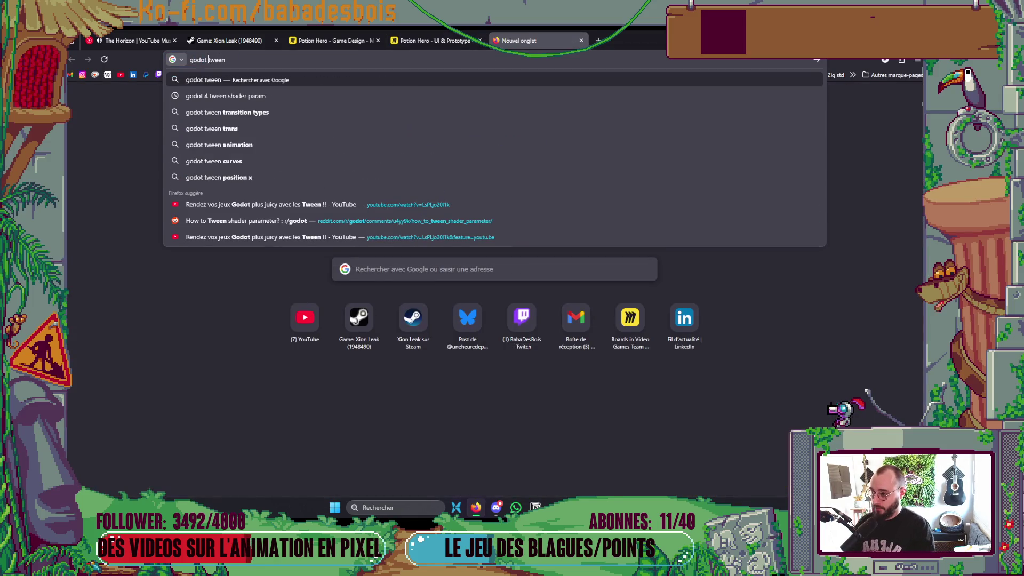
pyautogui.press('BackSpace')
pyautogui.write('T')
pyautogui.press('End')
pyautogui.write('.')
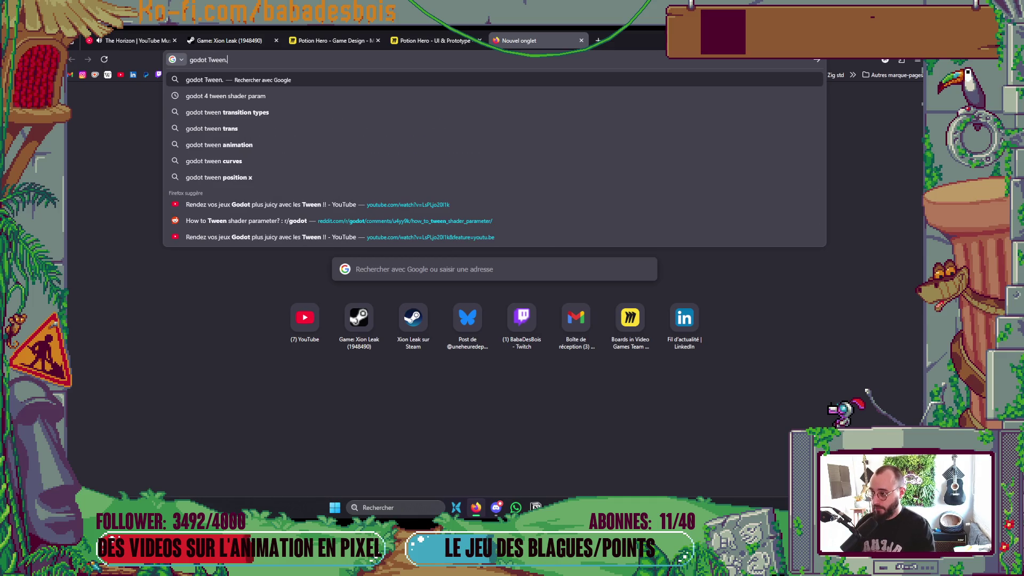
pyautogui.write('kill does')
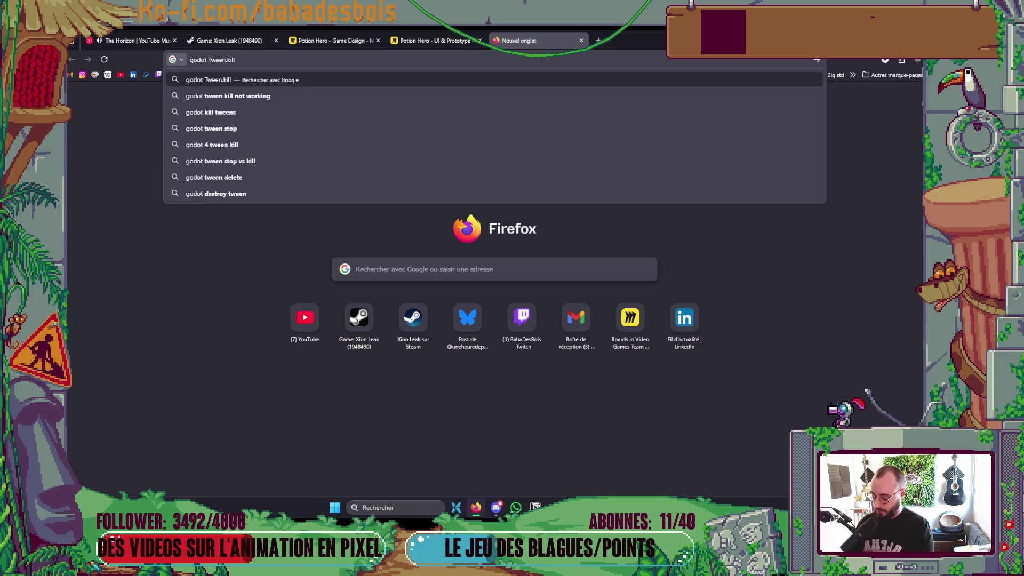
pyautogui.write("n't in")
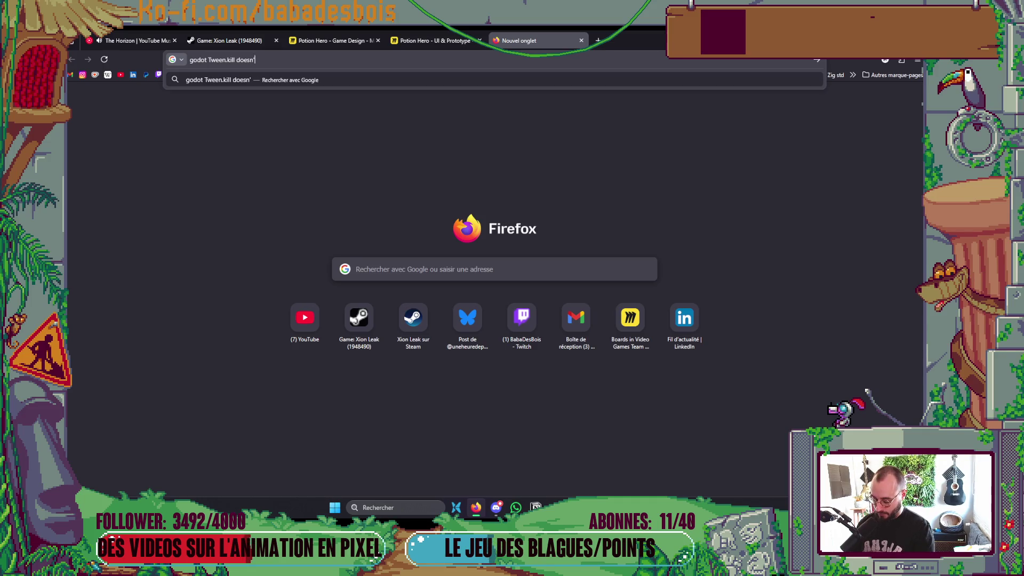
pyautogui.write('validates')
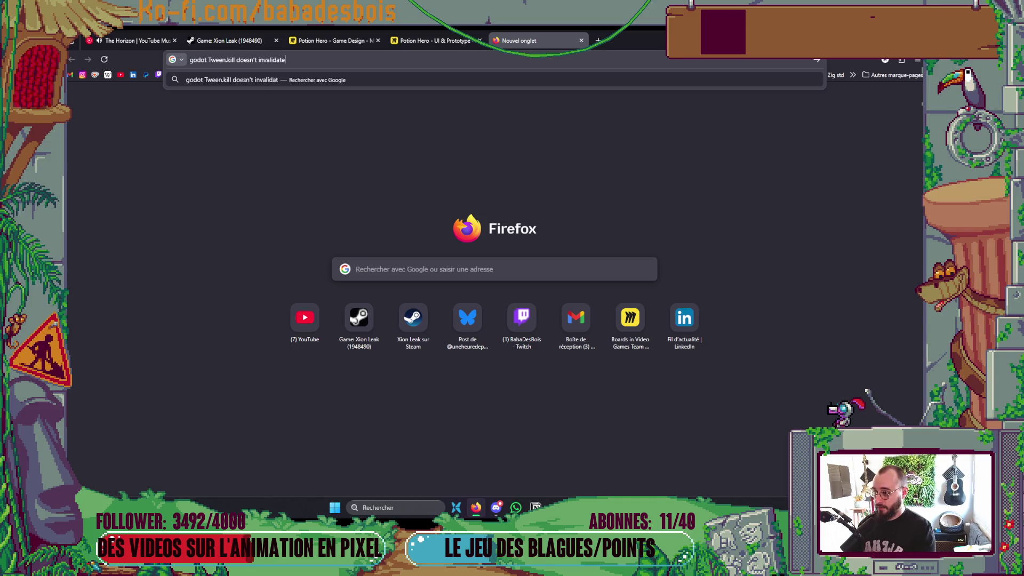
pyautogui.press('Return')
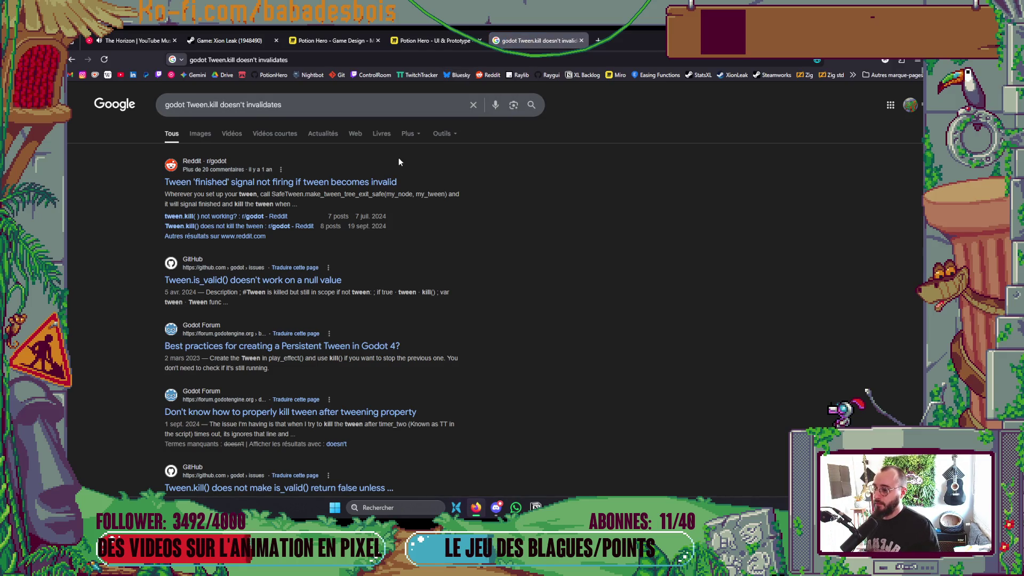
pyautogui.click(310, 283)
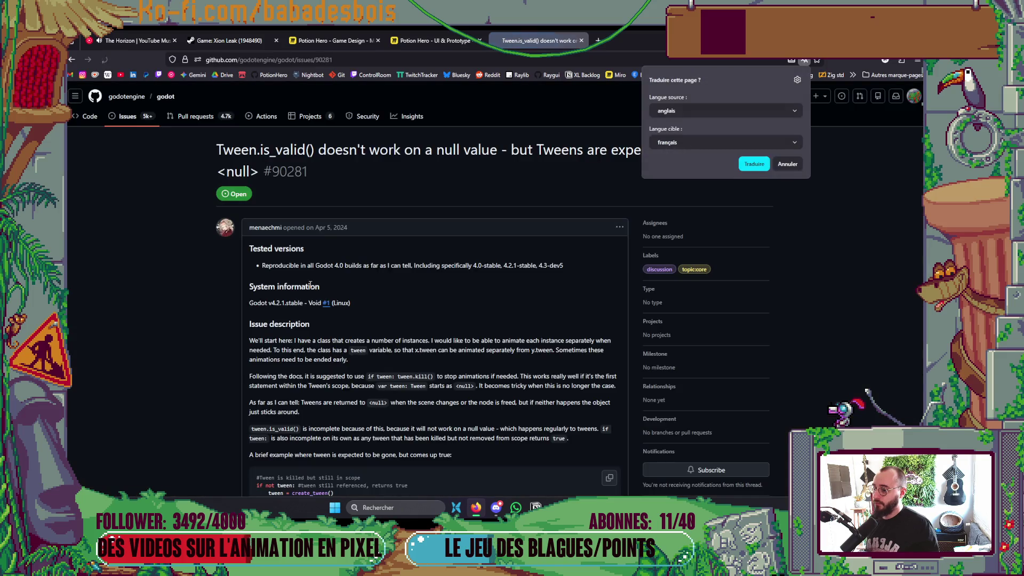
# Open issue #103107 about Tween.kill() not invalidating and read through it
pyautogui.click(72, 58)
pyautogui.scroll(-3, 216, 283)
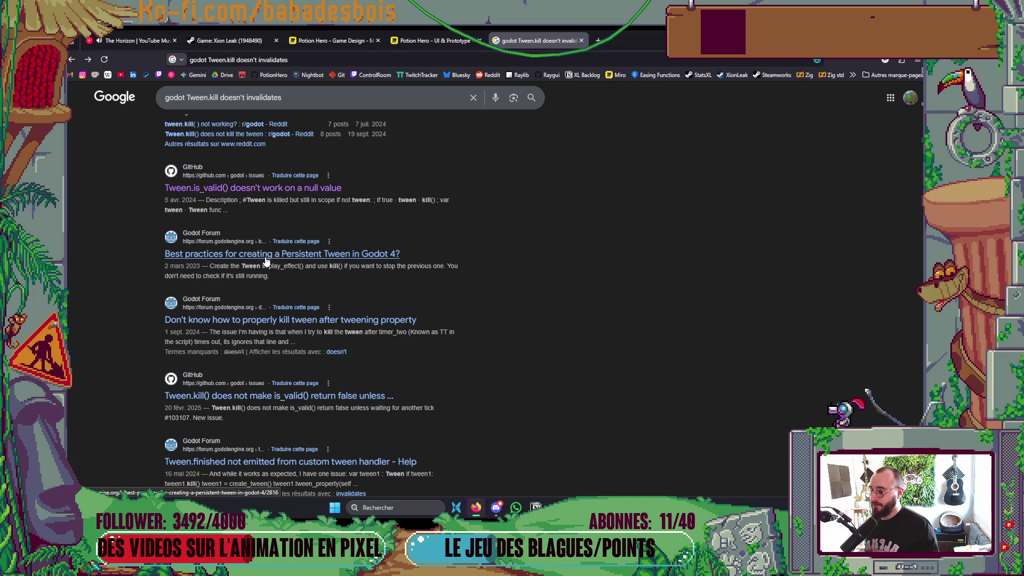
pyautogui.click(288, 402)
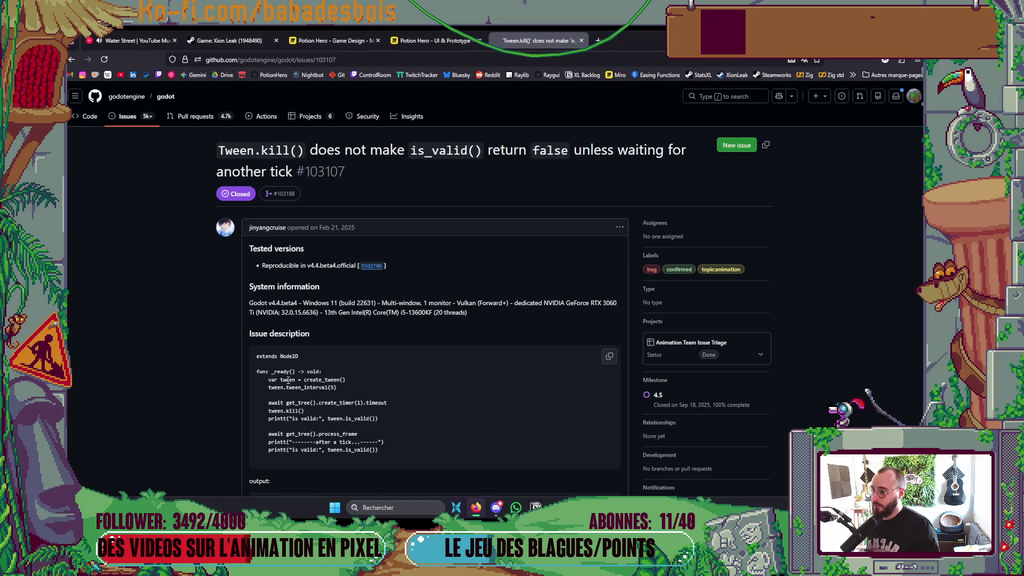
pyautogui.scroll(-3, 266, 270)
pyautogui.scroll(-4, 265, 272)
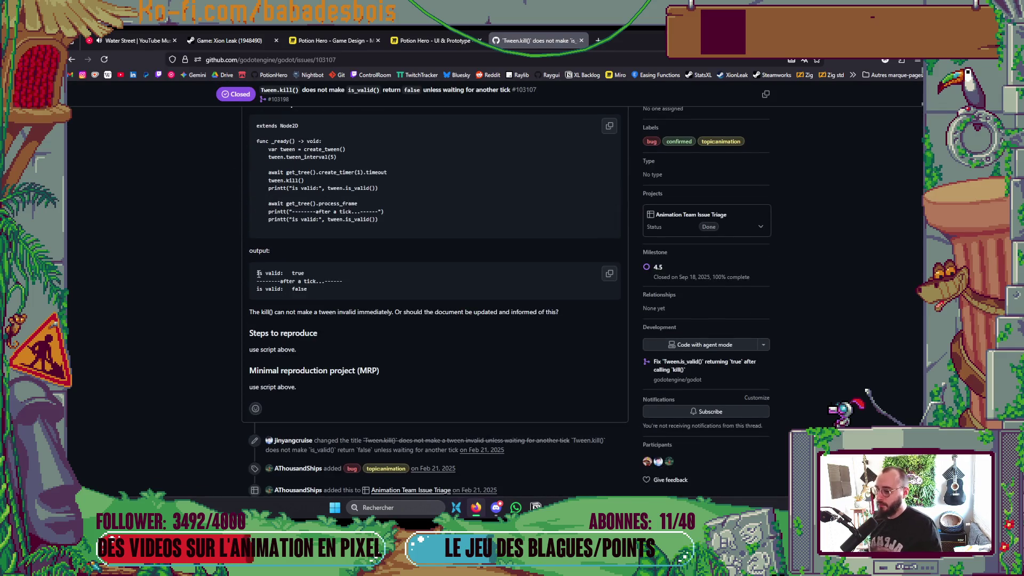
pyautogui.scroll(-8, 259, 267)
pyautogui.scroll(-5, 248, 245)
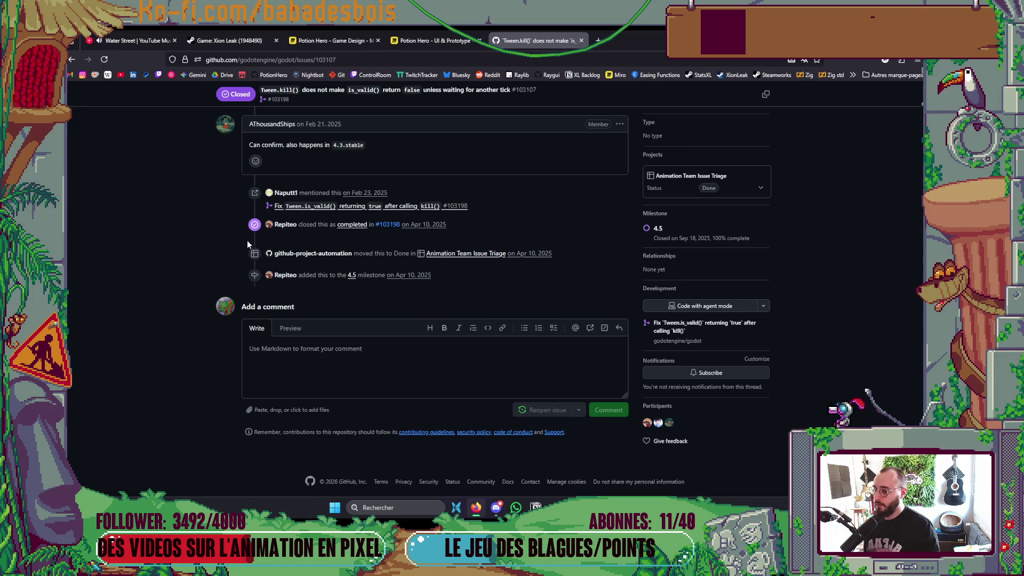
# Review merged PR #103198's diff showing Tween::kill() setting valid = false
pyautogui.moveTo(364, 208)
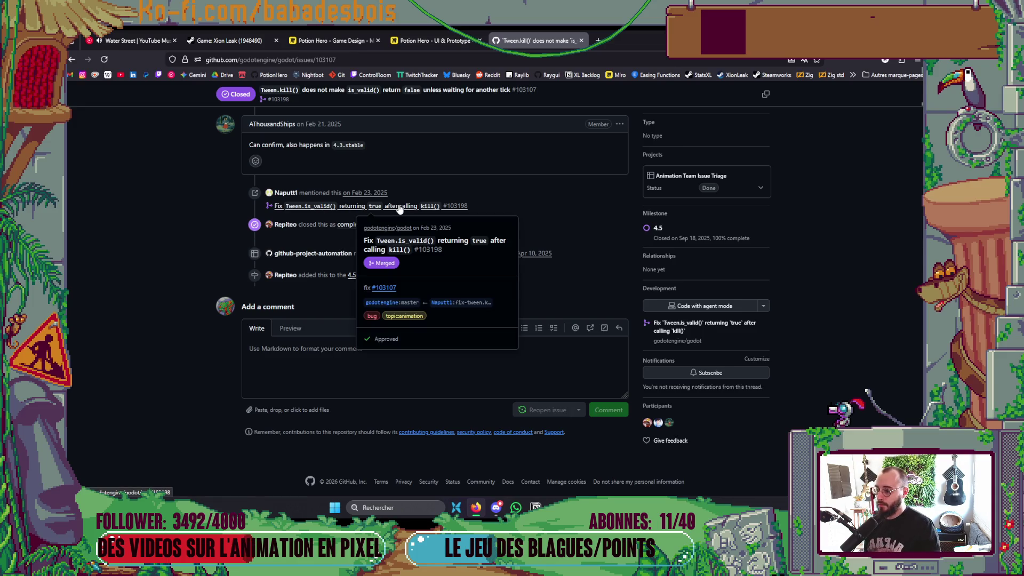
pyautogui.click(399, 207)
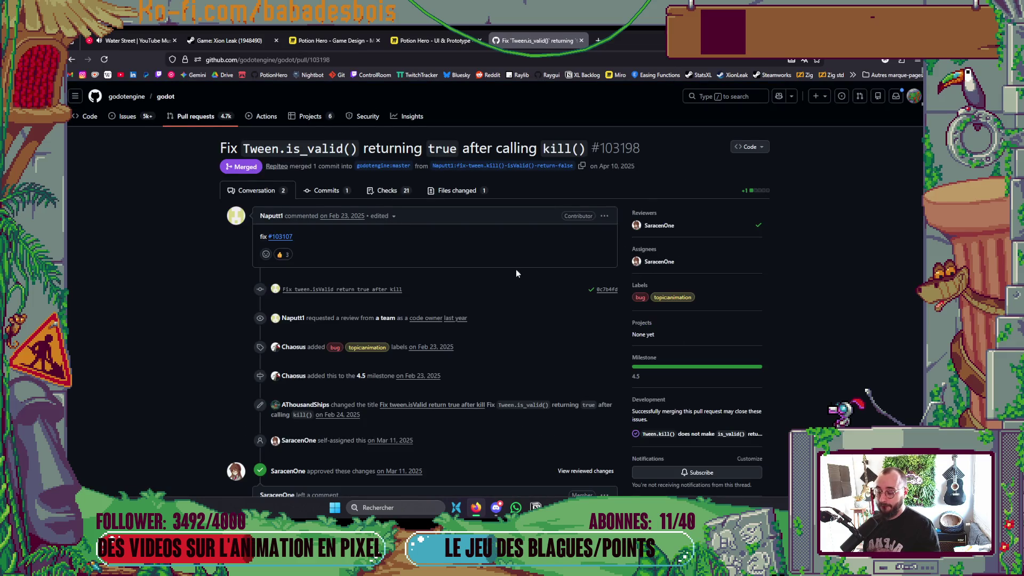
pyautogui.scroll(-6, 516, 270)
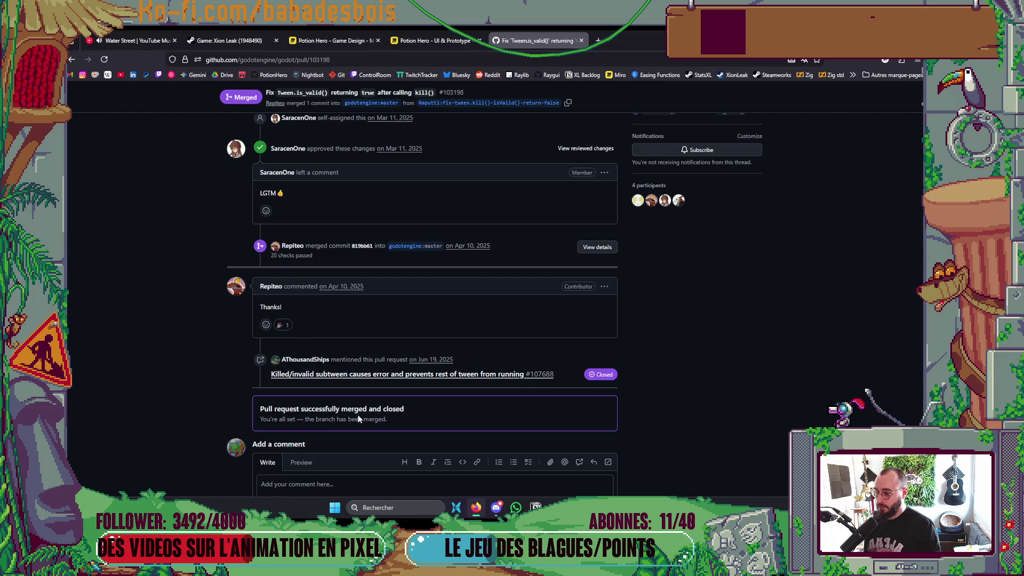
pyautogui.scroll(10, 375, 349)
pyautogui.scroll(-12, 392, 314)
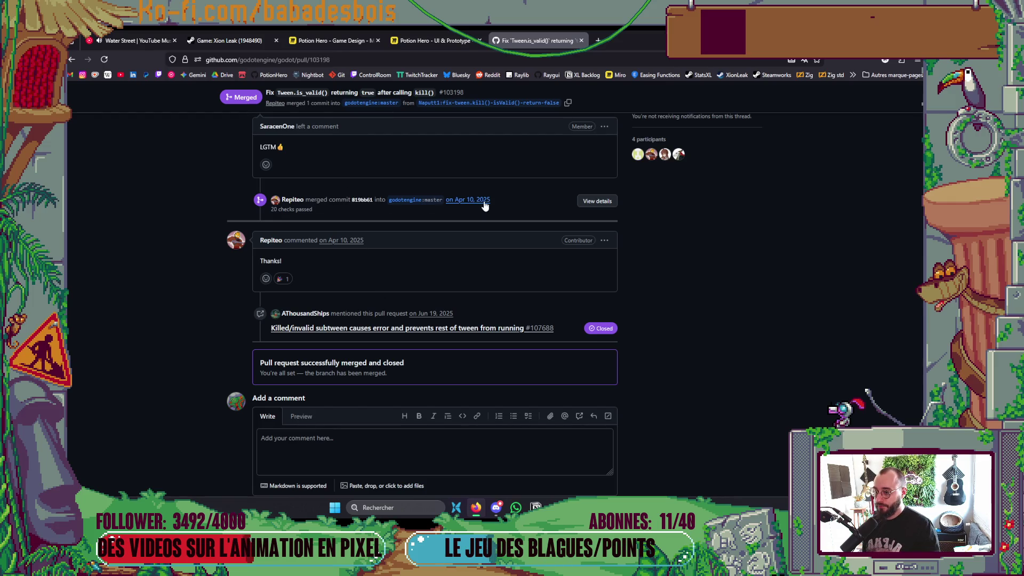
pyautogui.moveTo(487, 204)
pyautogui.scroll(10, 491, 200)
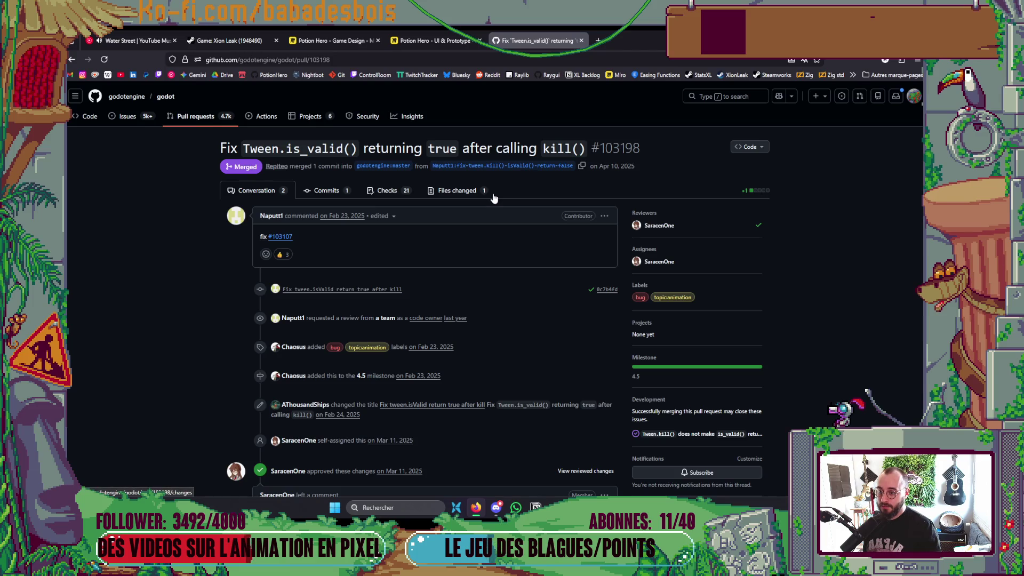
pyautogui.click(455, 188)
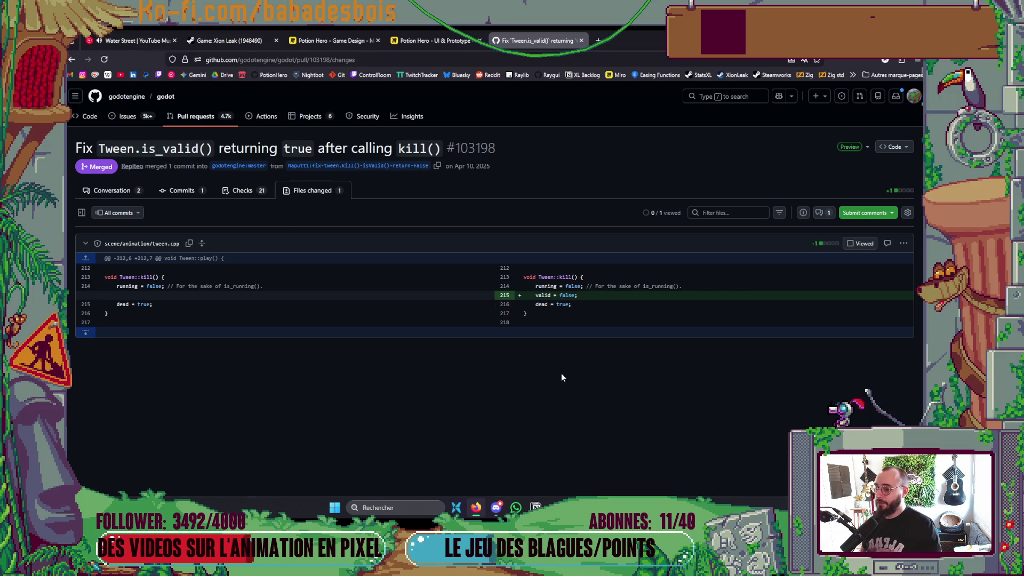
pyautogui.hotkey('alt', 'Tab')
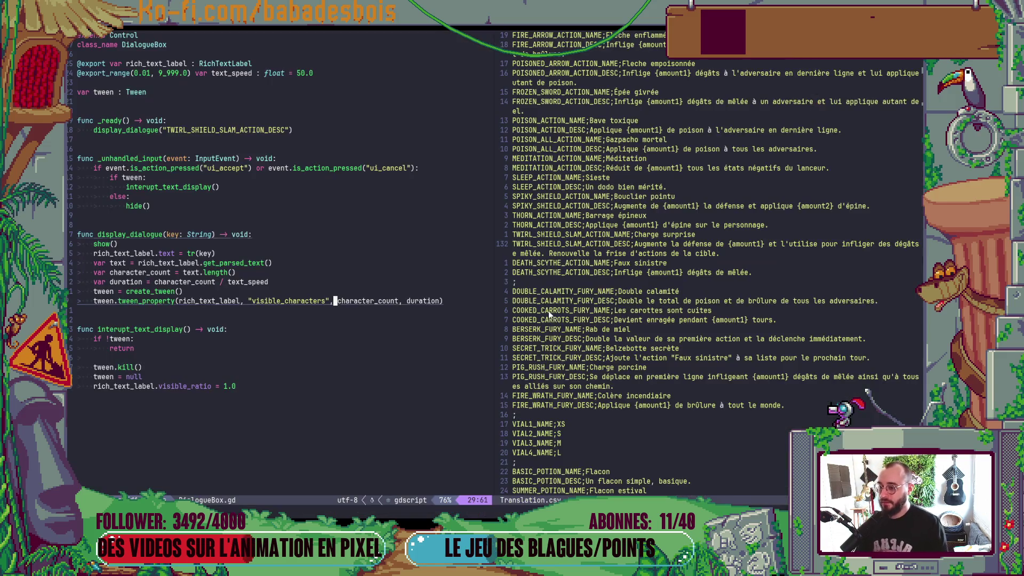
# Delete the 'tween = null' line after tween.kill() in Neovim
pyautogui.click(196, 226)
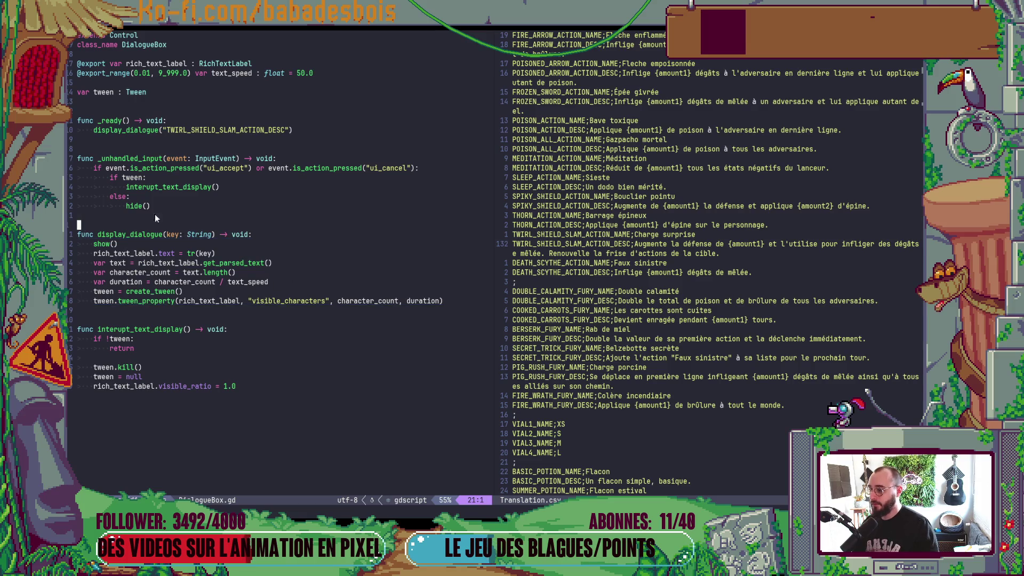
pyautogui.click(134, 390)
pyautogui.press('k')
pyautogui.press('d')
pyautogui.press('d')
pyautogui.press('k')
pyautogui.press('k')
pyautogui.press('k')
pyautogui.press('k')
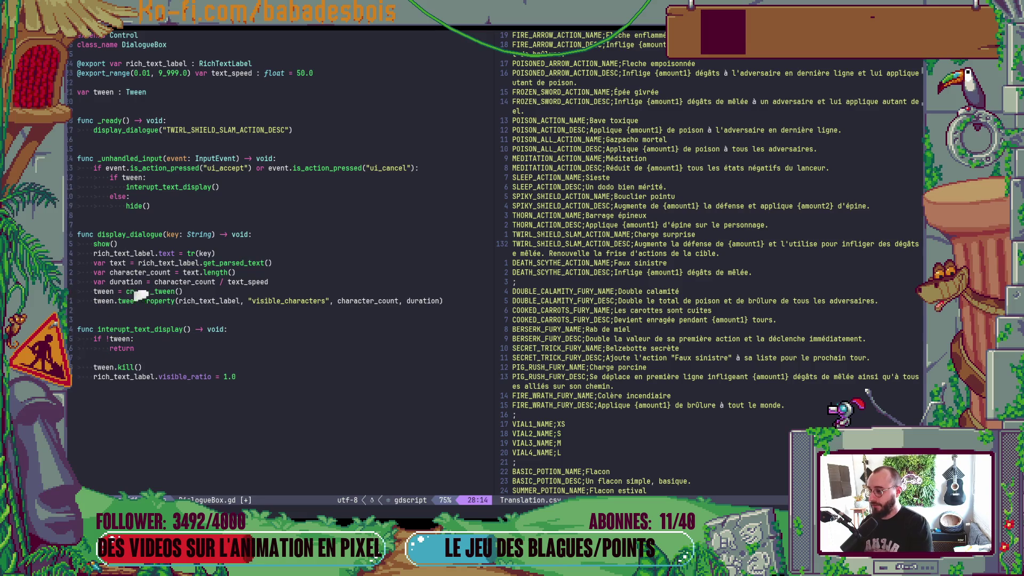
# Extend the input check with 'or tween.is_valid()', save with :w, and run the game
pyautogui.write('j')
pyautogui.write('i or t')
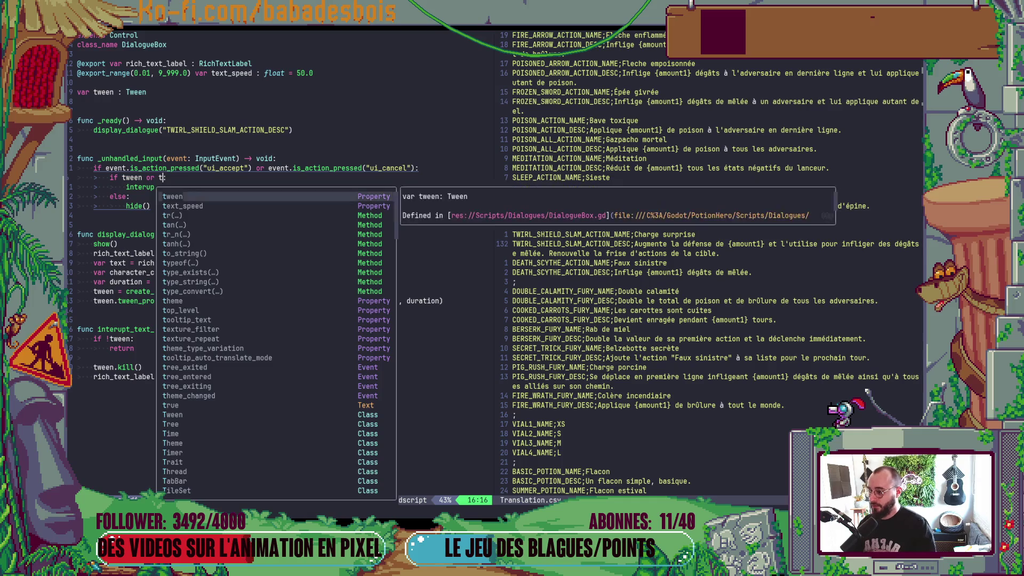
pyautogui.write('ween.is_valid()')
pyautogui.press('Escape')
pyautogui.write(':w')
pyautogui.press('Return')
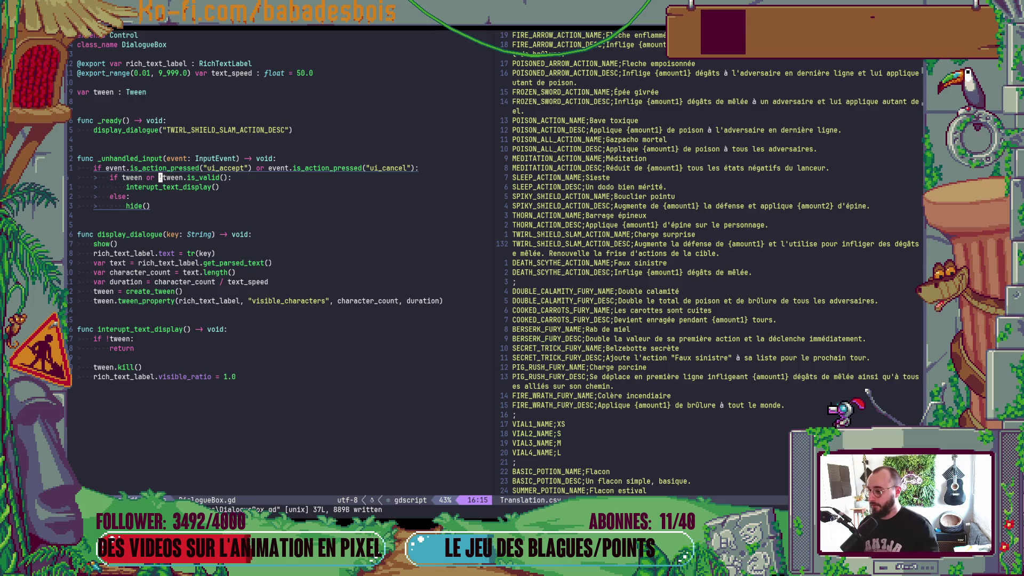
pyautogui.hotkey('alt', 'Tab')
pyautogui.hotkey('alt', 'Tab')
pyautogui.press('F6')
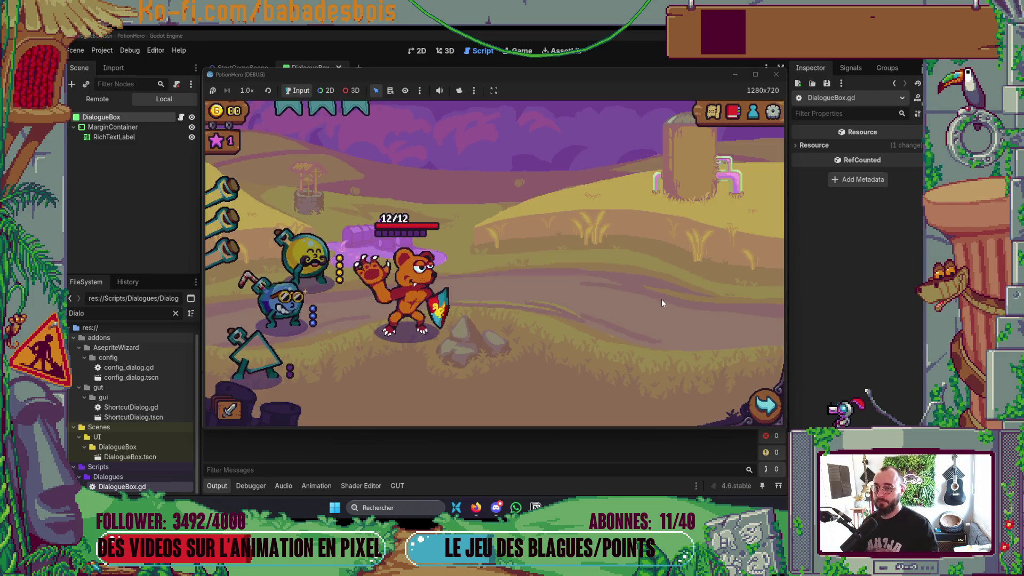
# Close the running game and rerun the DialogueBox scene to test it
pyautogui.click(777, 74)
pyautogui.click(413, 52)
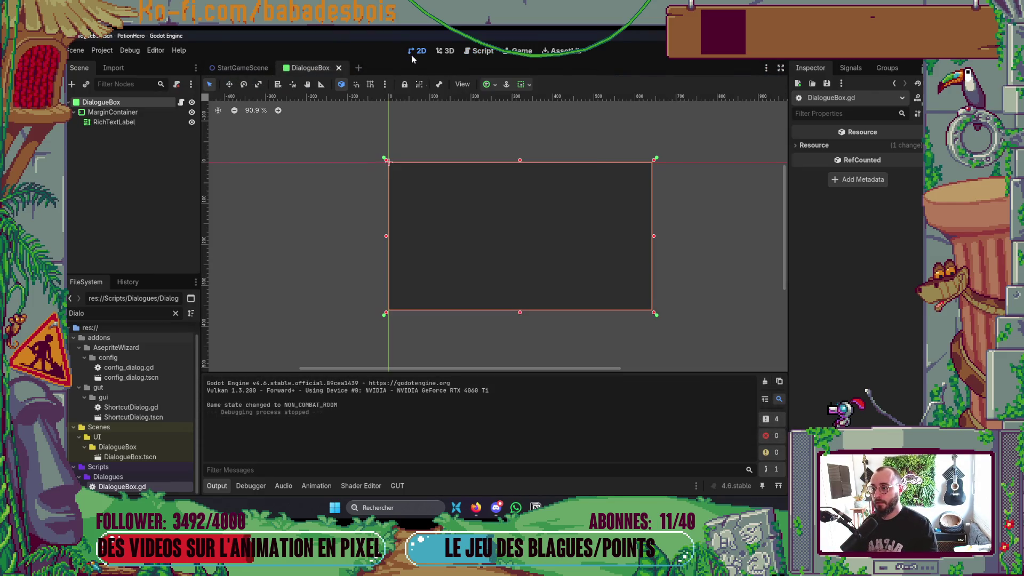
pyautogui.press('F5')
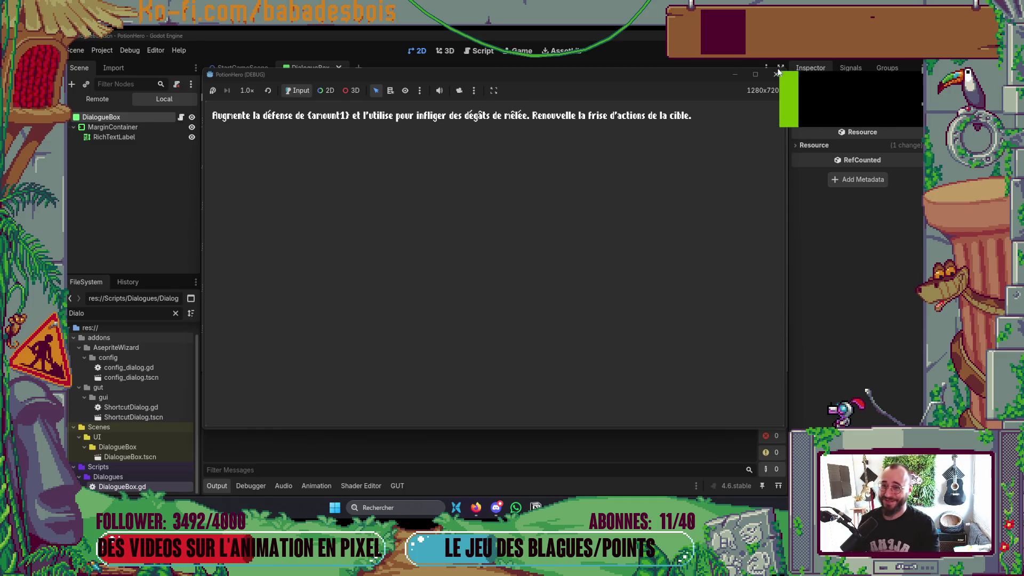
# Remove the validity check from the tween interrupt condition in DialogueBox.gd
pyautogui.hotkey('alt', 'Tab')
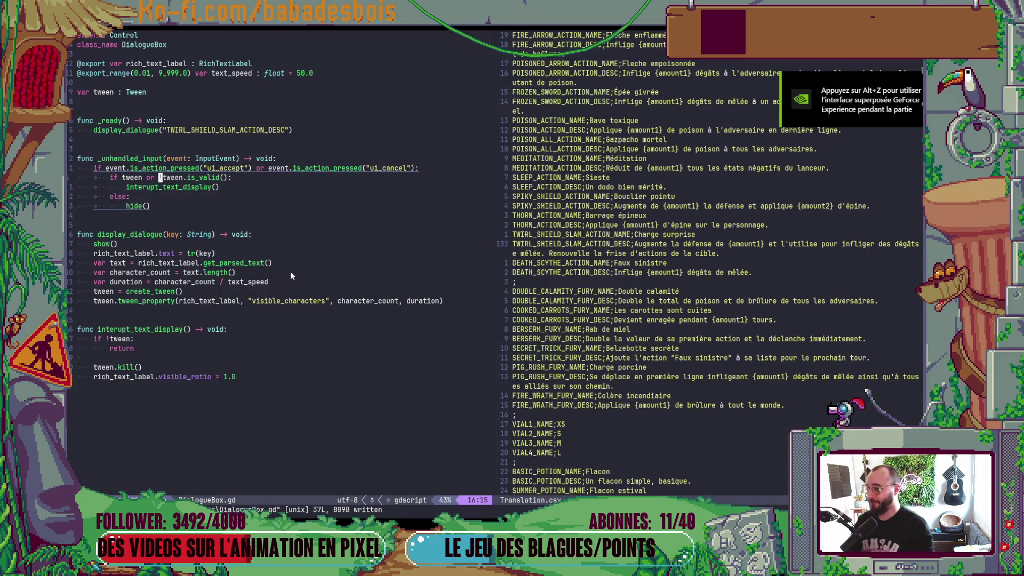
pyautogui.press('d')
pyautogui.press('t')
pyautogui.press(':')
pyautogui.press('b')
pyautogui.press('d')
pyautogui.press('a')
pyautogui.press('w')
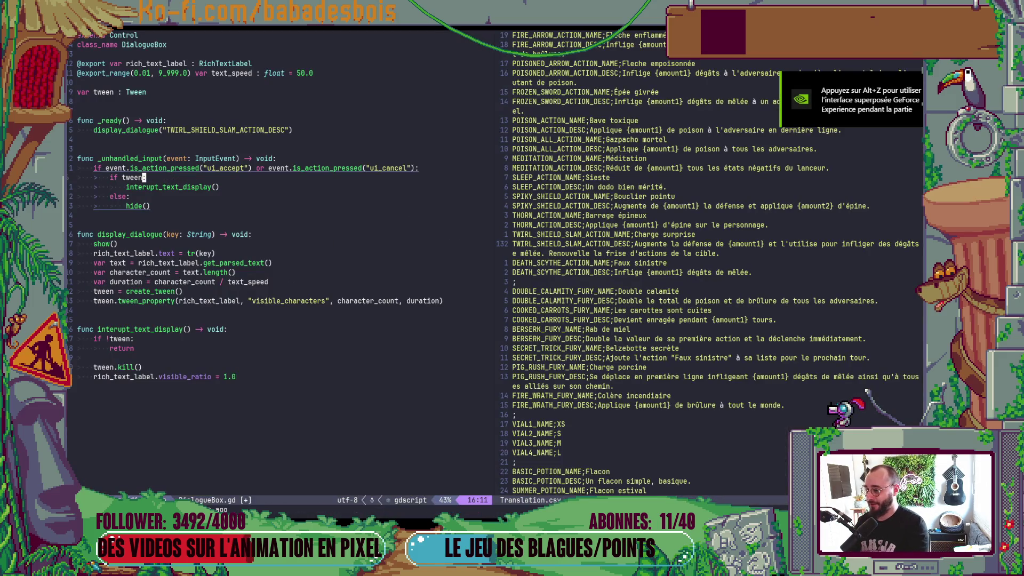
# Add 'tween = null' after tween.kill() and save DialogueBox.gd
pyautogui.click(144, 291)
pyautogui.click(126, 377)
pyautogui.press('c')
pyautogui.press('c')
pyautogui.write('tween = nu')
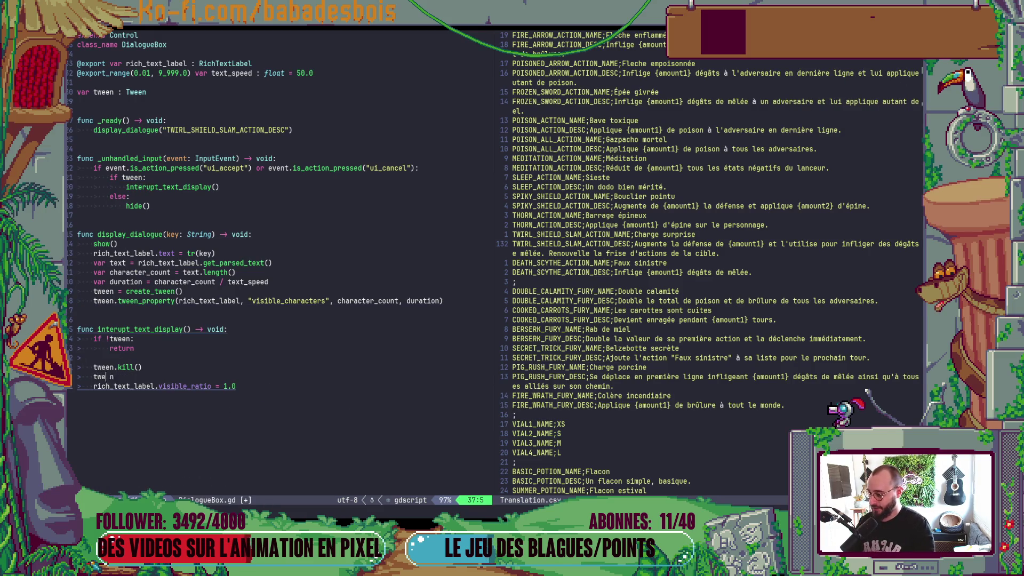
pyautogui.write('ll')
pyautogui.press('Escape')
pyautogui.write(':w')
pyautogui.press('Return')
# Save the DialogueBox scene in Godot and resave the script in Neovim
pyautogui.hotkey('alt', 'Tab')
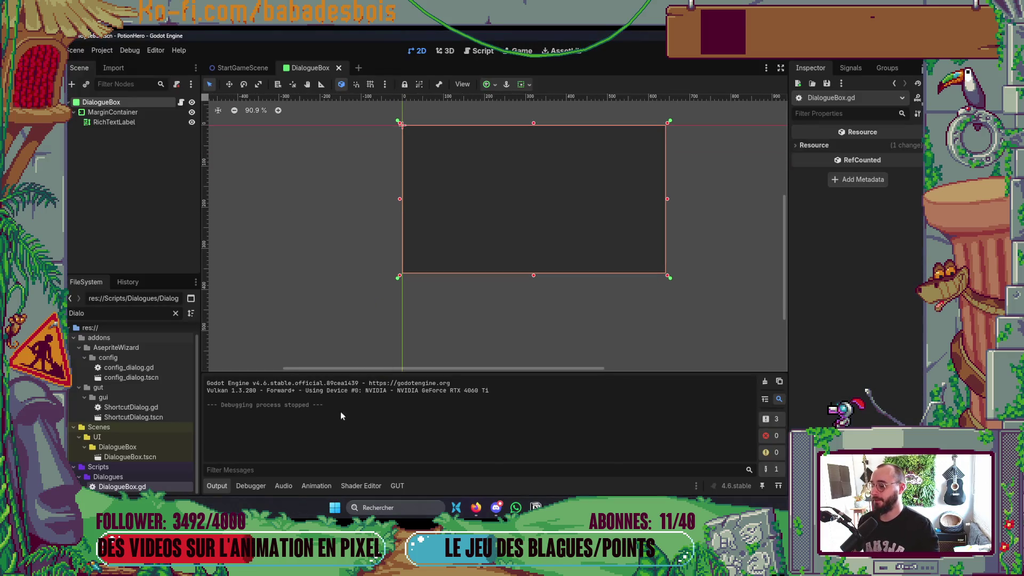
pyautogui.hotkey('ctrl', 'j')
pyautogui.scroll(2, 742, 232)
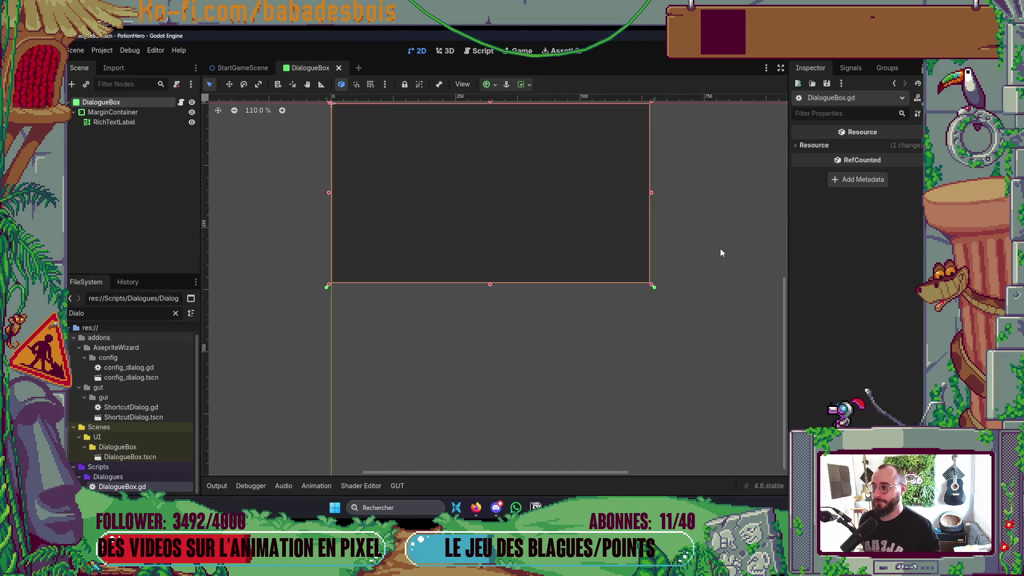
pyautogui.click(720, 248)
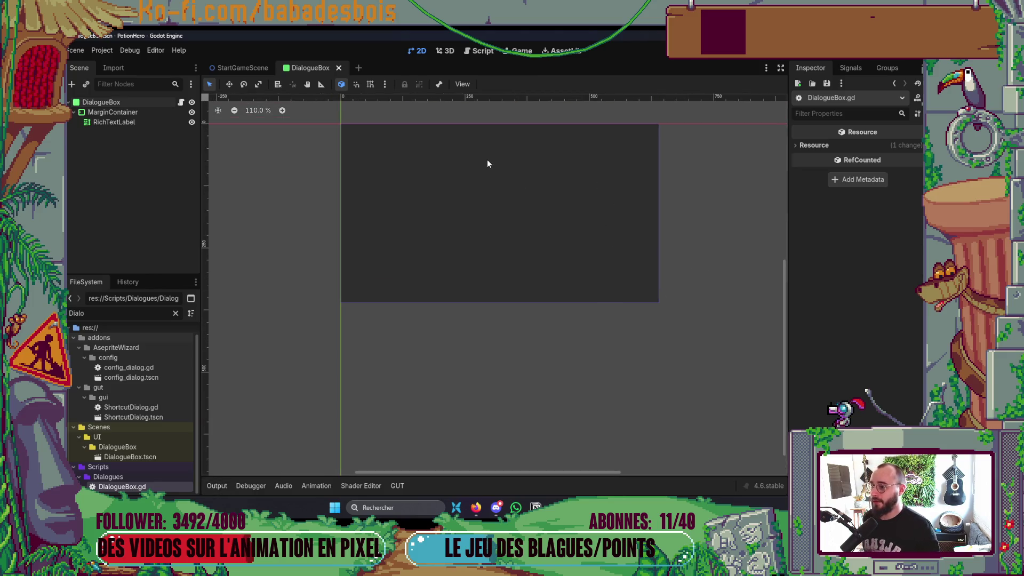
pyautogui.hotkey('ctrl', 's')
pyautogui.hotkey('alt', 'Tab')
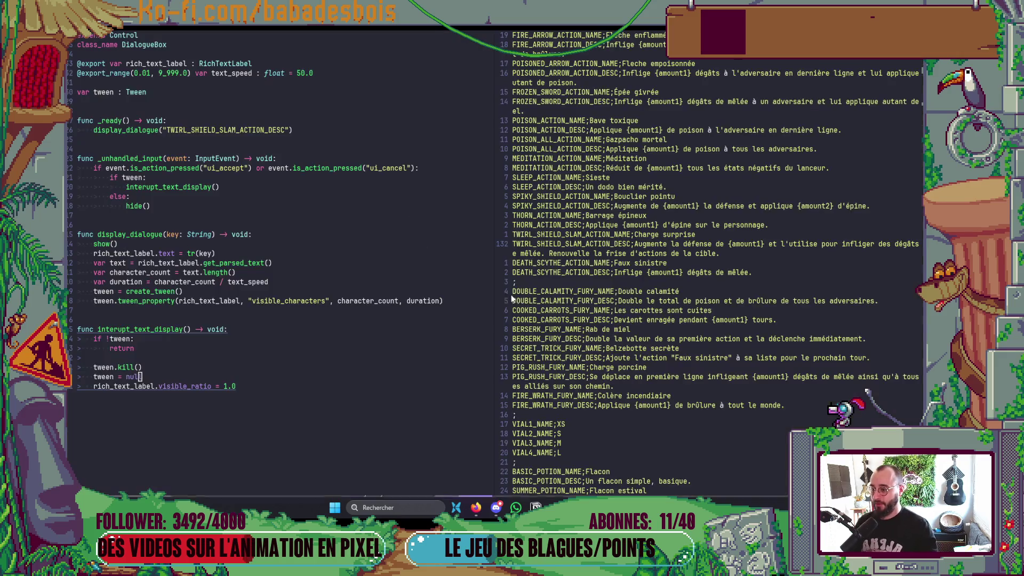
pyautogui.write(':w')
pyautogui.press('Return')
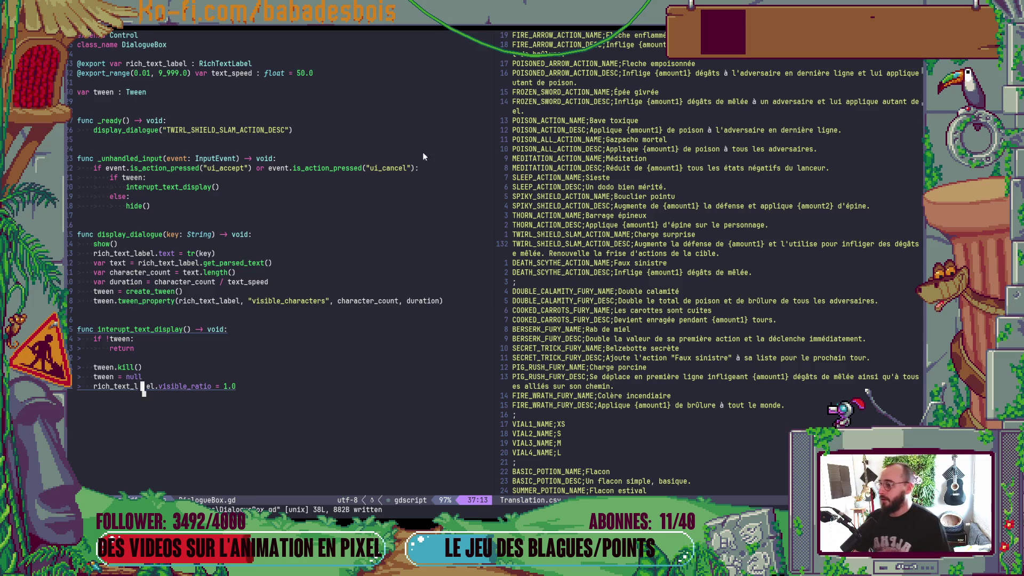
# Insert blank lines below the tween variable declaration
pyautogui.click(132, 106)
pyautogui.press('o')
pyautogui.press('Return')
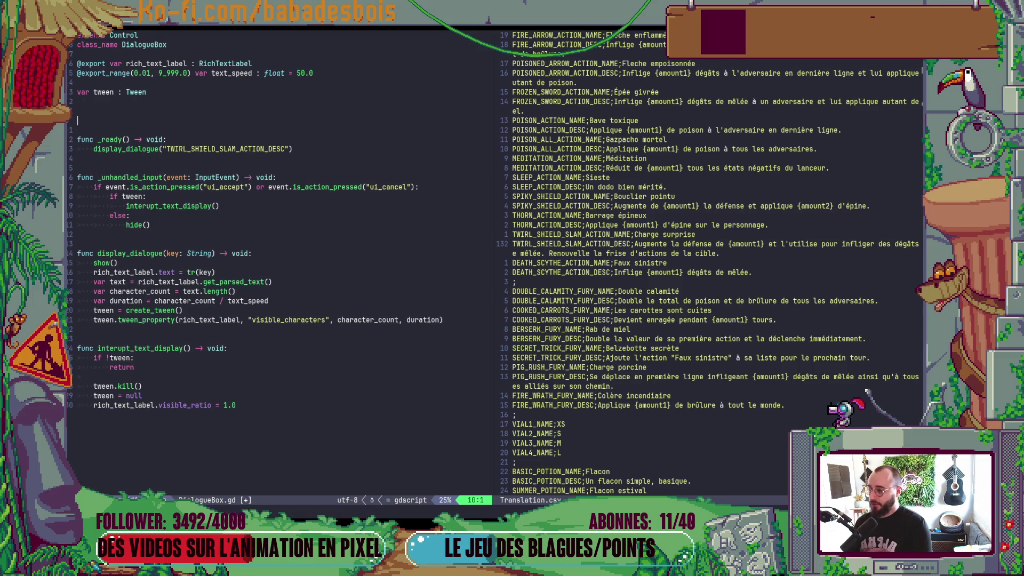
# Declare a 'closed' signal below var tween
pyautogui.press('BackSpace')
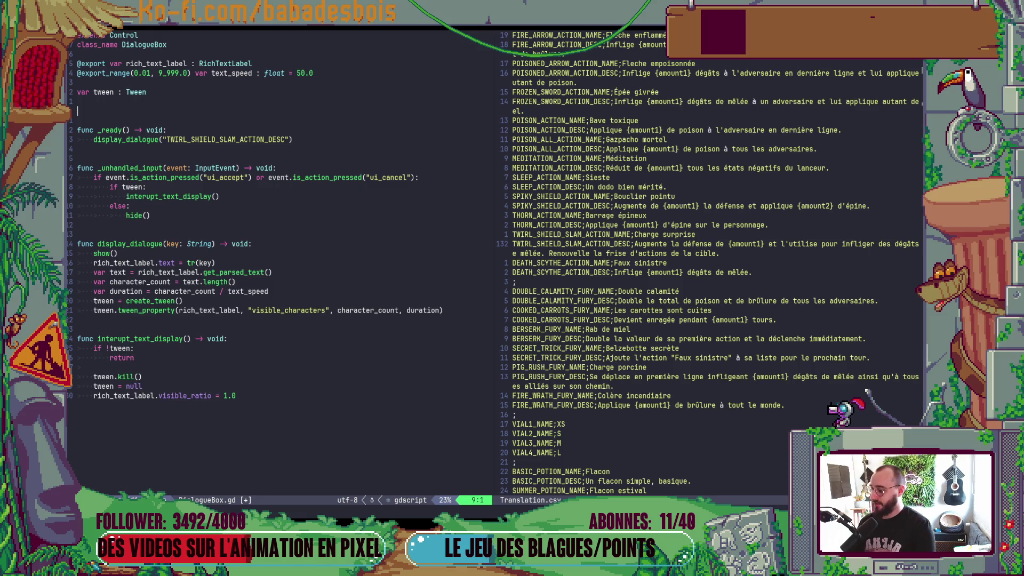
pyautogui.write('signal rea')
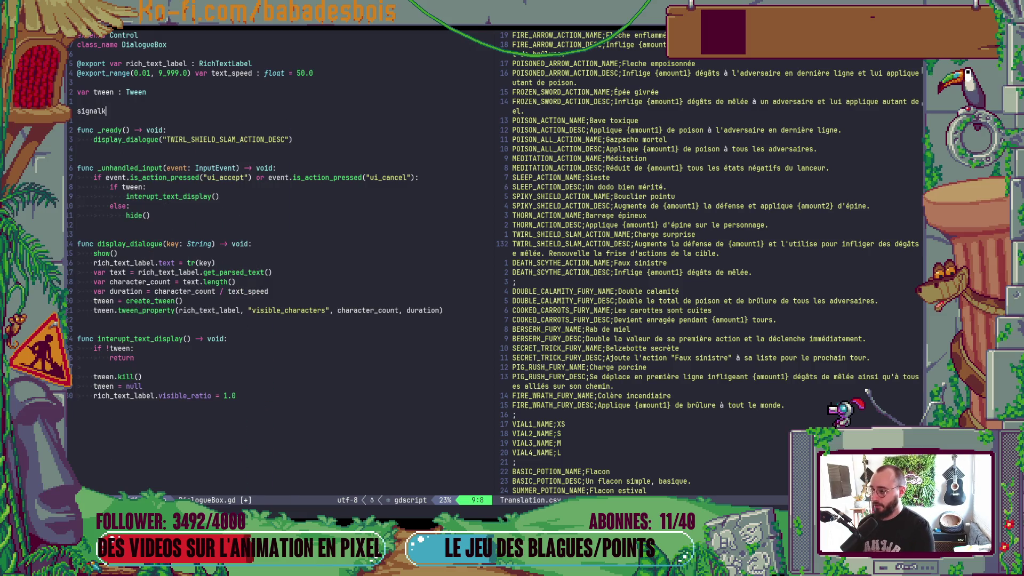
pyautogui.press('BackSpace')
pyautogui.press('BackSpace')
pyautogui.press('BackSpace')
pyautogui.write('fg')
pyautogui.press('BackSpace')
pyautogui.write('in')
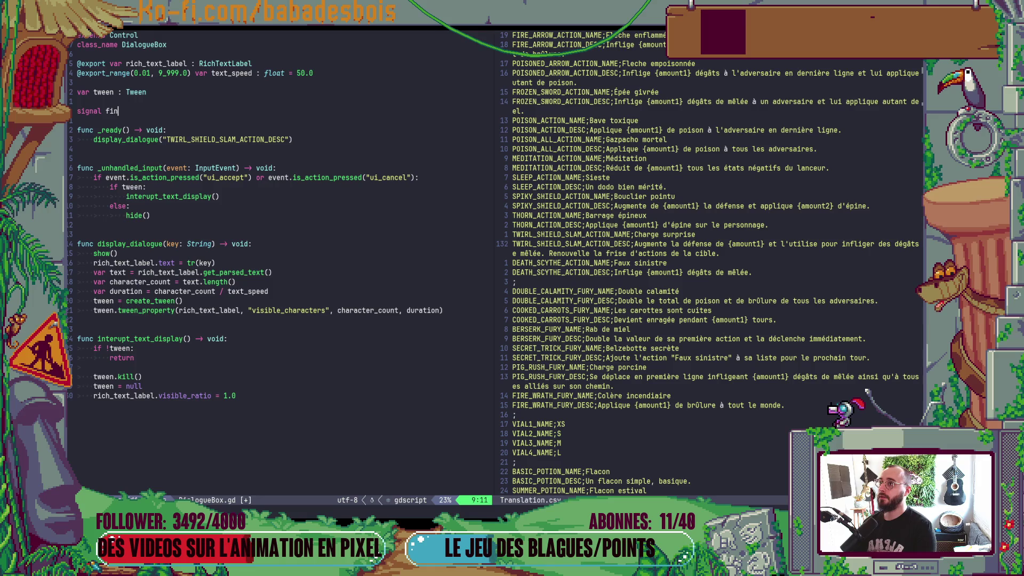
pyautogui.press('BackSpace')
pyautogui.press('BackSpace')
pyautogui.press('BackSpace')
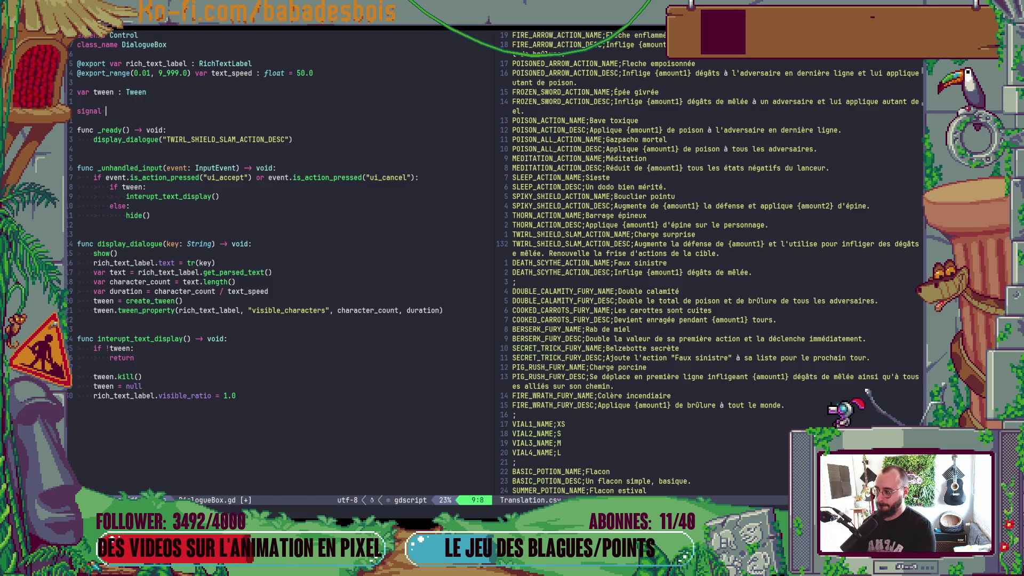
pyautogui.write('closed')
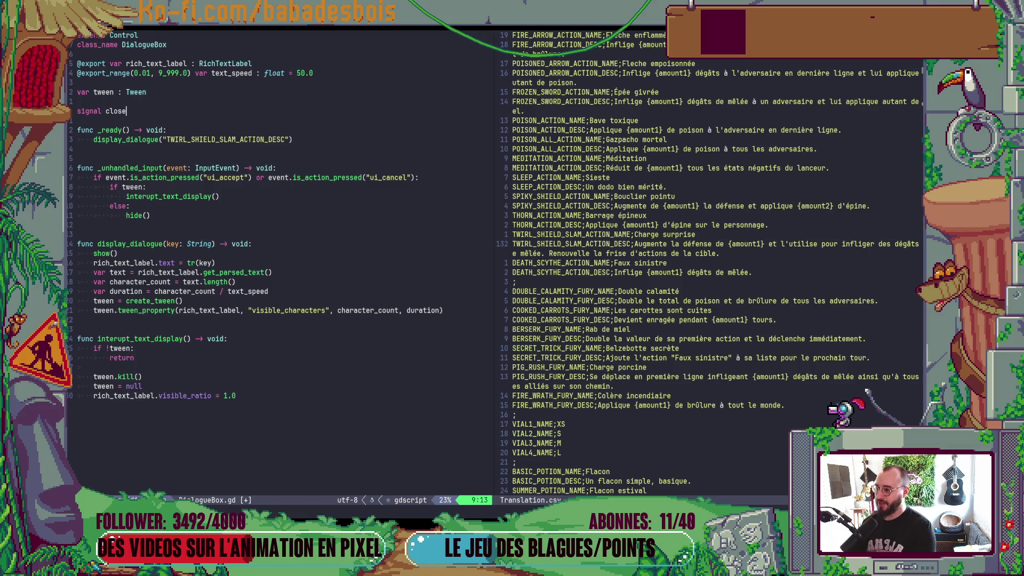
pyautogui.press('Escape')
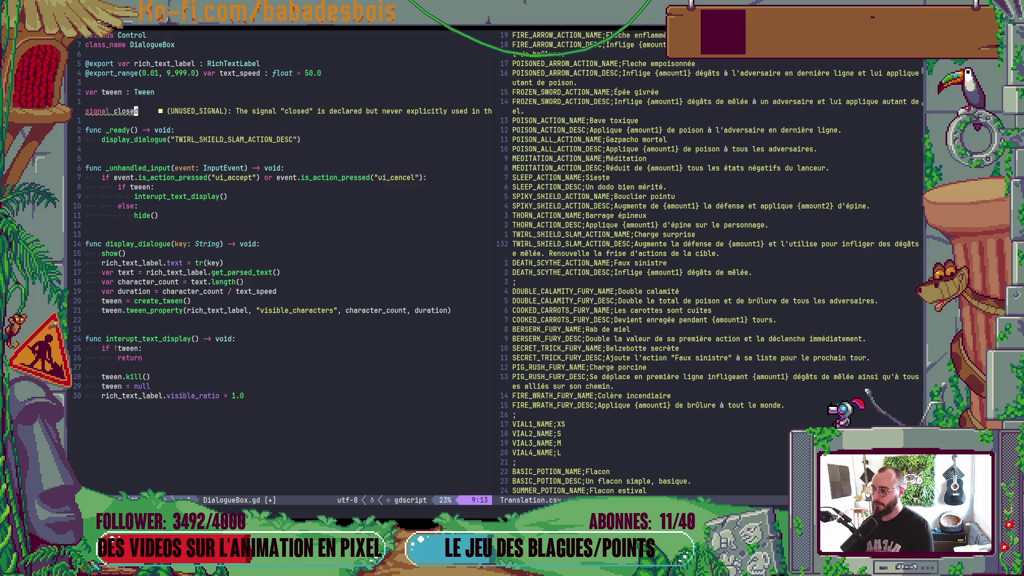
# Add a 'display_finished' signal above it and save the script
pyautogui.write('Osigna')
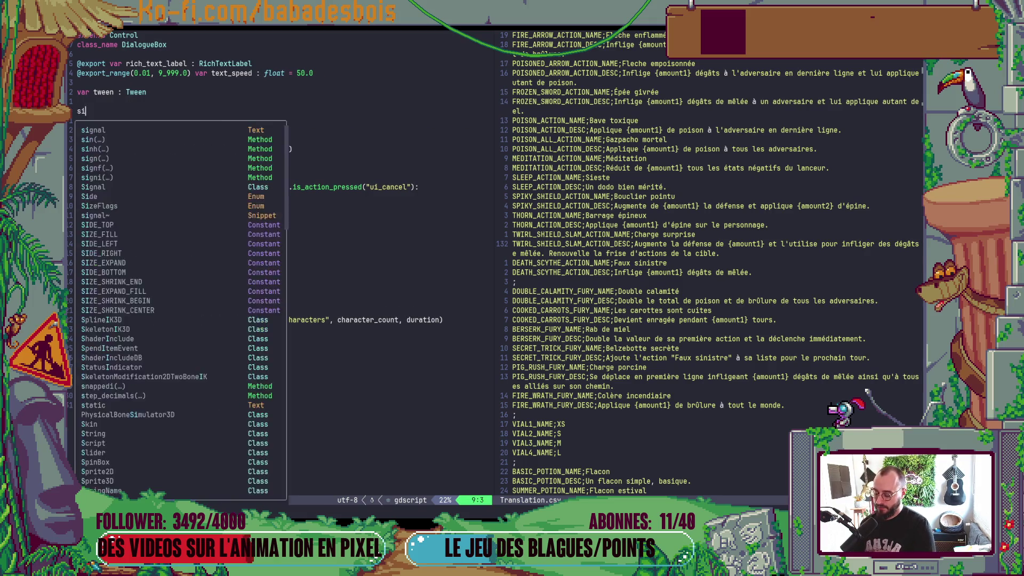
pyautogui.write('l display')
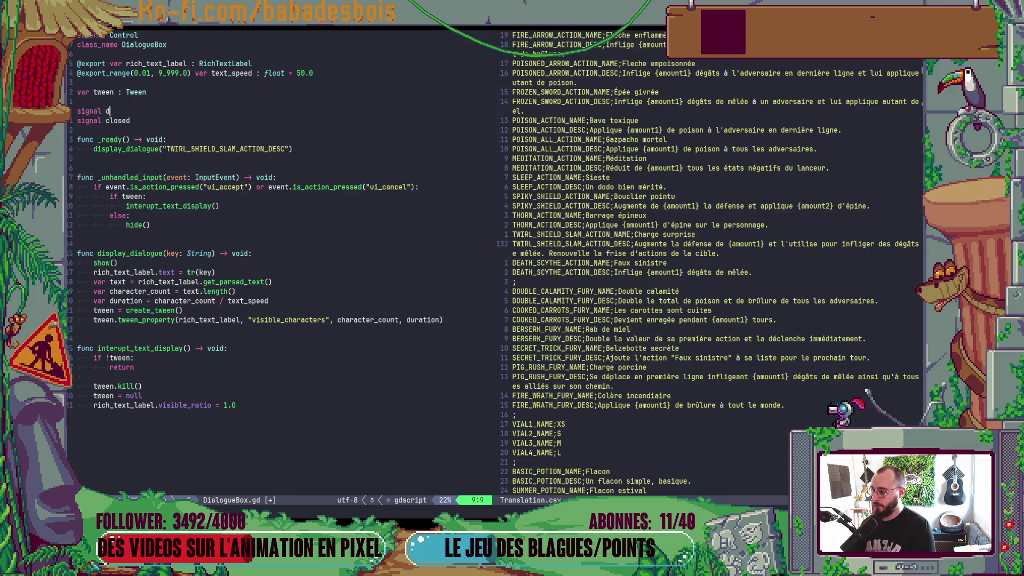
pyautogui.write('_finishedf')
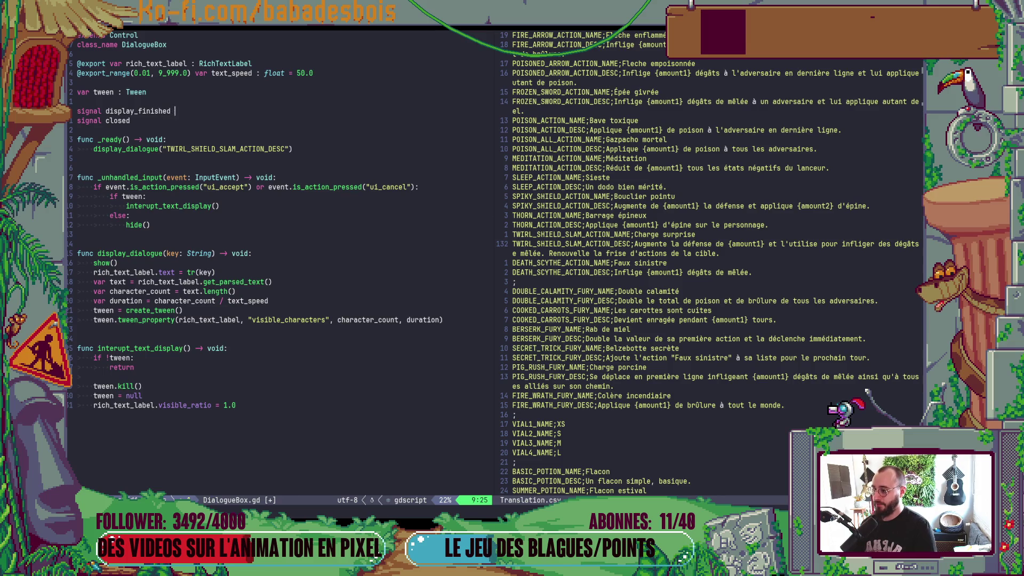
pyautogui.press('Escape')
pyautogui.hotkey('ctrl', 's')
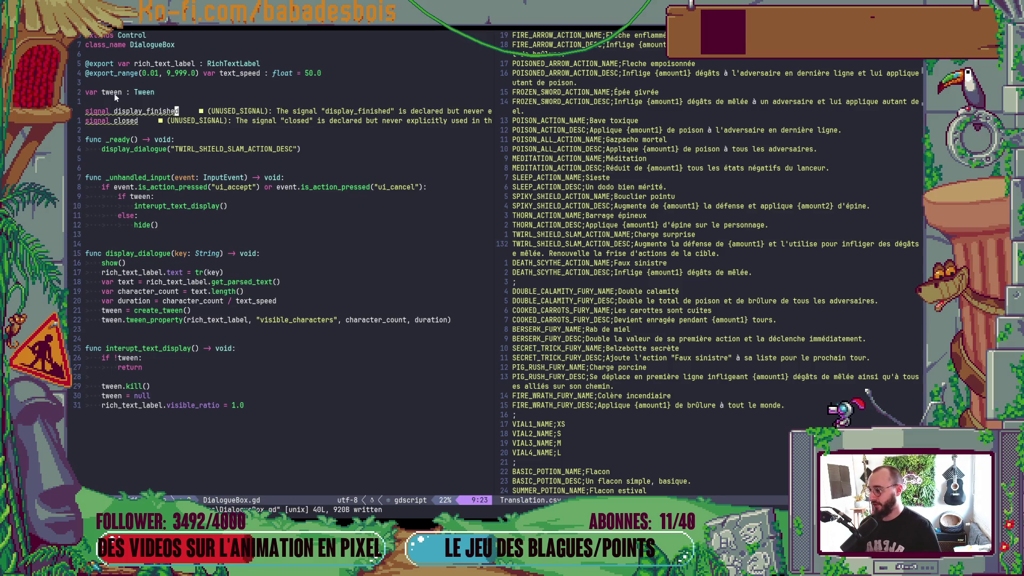
pyautogui.click(316, 318)
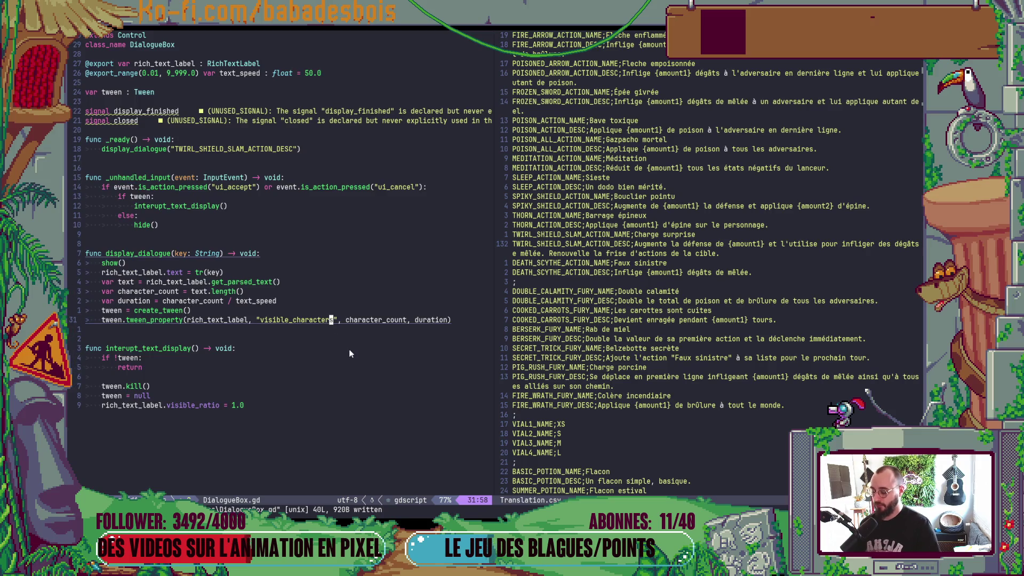
# Connect tween.finished to display_finished.emit after the tween animation and save
pyautogui.write('oif')
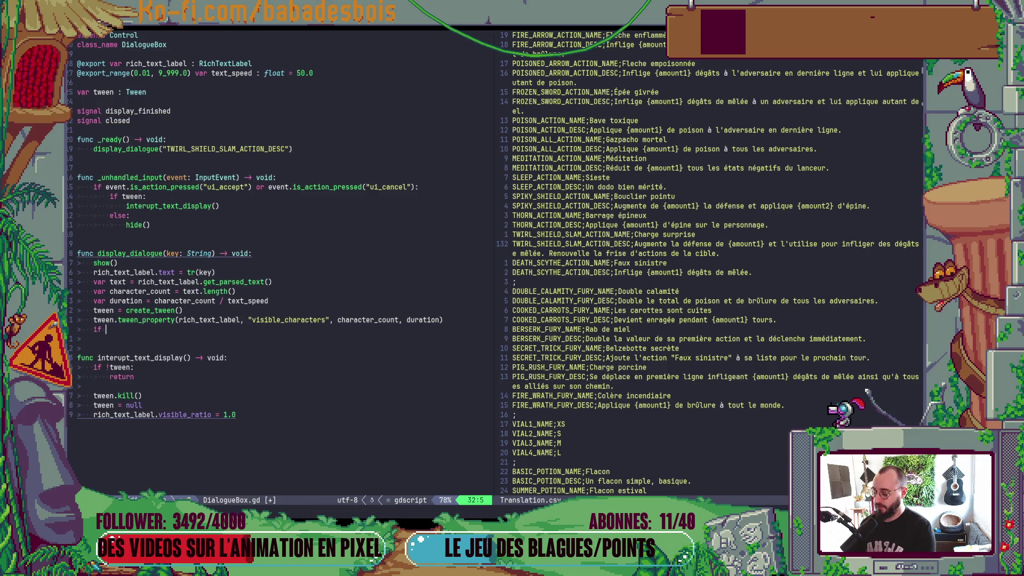
pyautogui.press('BackSpace')
pyautogui.press('BackSpace')
pyautogui.press('BackSpace')
pyautogui.write('tween.con')
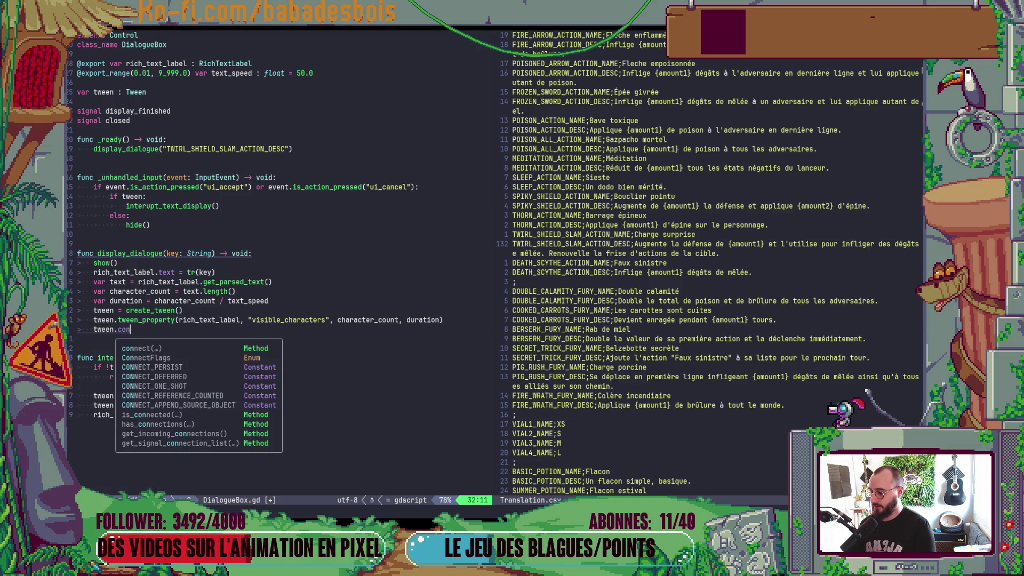
pyautogui.press('Return')
pyautogui.press('BackSpace')
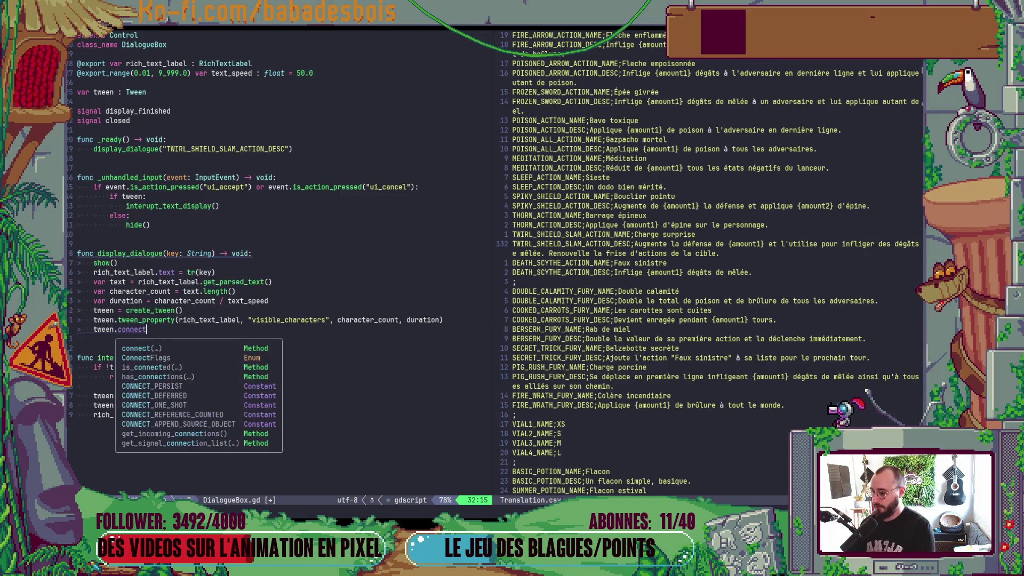
pyautogui.press('Escape')
pyautogui.write('bi.')
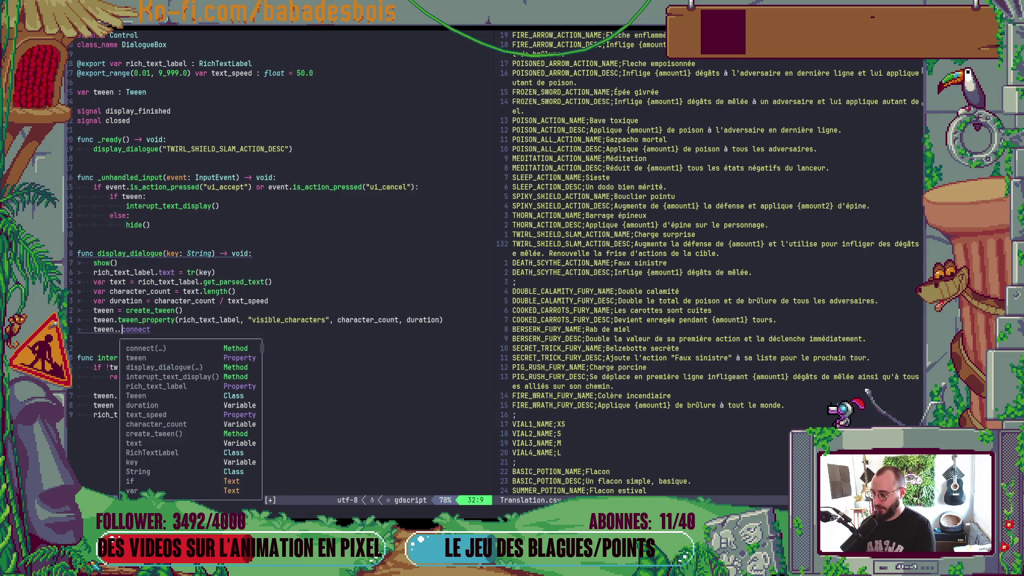
pyautogui.write('finished')
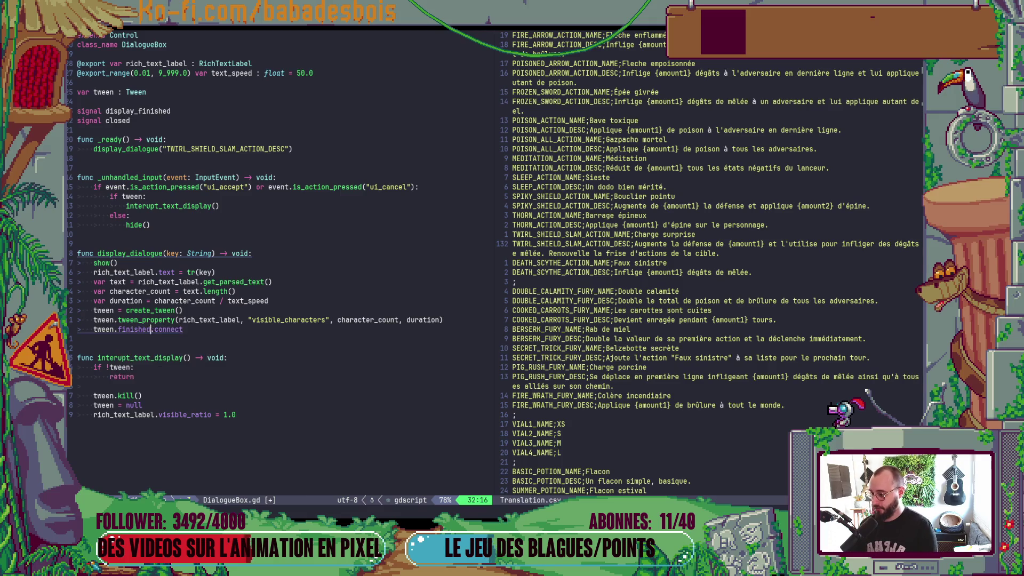
pyautogui.press('End')
pyautogui.write('()')
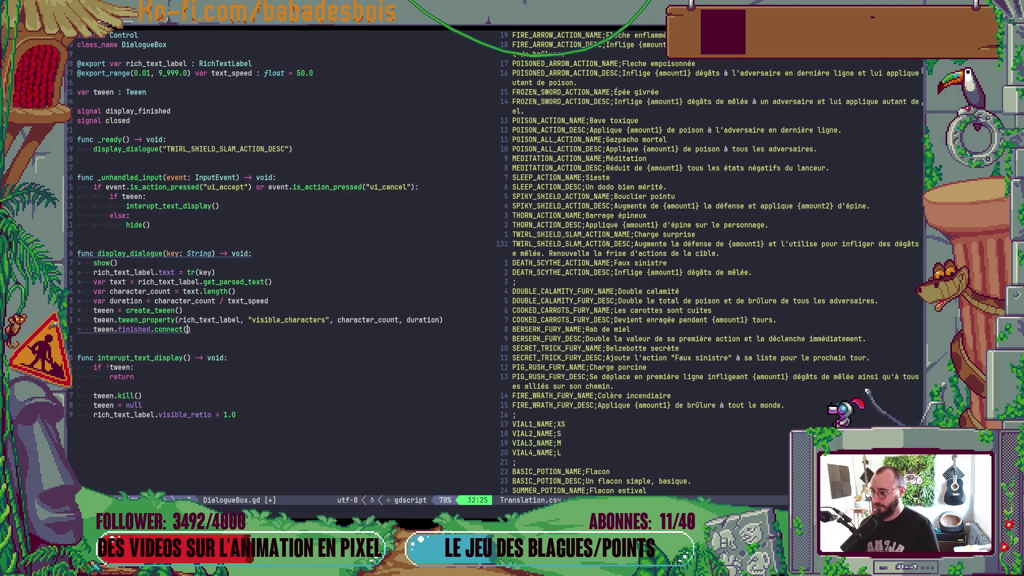
pyautogui.press('Escape')
pyautogui.press('0')
pyautogui.press('l')
pyautogui.press('l')
pyautogui.press('l')
pyautogui.press('$')
pyautogui.write('ishe')
pyautogui.write('d.connect(display_finished.')
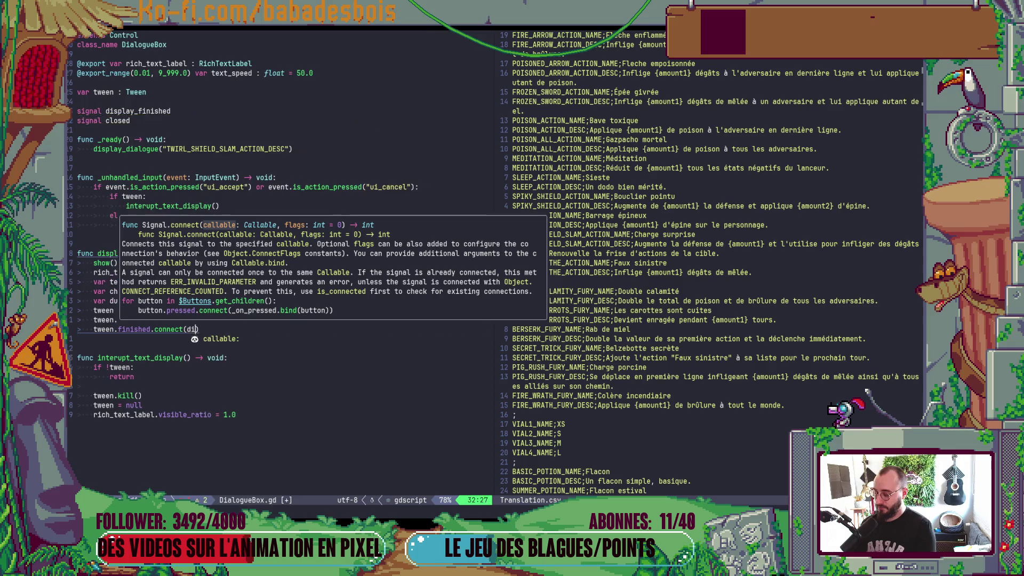
pyautogui.write('emit')
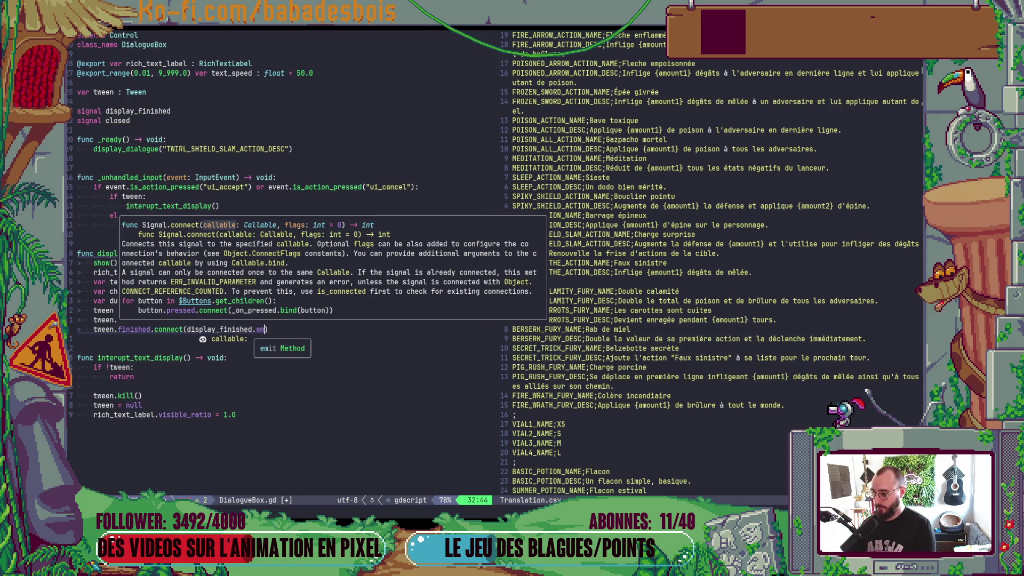
pyautogui.press('Escape')
pyautogui.write(':w')
pyautogui.press('Return')
# Emit display_finished in interupt_text_display after setting visible_ratio
pyautogui.press('j')
pyautogui.press('j')
pyautogui.press('j')
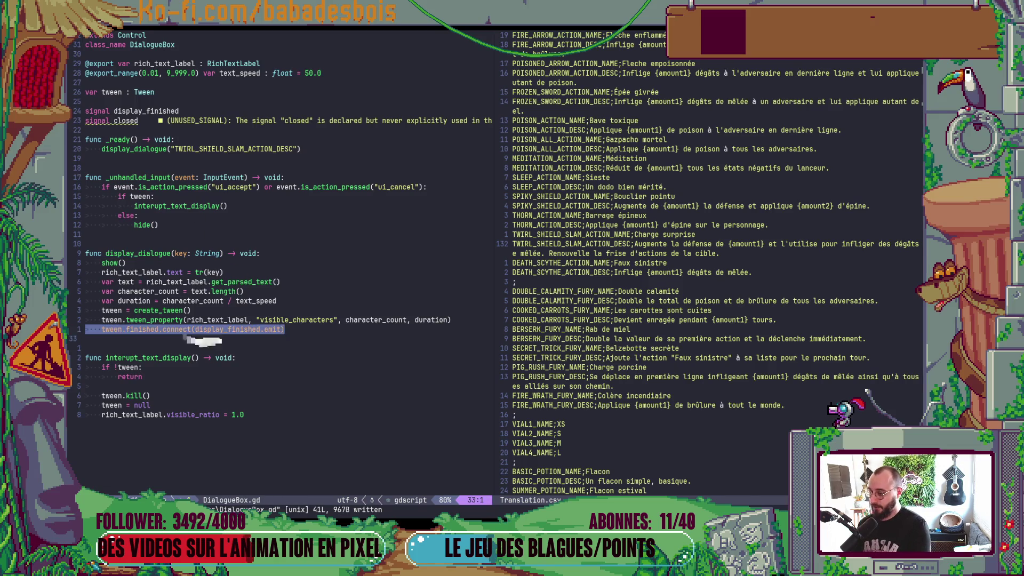
pyautogui.press('j')
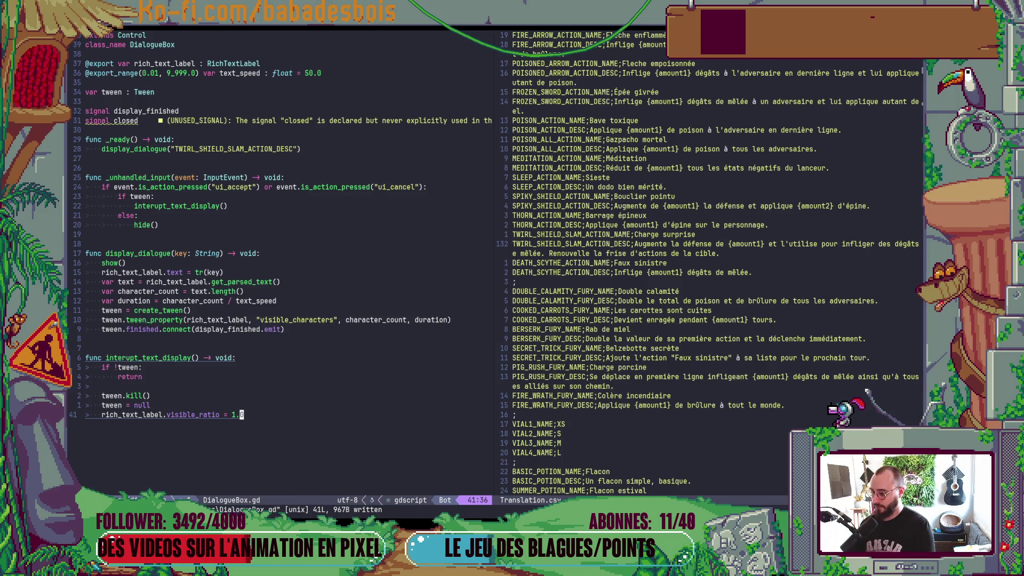
pyautogui.write(':-9t.')
pyautogui.press('Return')
pyautogui.write(':w')
pyautogui.press('Return')
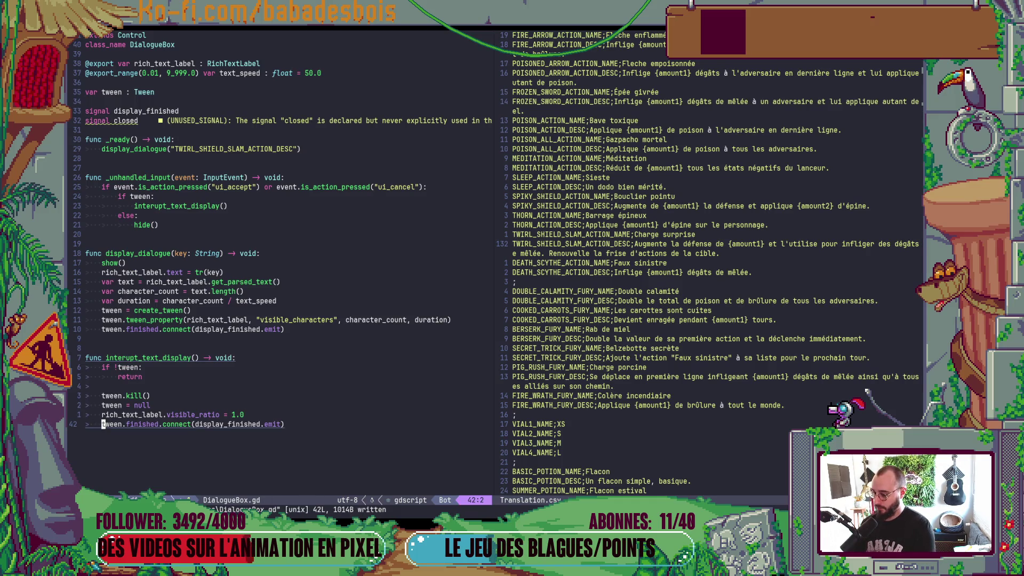
pyautogui.write('ccdisplay_finished.emit()')
pyautogui.press('Escape')
# Emit closed before hide() in the else branch and save the script
pyautogui.write('22kOclosed.emit()')
pyautogui.press('Escape')
pyautogui.write(':w')
pyautogui.press('Return')
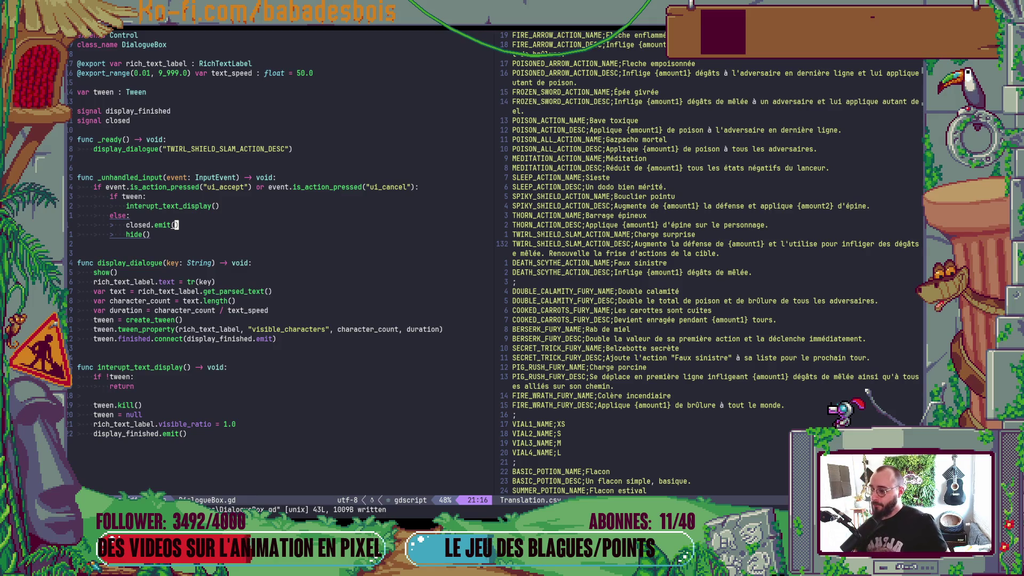
pyautogui.hotkey('alt', 'Tab')
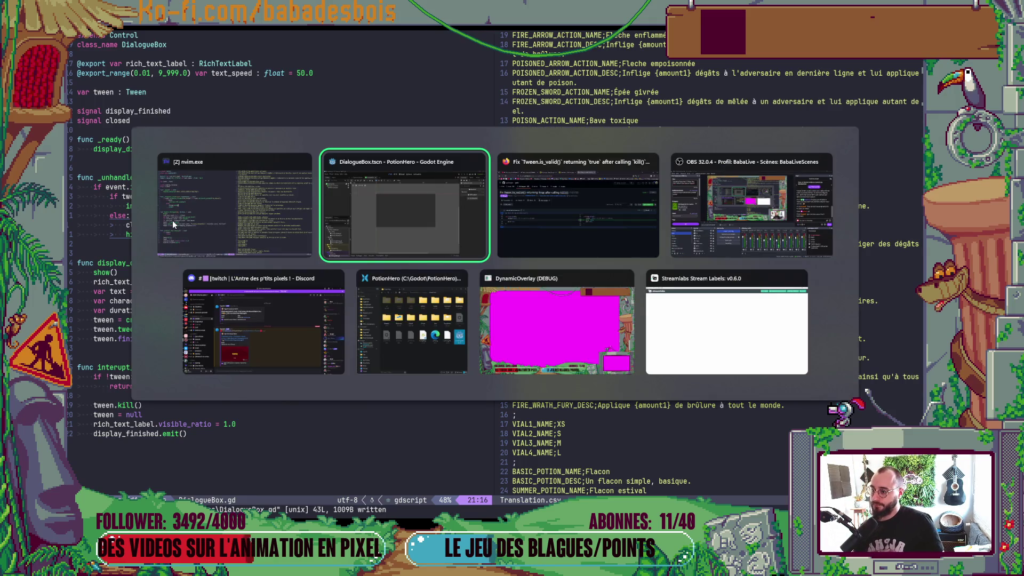
pyautogui.hotkey('alt', 'Tab')
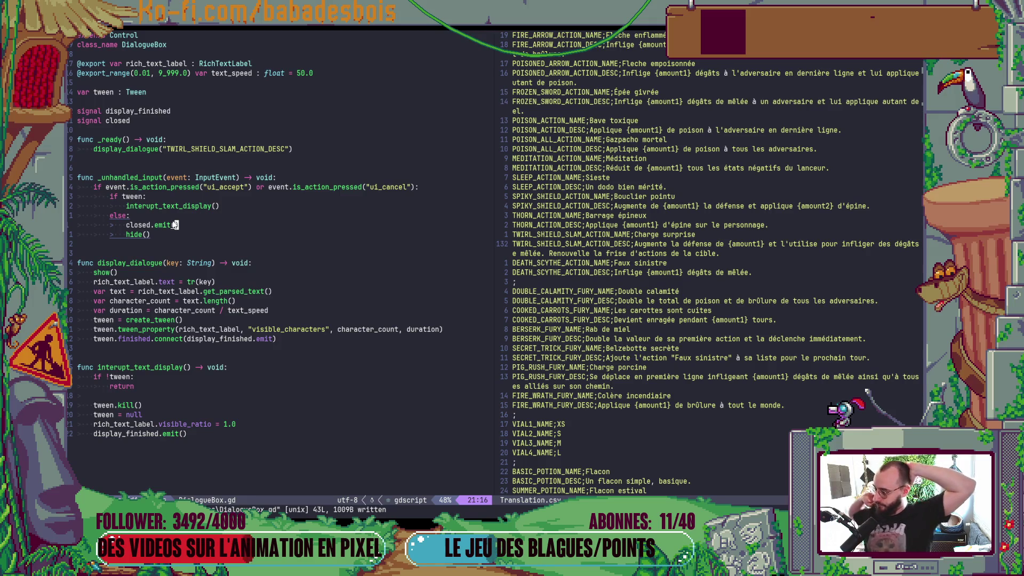
pyautogui.hotkey('alt', 'Tab')
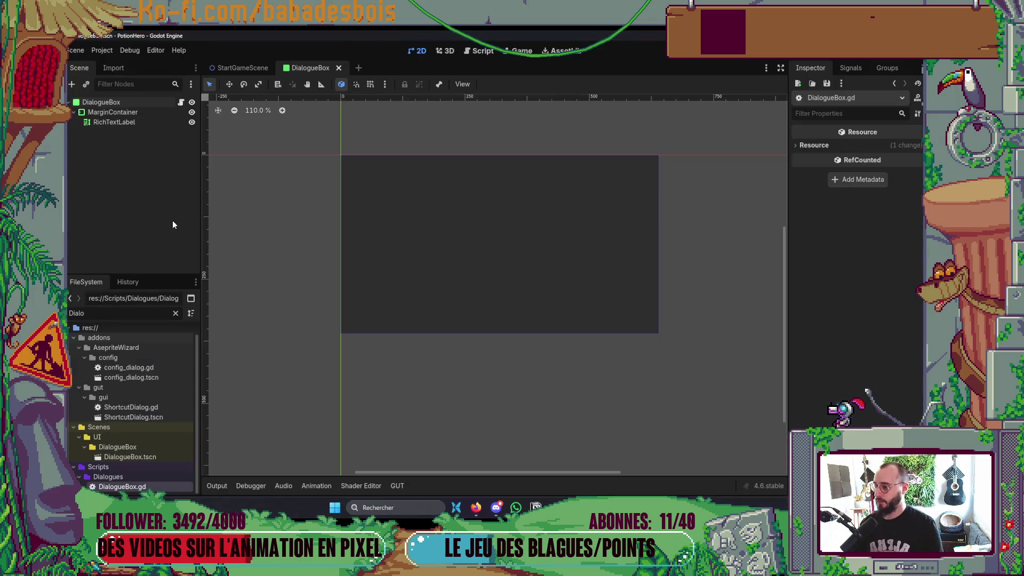
pyautogui.click(113, 102)
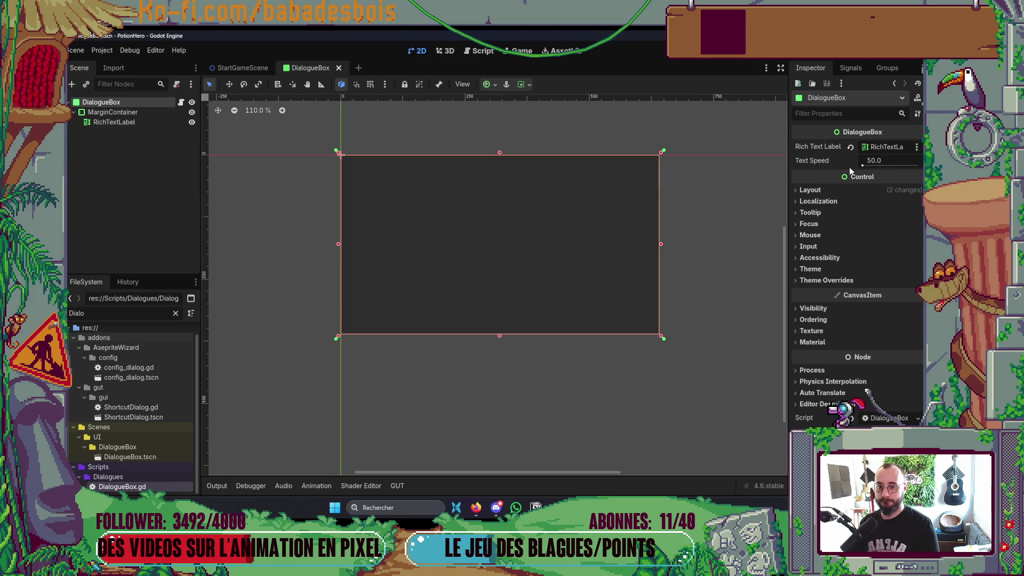
pyautogui.click(101, 122)
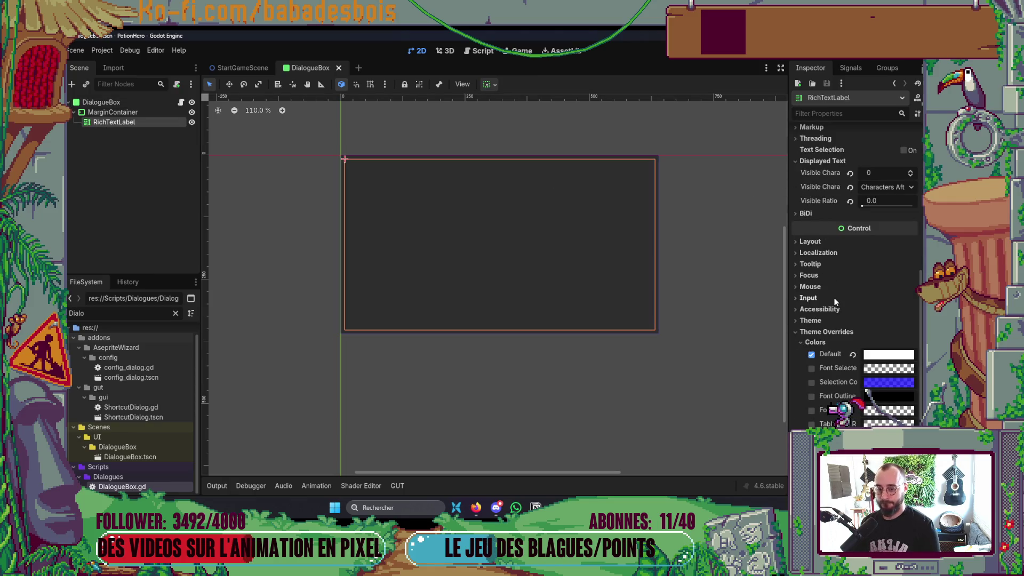
pyautogui.scroll(5, 835, 296)
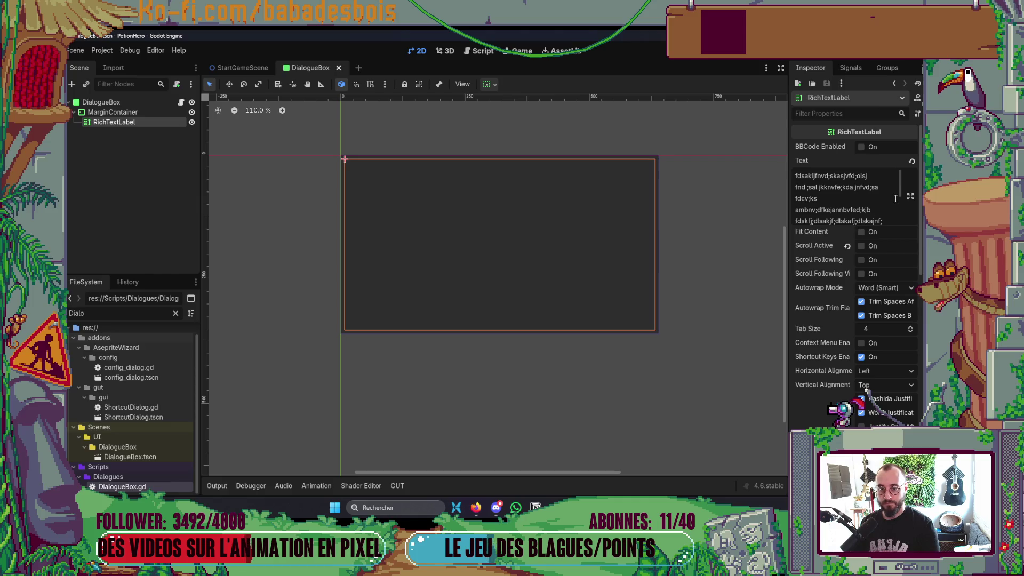
pyautogui.hotkey('alt', 'Tab')
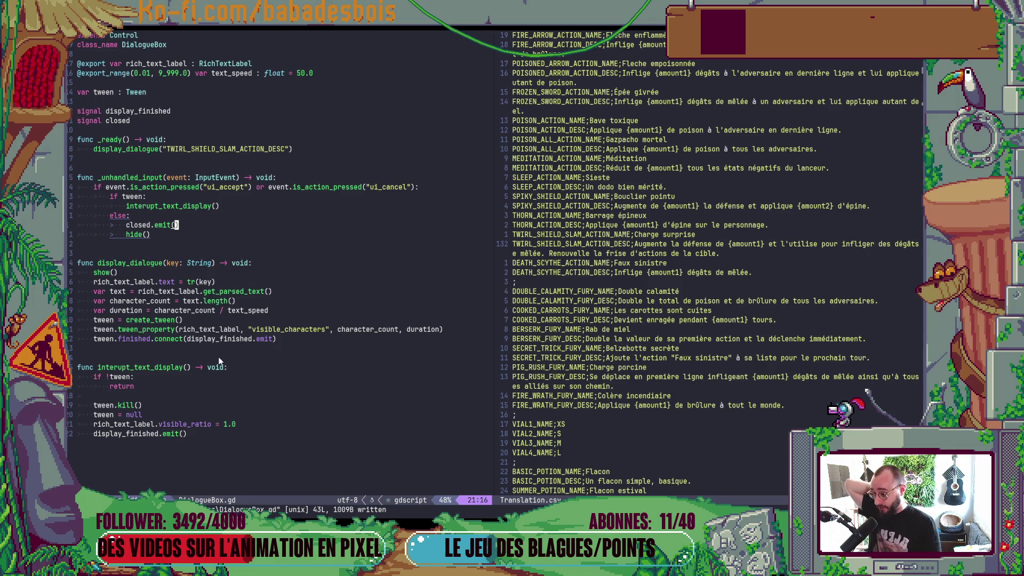
pyautogui.moveTo(314, 338); pyautogui.dragTo(80, 255)
pyautogui.click(188, 263)
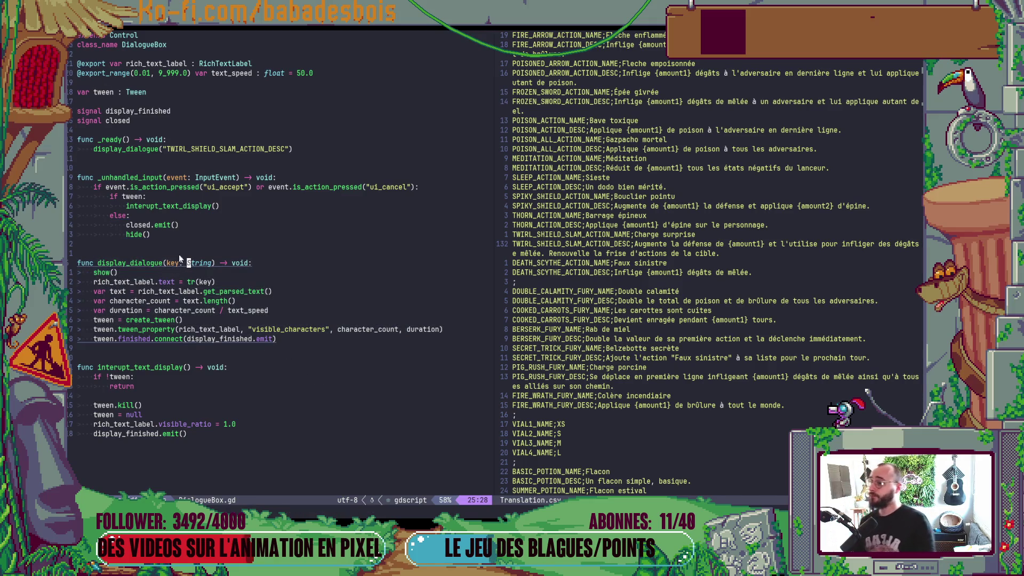
pyautogui.hotkey('alt', 'Tab')
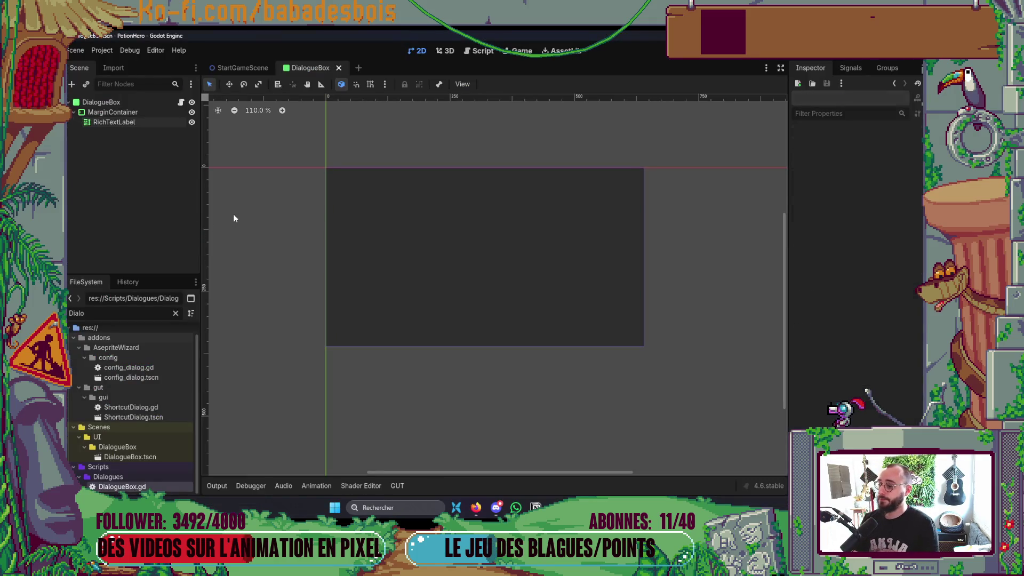
# Open the Biome scene via quick scene search
pyautogui.click(230, 68)
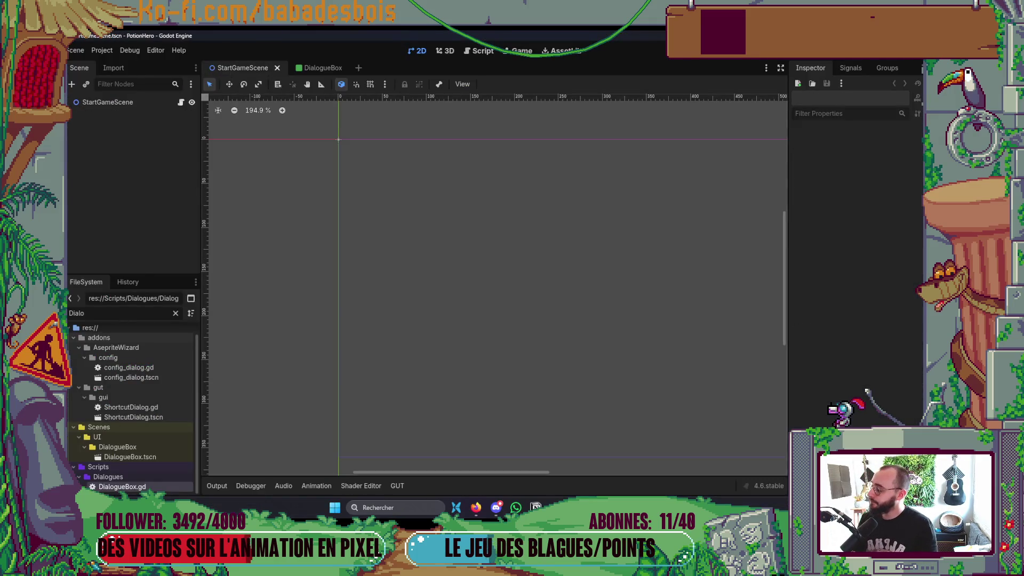
pyautogui.hotkey('alt', 'Tab')
pyautogui.hotkey('alt', 'Tab')
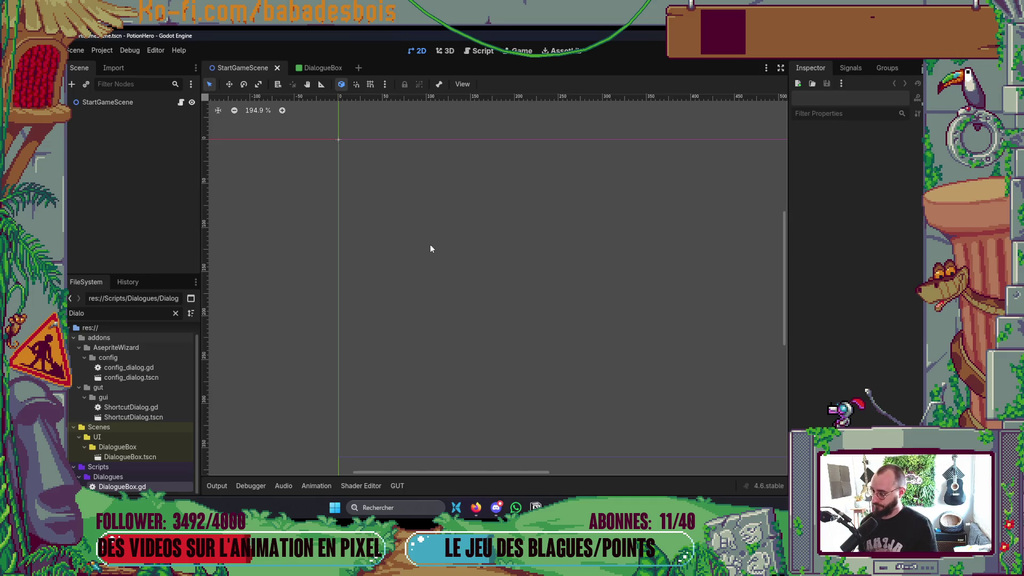
pyautogui.hotkey('ctrl', 'o')
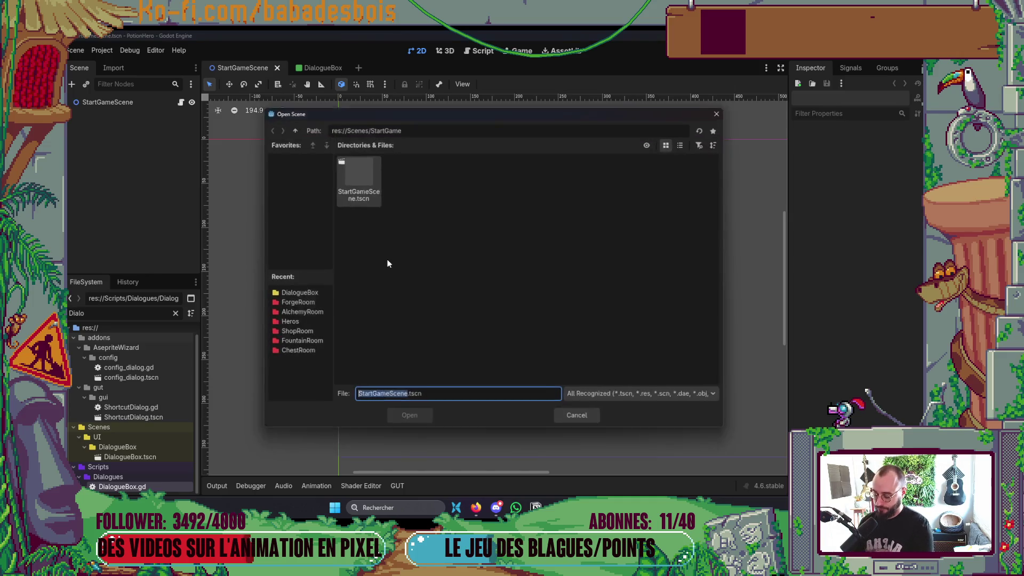
pyautogui.write('B')
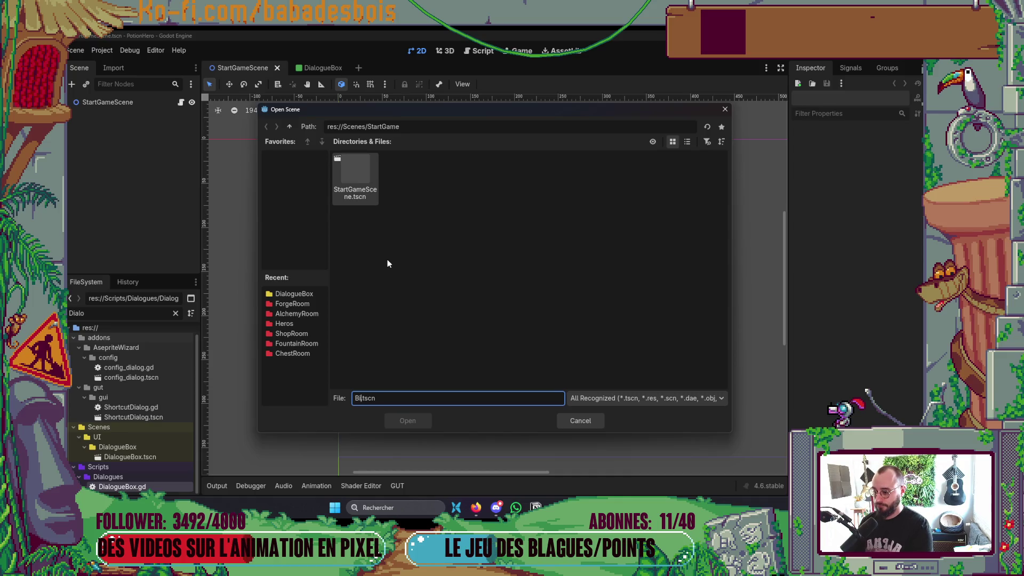
pyautogui.press('Escape')
pyautogui.hotkey('ctrl', 'shift', 'o')
pyautogui.write('biome')
pyautogui.press('Return')
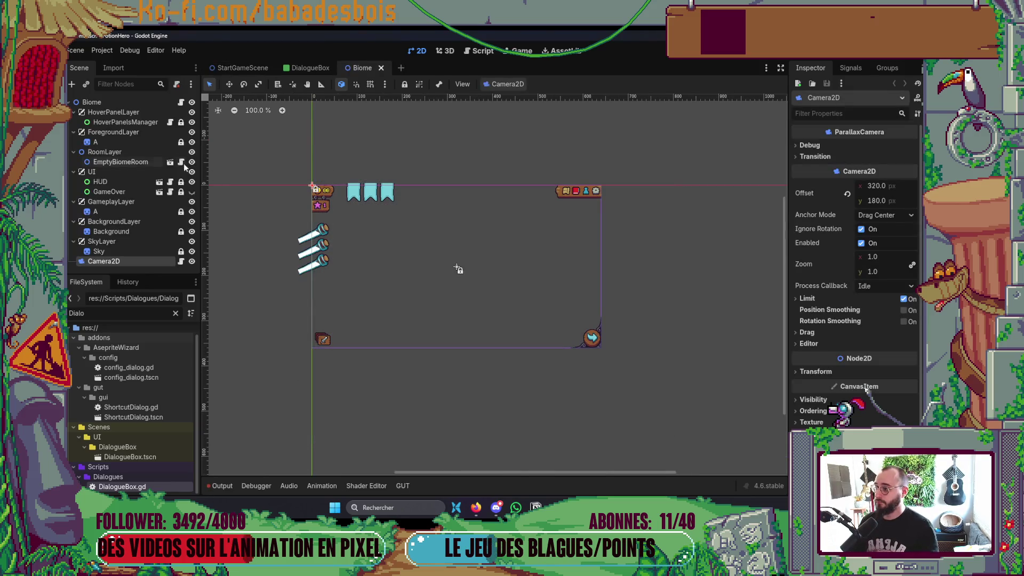
# Instantiate the DialogueBox scene as a child of Biome's UI layer
pyautogui.click(74, 112)
pyautogui.click(74, 122)
pyautogui.click(74, 132)
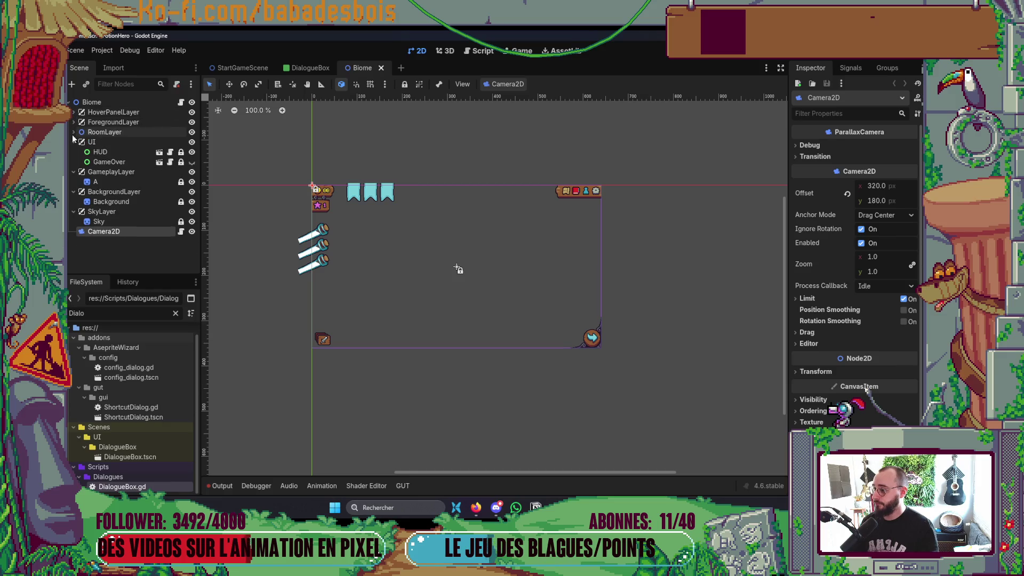
pyautogui.doubleClick(90, 152)
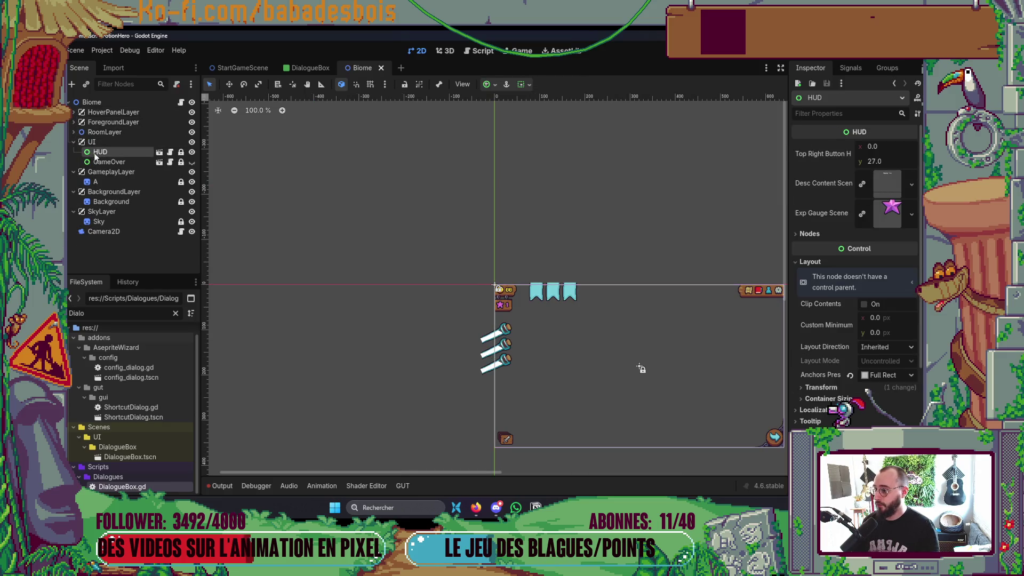
pyautogui.click(95, 141)
pyautogui.rightClick(97, 142)
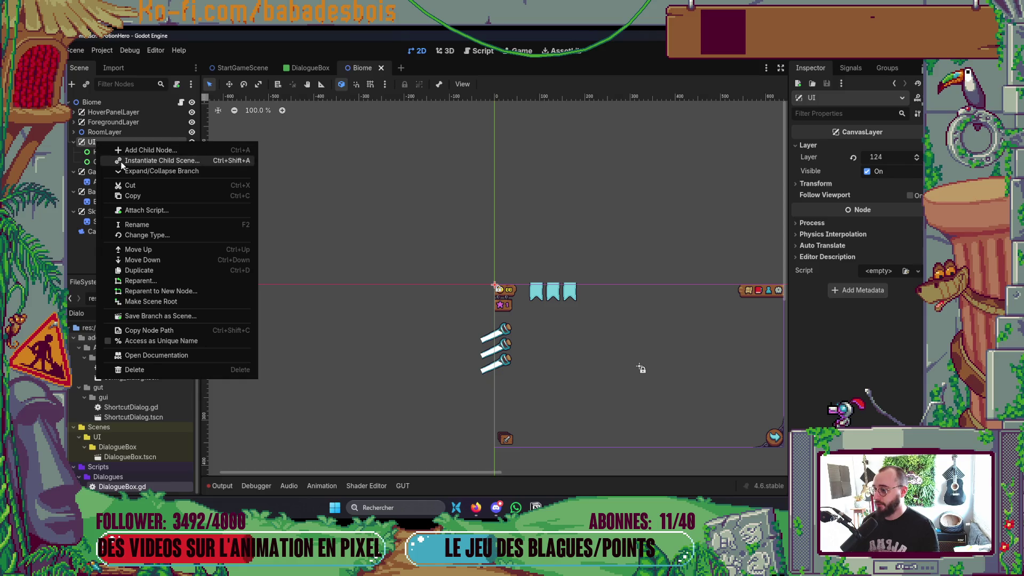
pyautogui.click(155, 160)
pyautogui.write('Di')
pyautogui.press('Return')
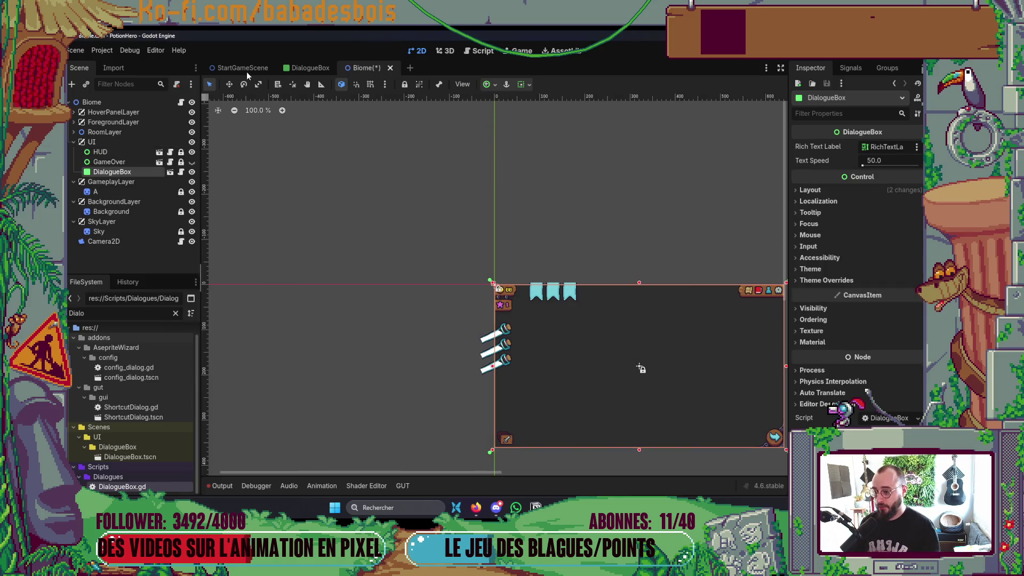
# Shrink the dialogue box, move it to the game area's right side, then open Biome.gd
pyautogui.moveTo(752, 388); pyautogui.dragTo(568, 279)
pyautogui.press('w')
pyautogui.moveTo(521, 235)
pyautogui.mouseDown()
pyautogui.moveTo(632, 280)
pyautogui.moveTo(654, 261)
pyautogui.mouseUp()
pyautogui.moveTo(432, 308); pyautogui.dragTo(407, 283)
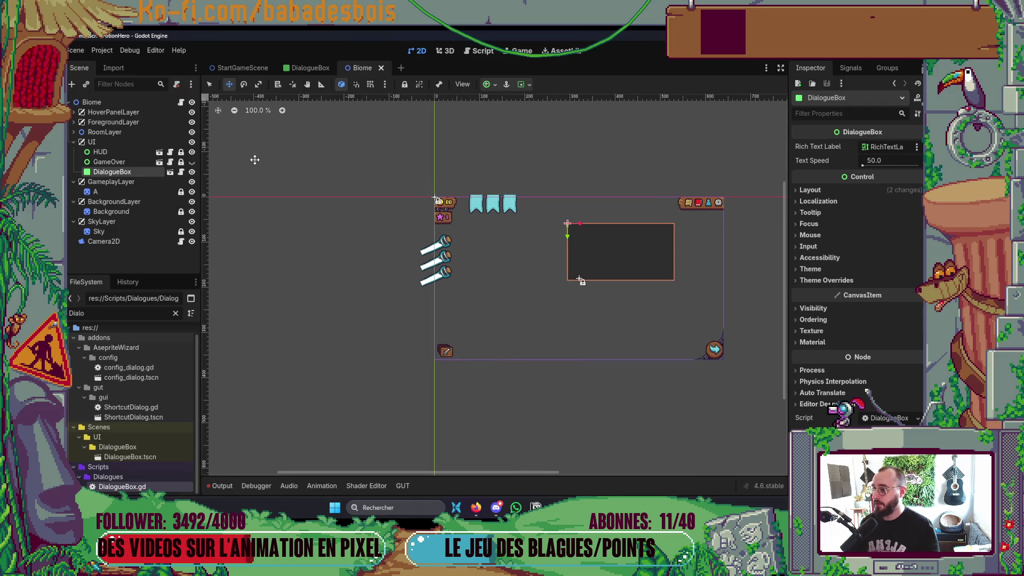
pyautogui.click(181, 103)
pyautogui.scroll(-3, 349, 192)
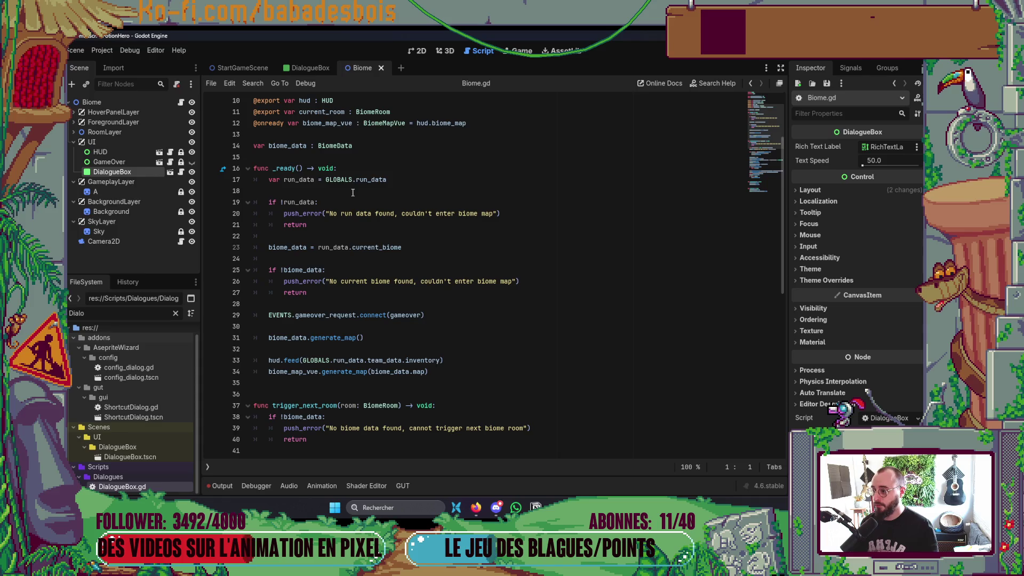
# Delete the test _ready function from DialogueBox.gd
pyautogui.click(312, 66)
pyautogui.scroll(3, 341, 205)
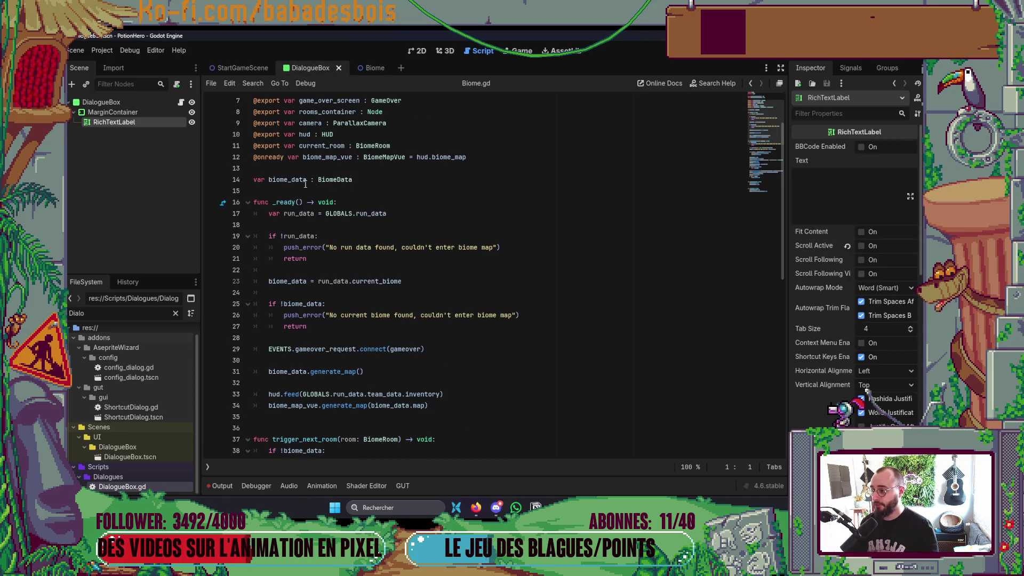
pyautogui.click(182, 102)
pyautogui.moveTo(261, 190); pyautogui.dragTo(253, 168)
pyautogui.press('BackSpace')
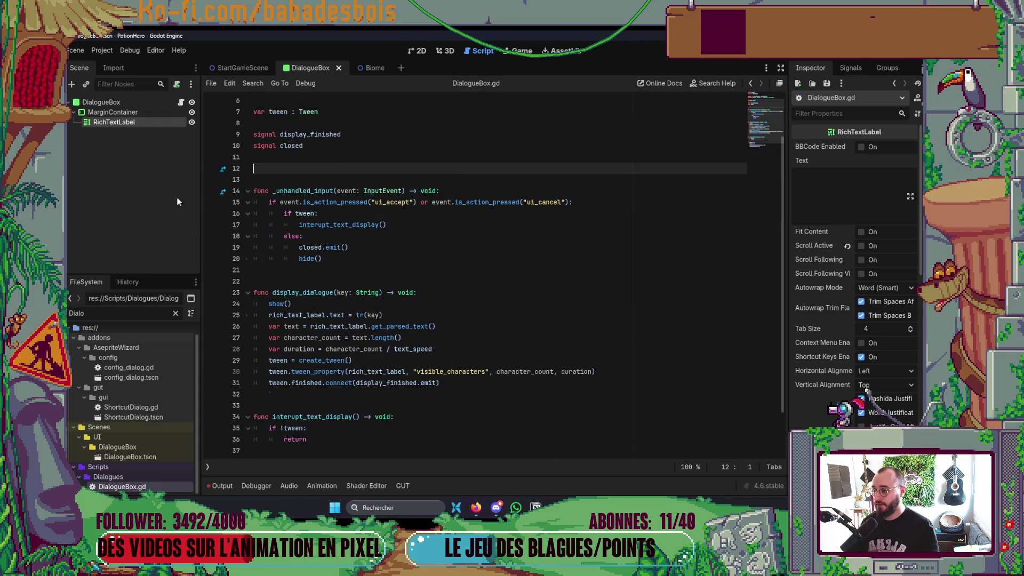
pyautogui.press('BackSpace')
pyautogui.press('BackSpace')
pyautogui.click(469, 326)
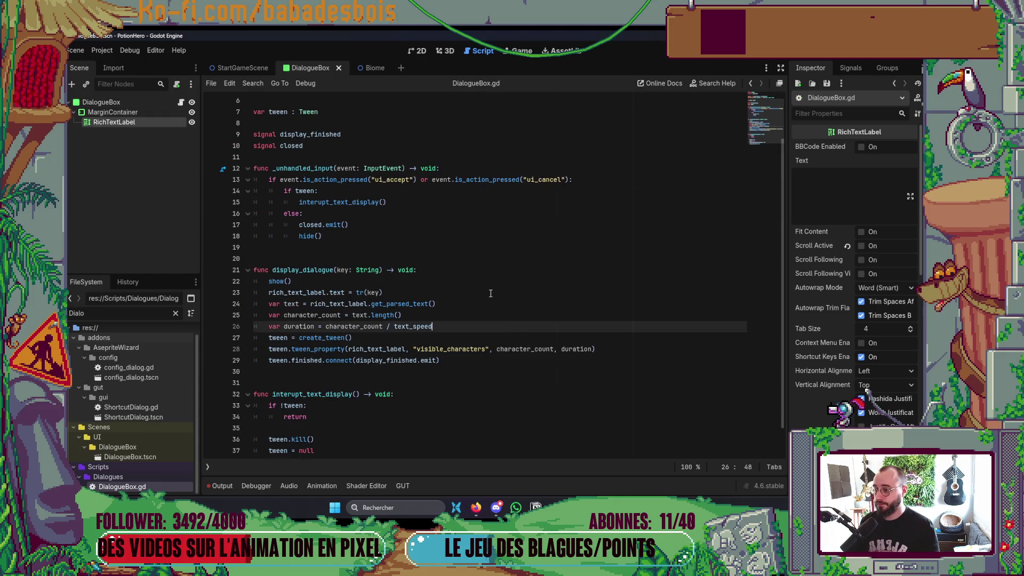
pyautogui.click(375, 67)
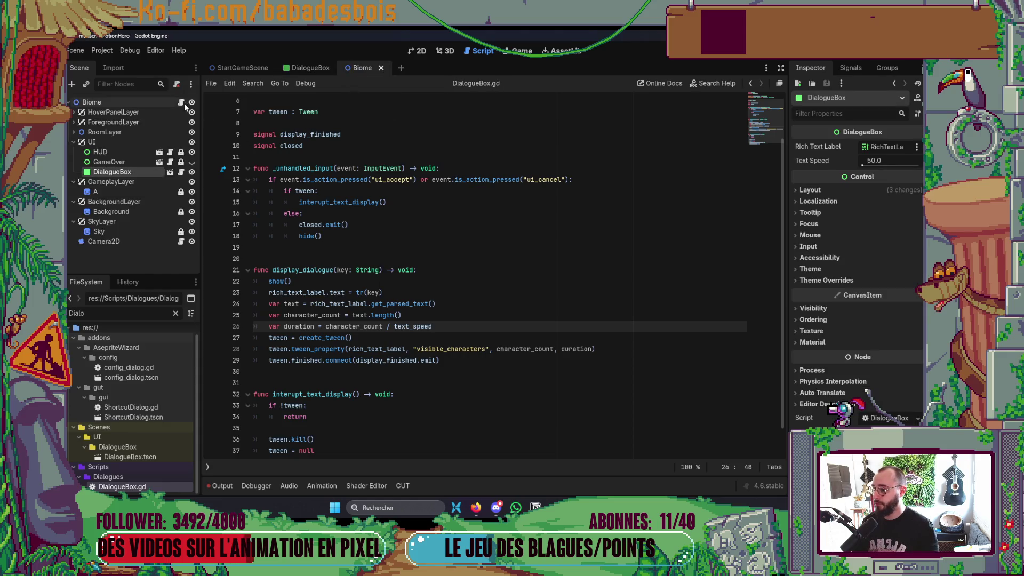
pyautogui.click(181, 102)
pyautogui.scroll(-2, 342, 227)
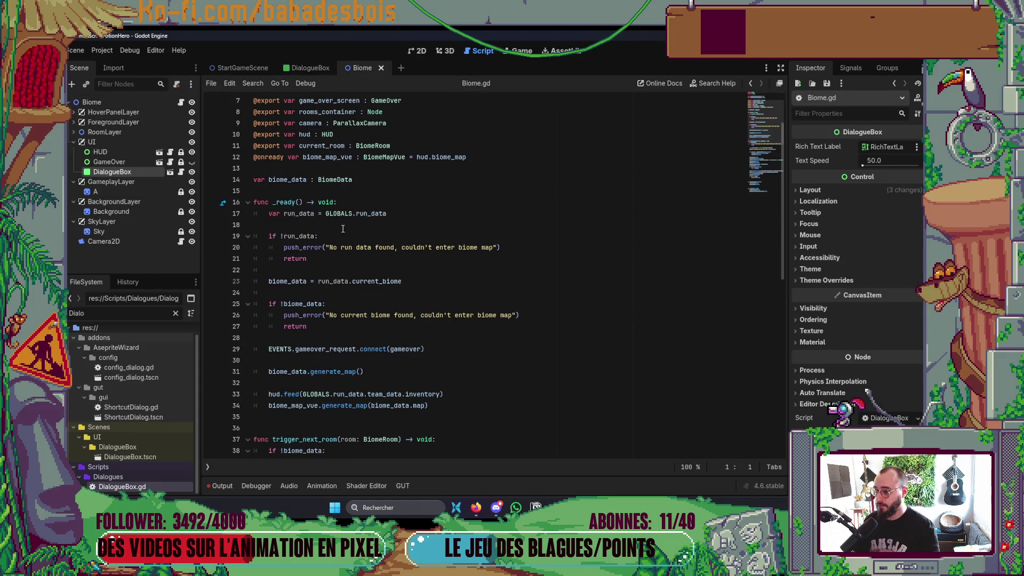
pyautogui.scroll(1, 360, 279)
pyautogui.click(355, 207)
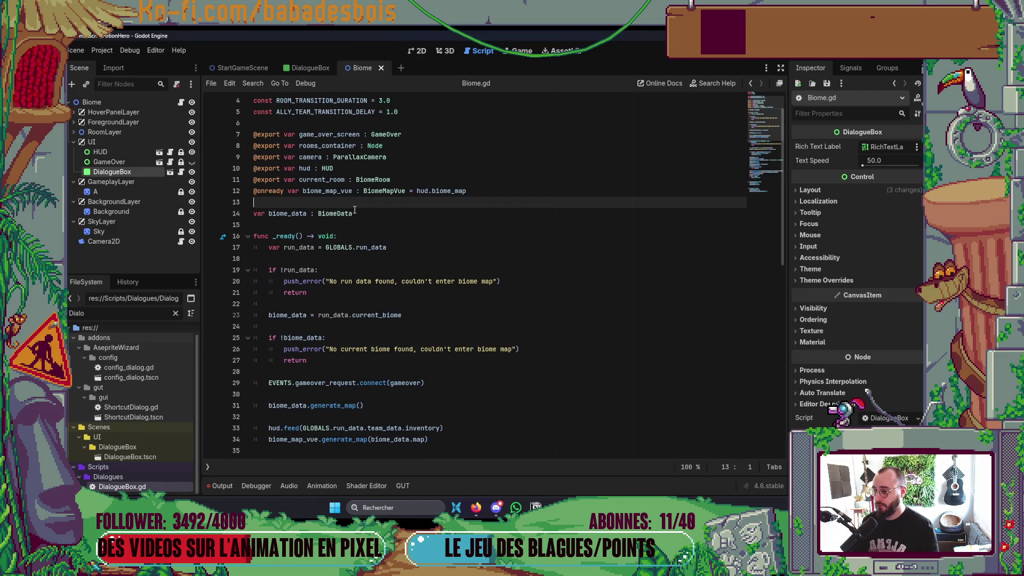
pyautogui.write('xport ')
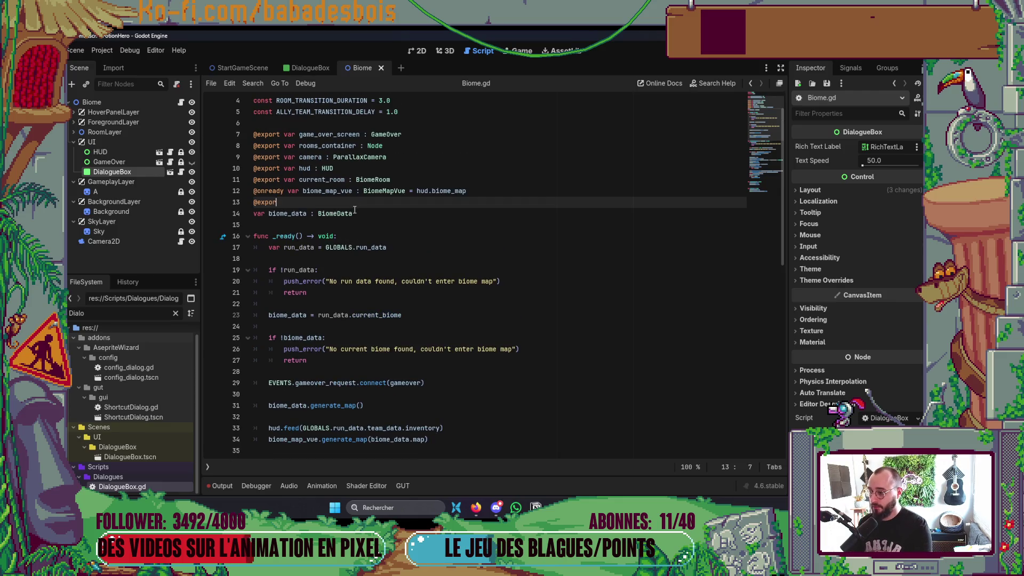
pyautogui.write('var dialogue_)box')
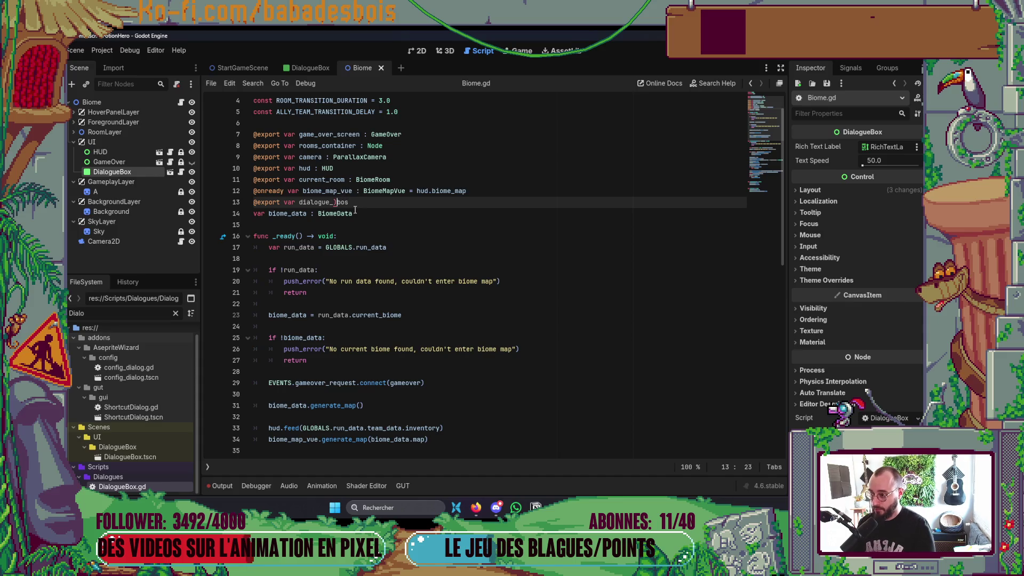
pyautogui.press('Return')
pyautogui.press('Up')
pyautogui.press('End')
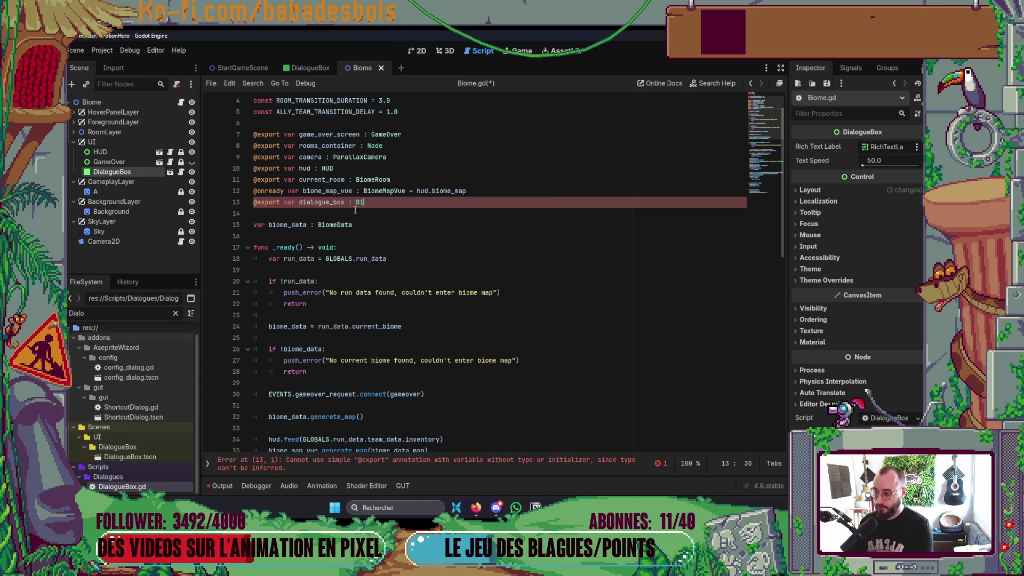
pyautogui.press('Return')
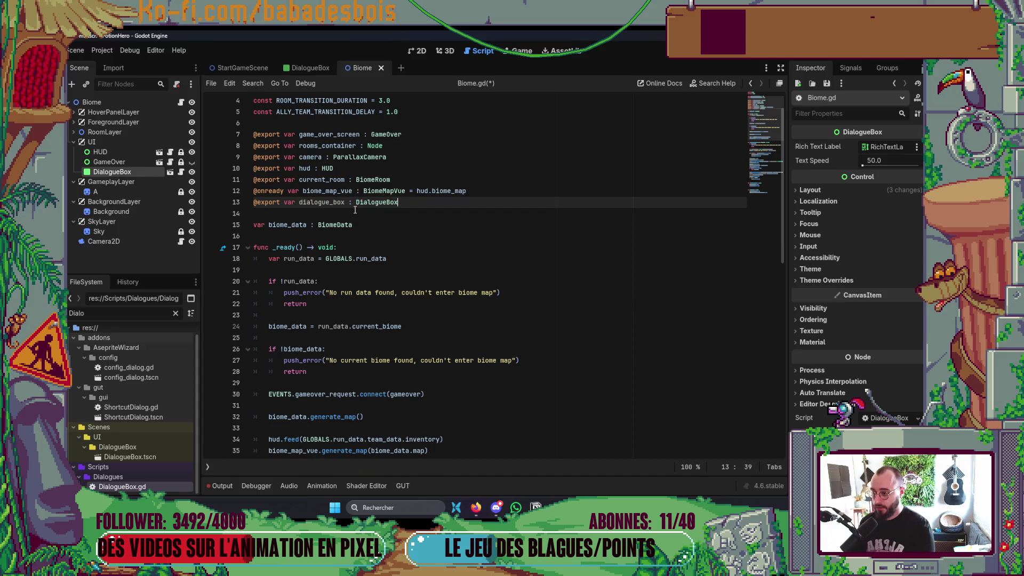
pyautogui.click(395, 269)
pyautogui.scroll(-3, 419, 235)
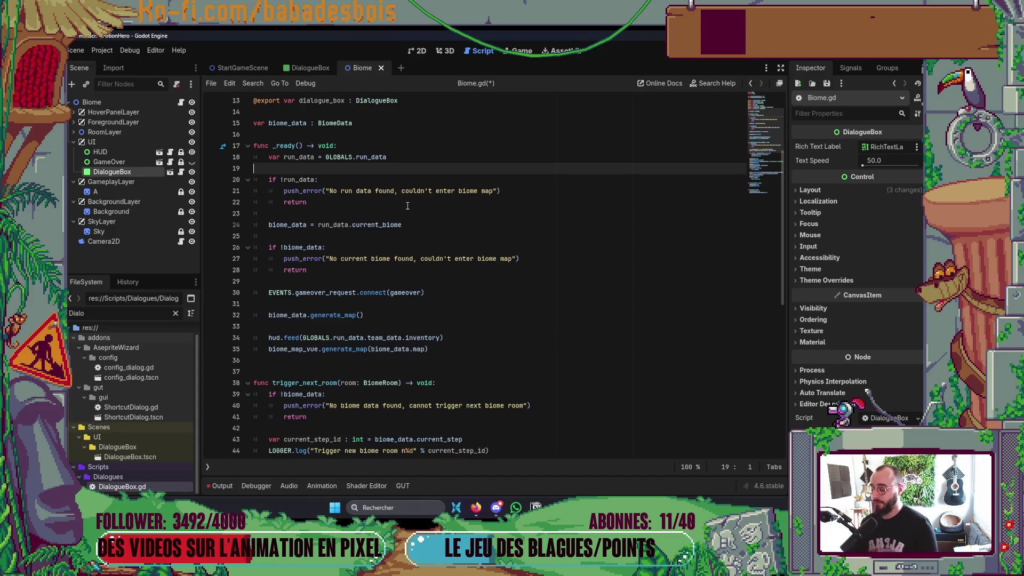
# Paste the display_dialogue call into _ready, prefix it with dialogue_box, and save Biome.gd
pyautogui.write('func _ready() -> void: \tdisplay_dialogue("TWIRL_SHIELD_SLAM_ACTION_DESC")')
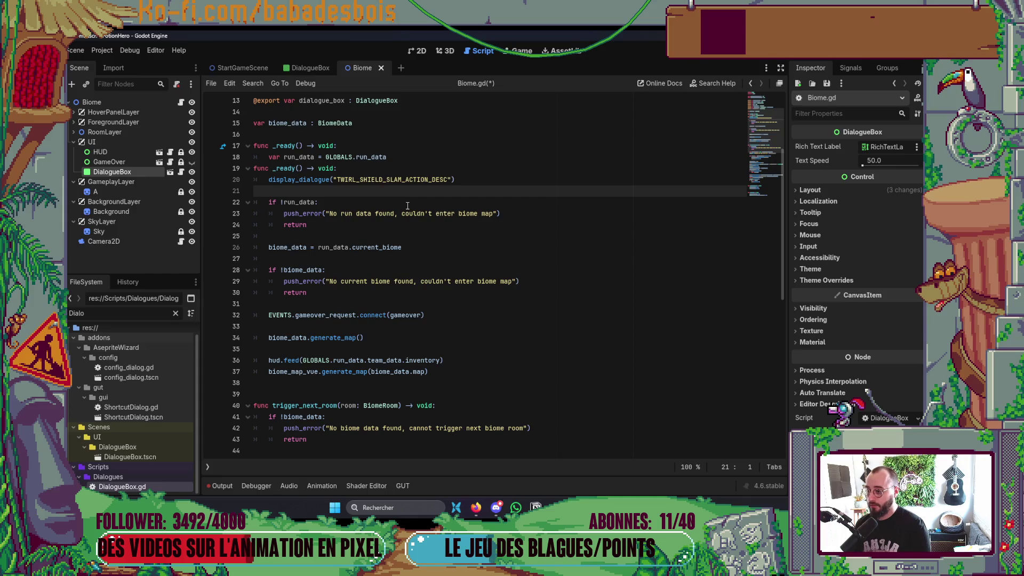
pyautogui.press('Up')
pyautogui.press('Up')
pyautogui.hotkey('shift', 'End')
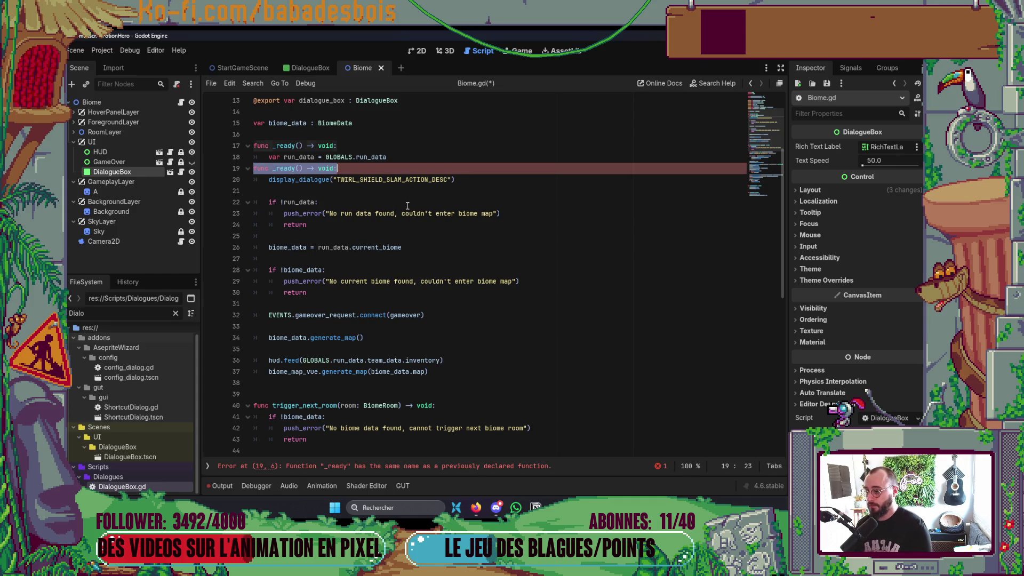
pyautogui.press('BackSpace')
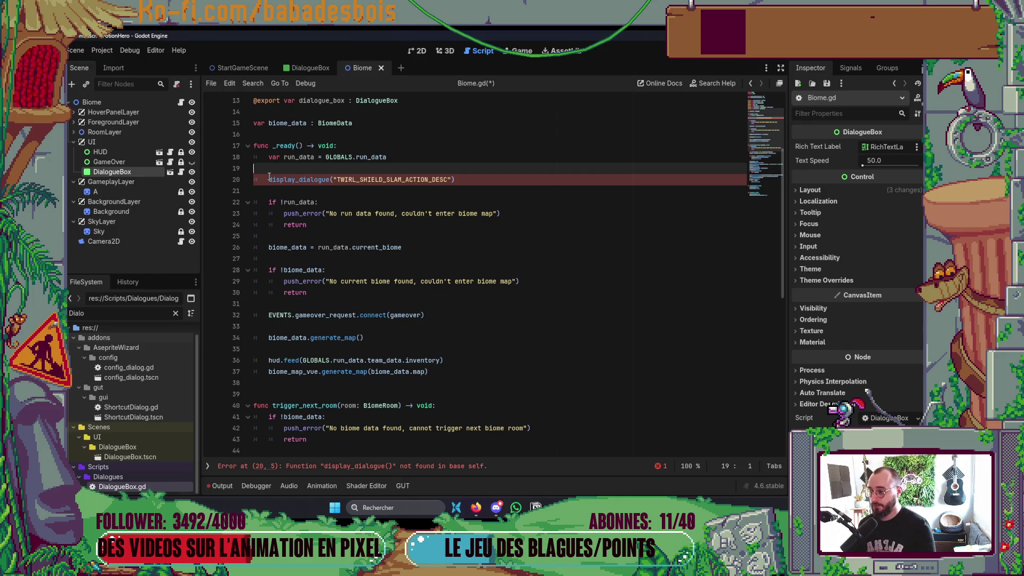
pyautogui.click(269, 177)
pyautogui.write('di')
pyautogui.press('Tab')
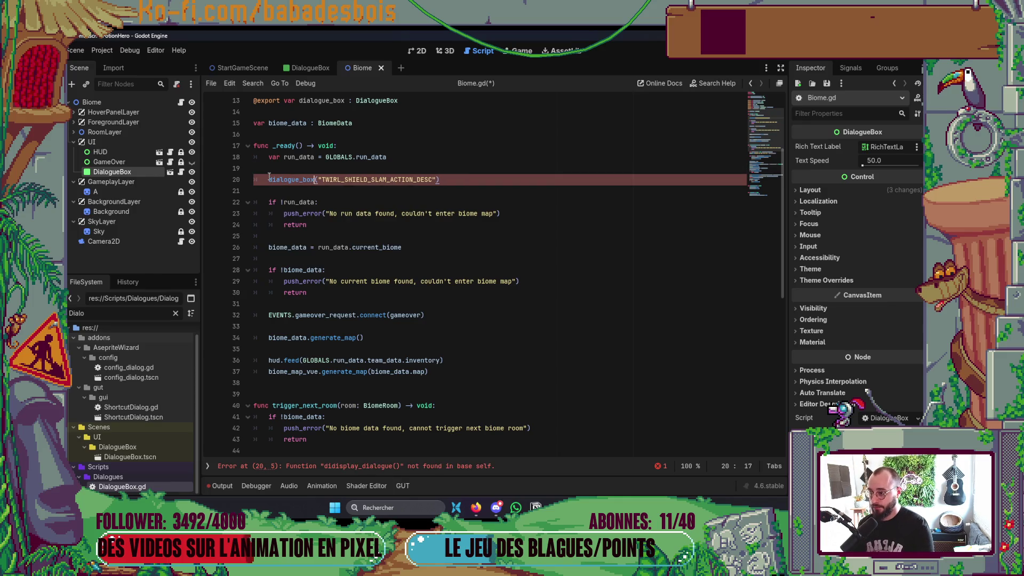
pyautogui.write('.di')
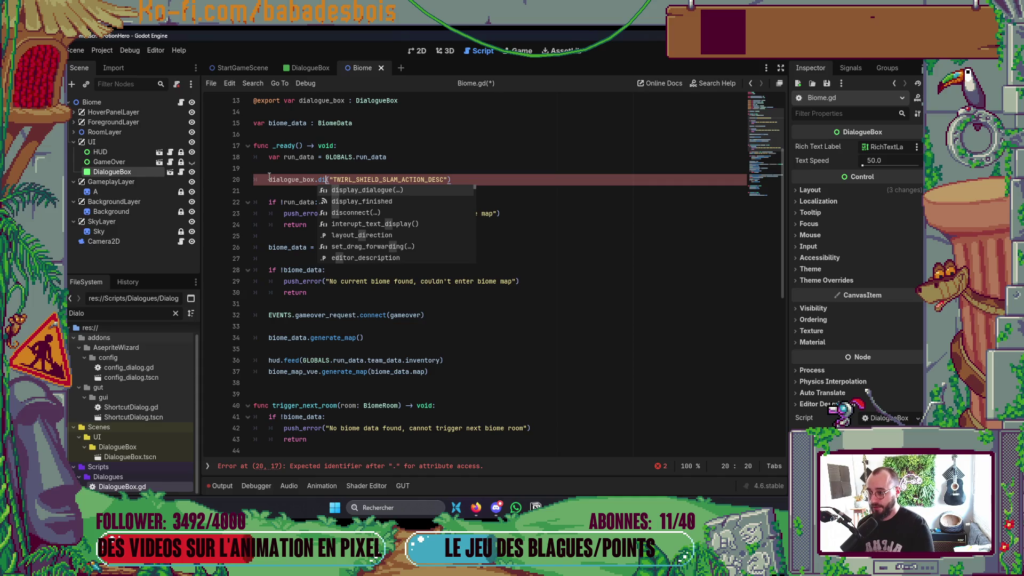
pyautogui.press('Return')
pyautogui.hotkey('ctrl', 's')
# Move the dialogue call from line 20 to just after the generate_map code
pyautogui.click(406, 314)
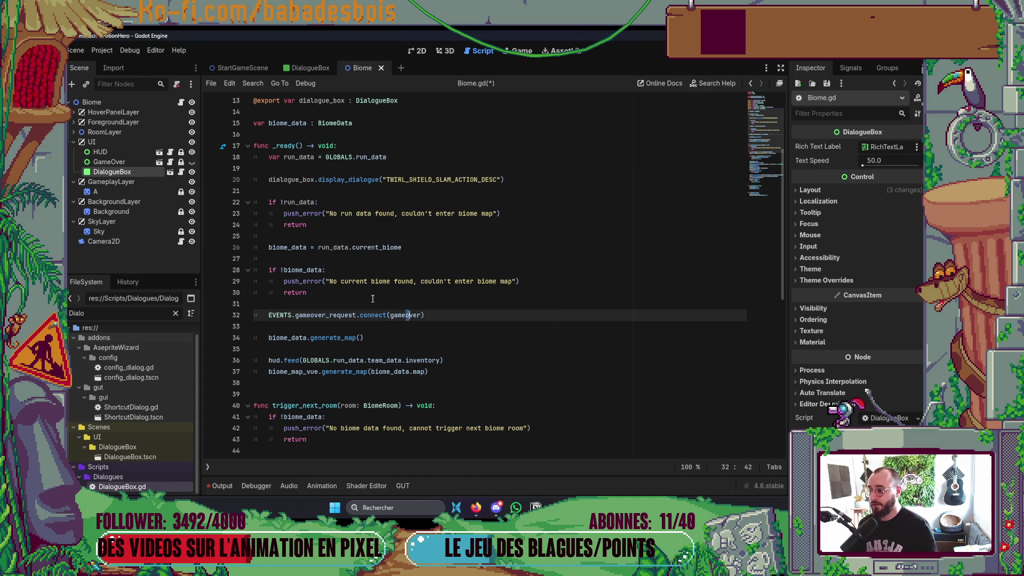
pyautogui.scroll(3, 506, 250)
pyautogui.scroll(1, 506, 250)
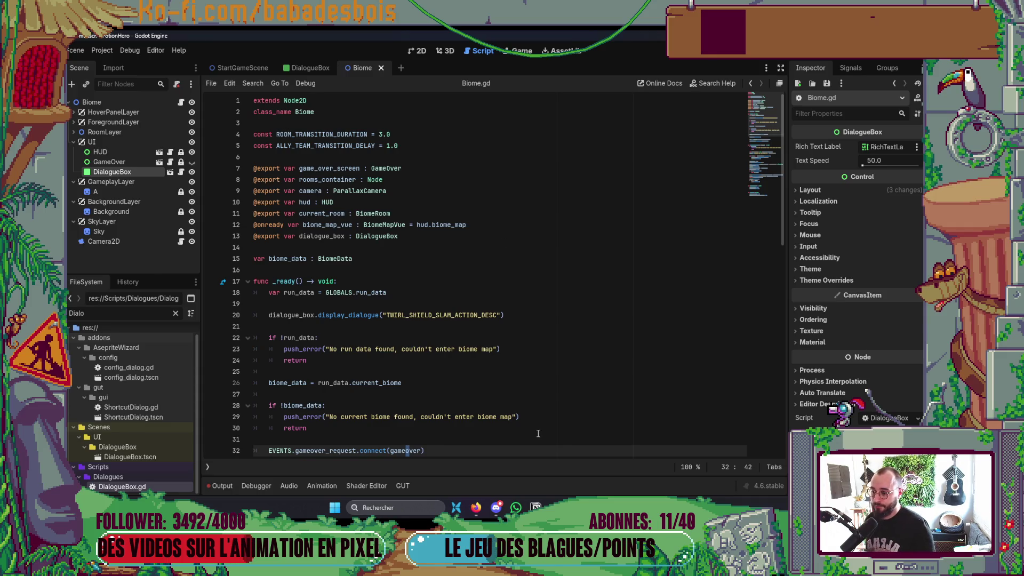
pyautogui.click(526, 316)
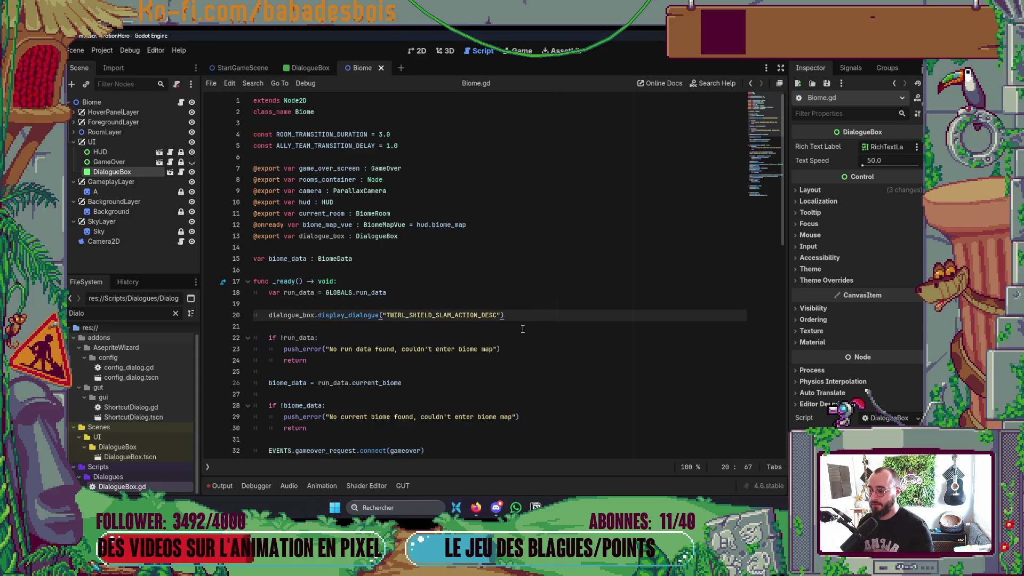
pyautogui.scroll(-2, 522, 329)
pyautogui.hotkey('shift', 'Up')
pyautogui.hotkey('ctrl', 'c')
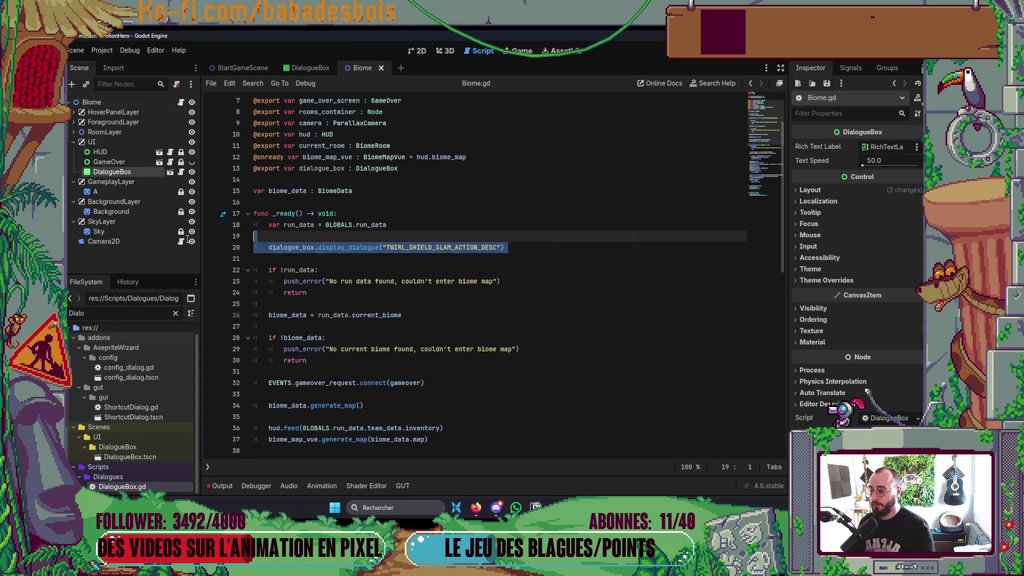
pyautogui.press('BackSpace')
pyautogui.scroll(-4, 432, 327)
pyautogui.click(455, 285)
pyautogui.press('Return')
pyautogui.press('Return')
pyautogui.hotkey('ctrl', 'v')
pyautogui.press('Up')
pyautogui.press('Up')
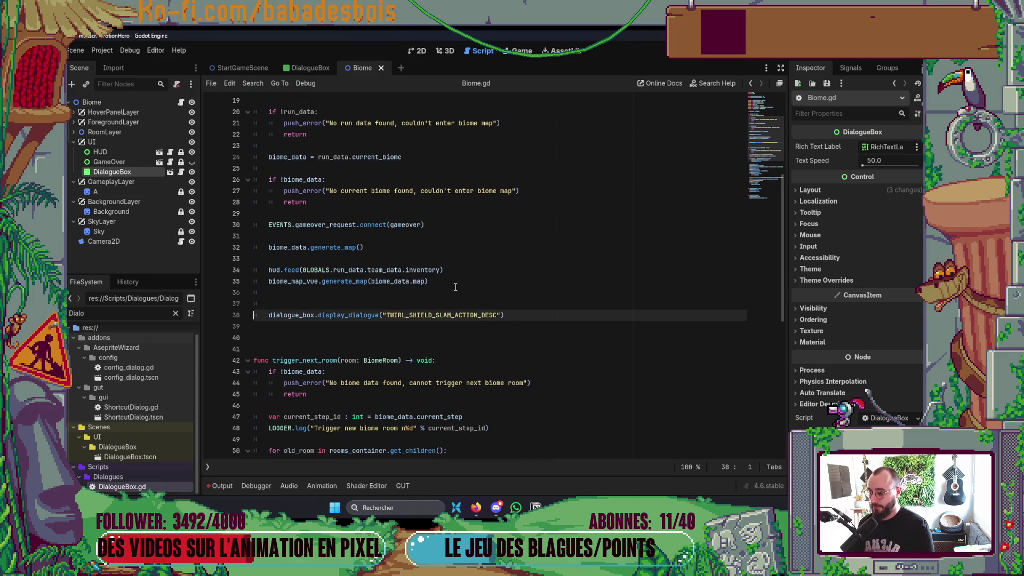
pyautogui.press('BackSpace')
pyautogui.press('BackSpace')
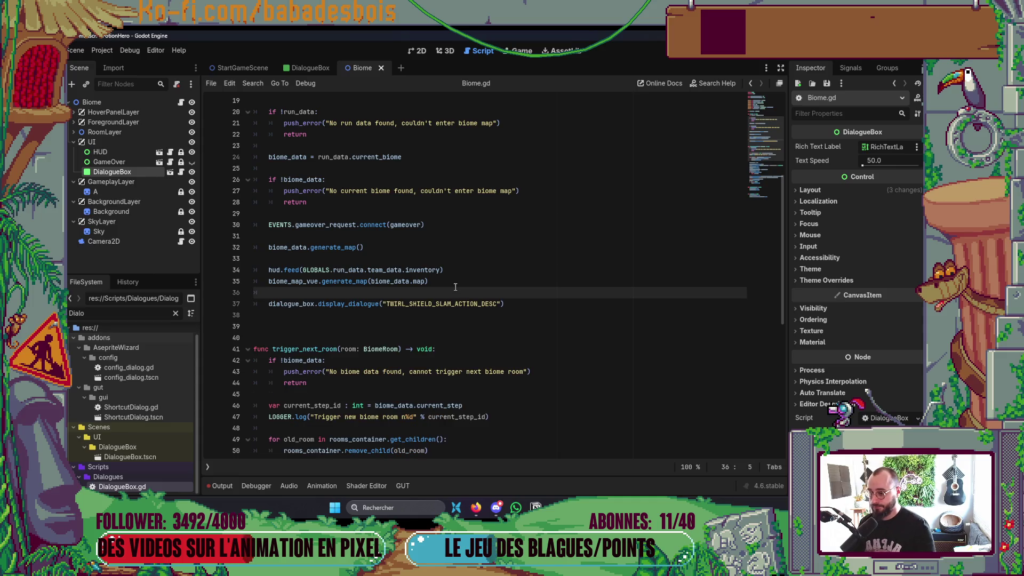
# Add 'await dialogue_box.closed' after the call and duplicate the call beneath it
pyautogui.click(519, 309)
pyautogui.press('Return')
pyautogui.write('it dialogue_box.cl')
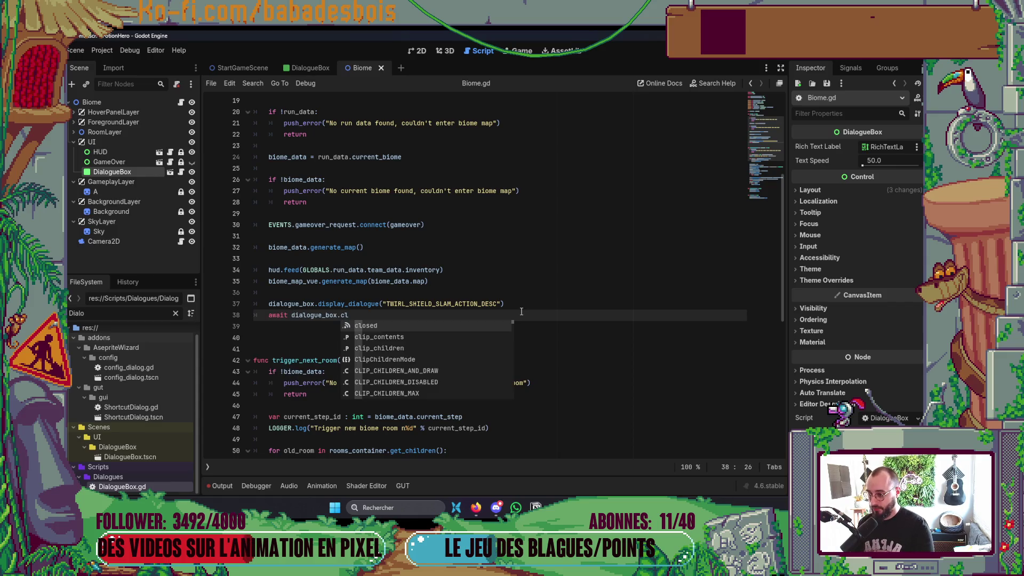
pyautogui.press('Return')
pyautogui.press('Return')
pyautogui.press('Up')
pyautogui.press('Up')
pyautogui.hotkey('ctrl', 'shift', 'Right')
pyautogui.hotkey('shift', 'End')
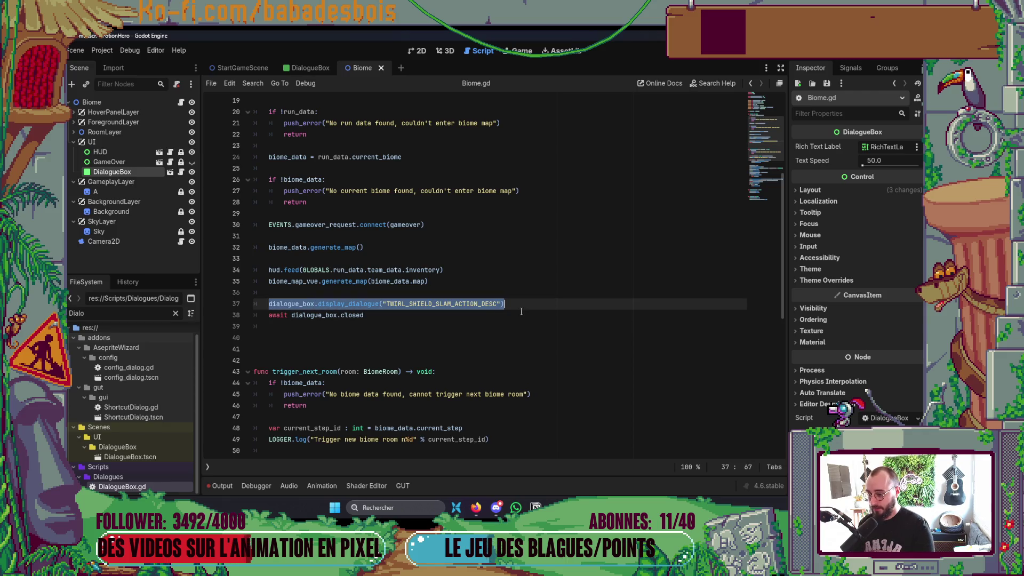
pyautogui.hotkey('ctrl', 'c')
pyautogui.press('Down')
pyautogui.press('Down')
pyautogui.hotkey('ctrl', 'v')
pyautogui.press('Left')
pyautogui.press('Left')
# Copy the PIG_RUSH_FURY_DESC translation key from the file in Neovim
pyautogui.hotkey('alt', 'Tab')
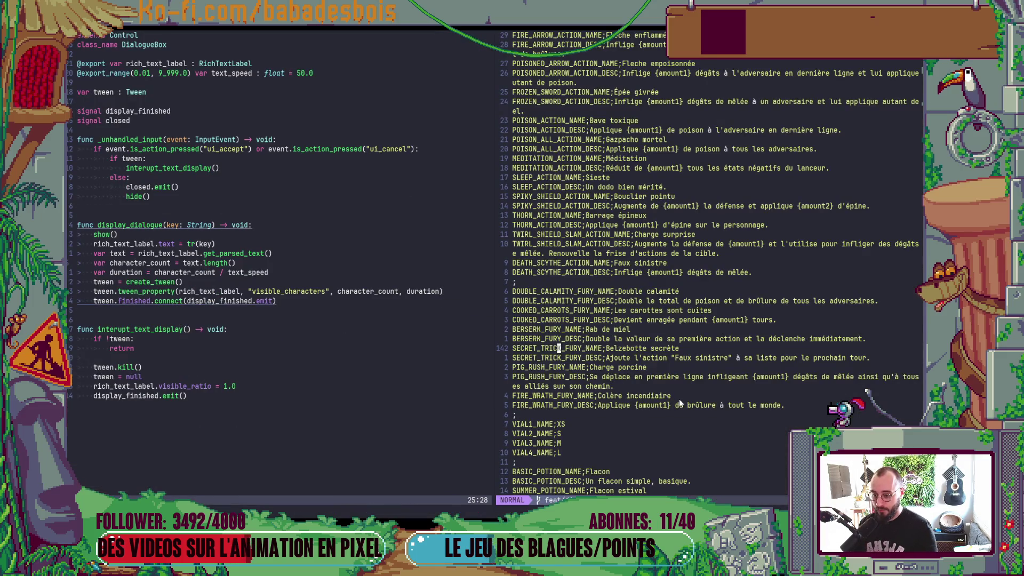
pyautogui.scroll(-4, 679, 399)
pyautogui.click(555, 263)
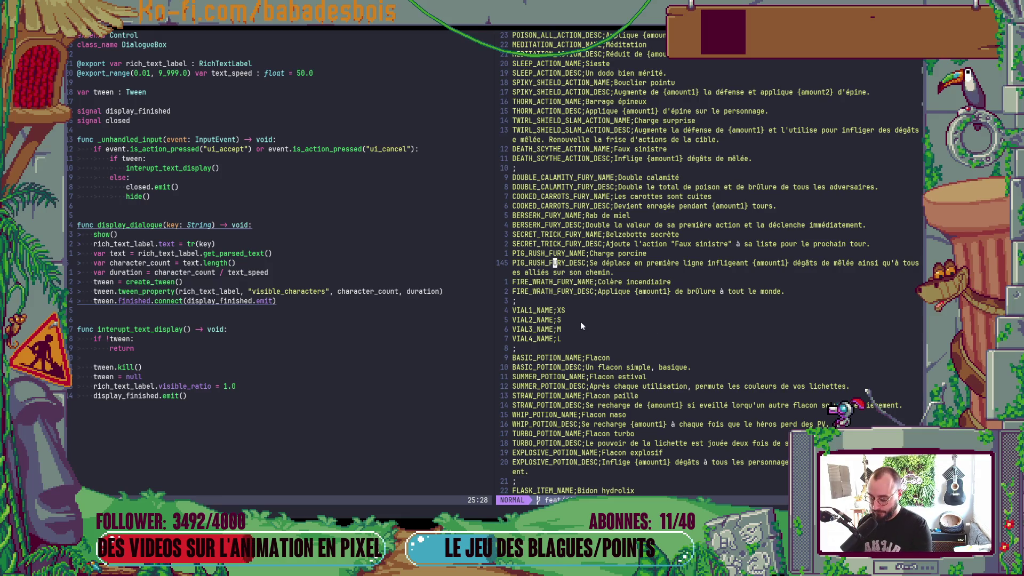
pyautogui.press('y')
pyautogui.press('i')
pyautogui.press('w')
pyautogui.hotkey('alt', 'Tab')
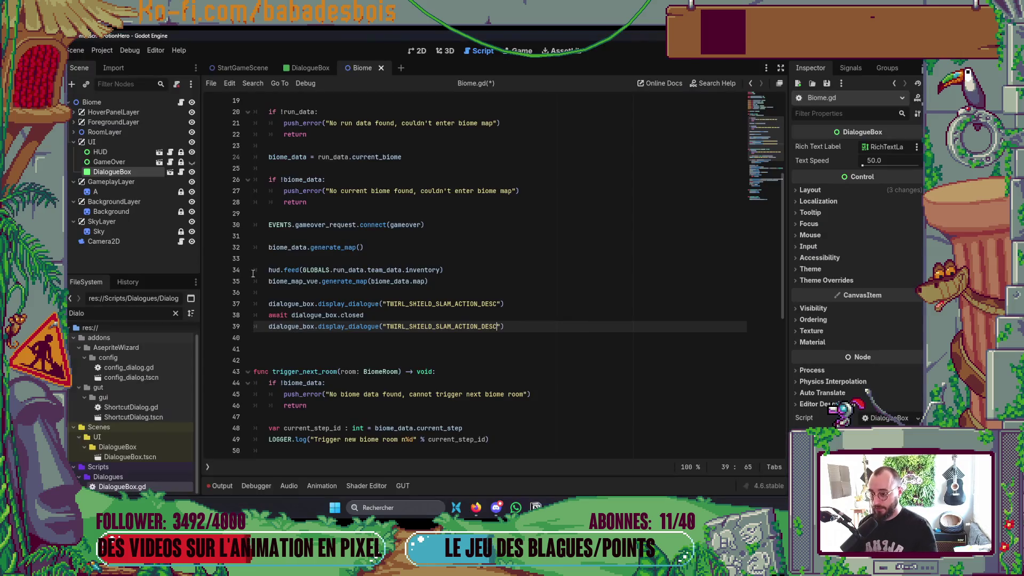
# Replace the second call's key with PIG_RUSH_FURY_DESC and save the Biome script
pyautogui.doubleClick(457, 327)
pyautogui.hotkey('ctrl', 'v')
pyautogui.click(541, 405)
pyautogui.hotkey('ctrl', 's')
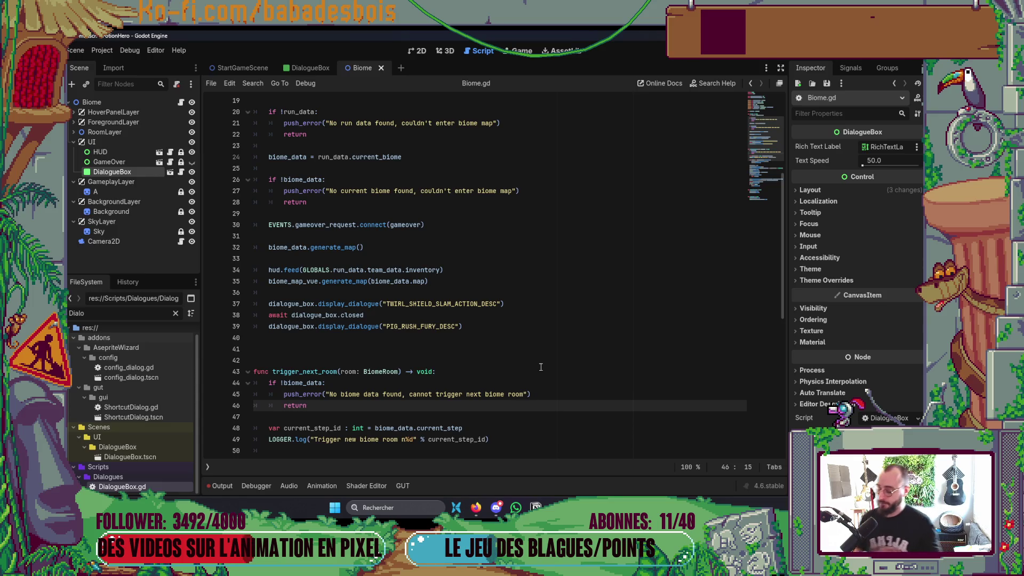
# Run the scene from the 2D view, then select Biome to set its Dialogue Box property
pyautogui.click(417, 52)
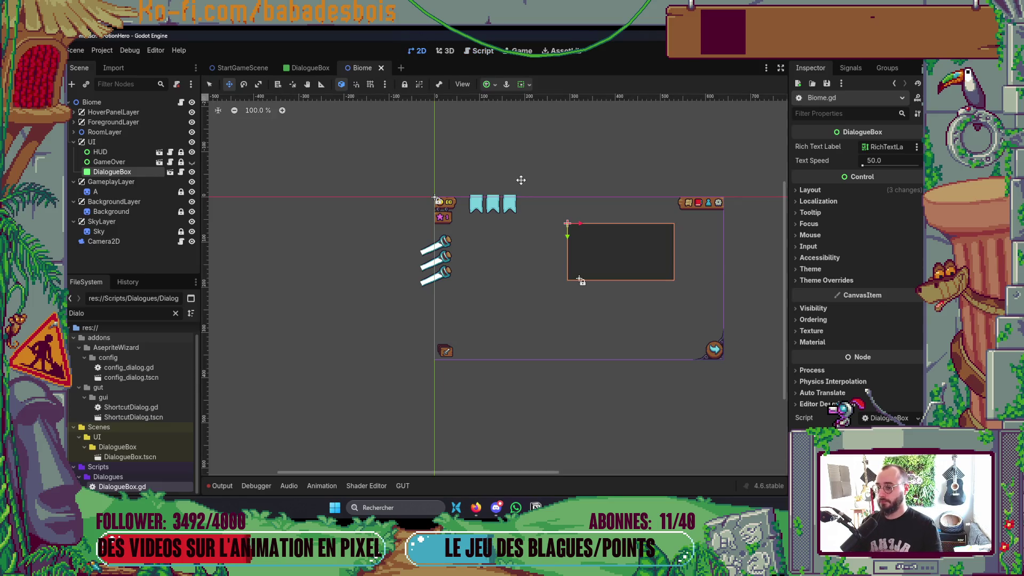
pyautogui.press('F6')
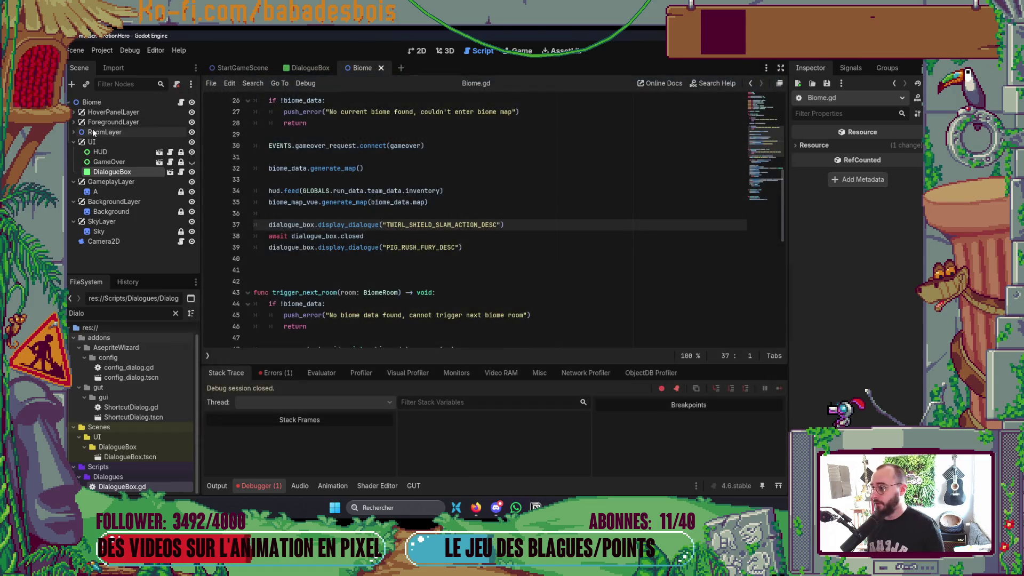
pyautogui.click(154, 103)
pyautogui.click(878, 217)
# Assign the DialogueBox node to Biome's Dialogue Box property and test-run the game with F5
pyautogui.doubleClick(459, 182)
pyautogui.click(570, 216)
pyautogui.press('F5')
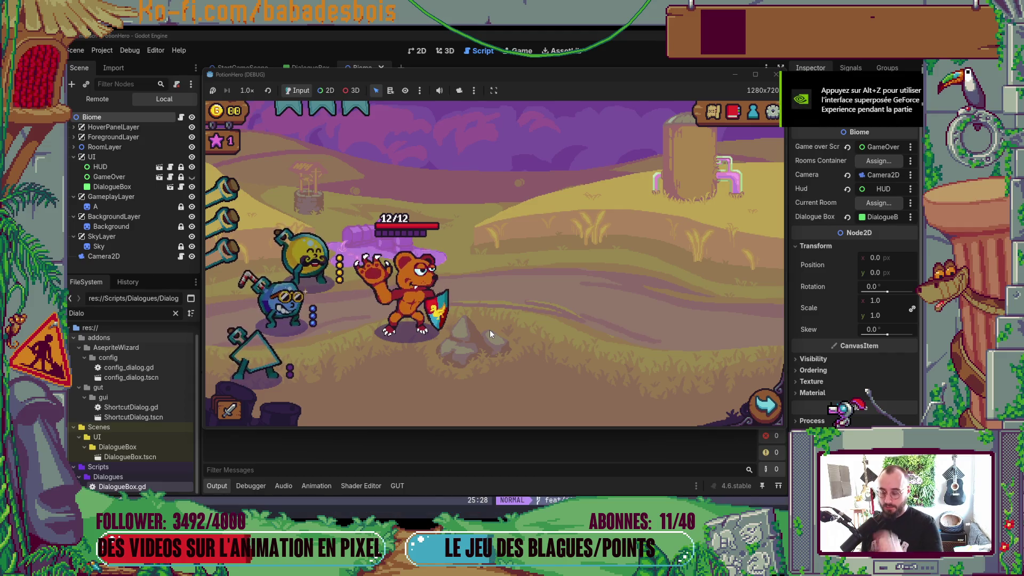
pyautogui.click(776, 74)
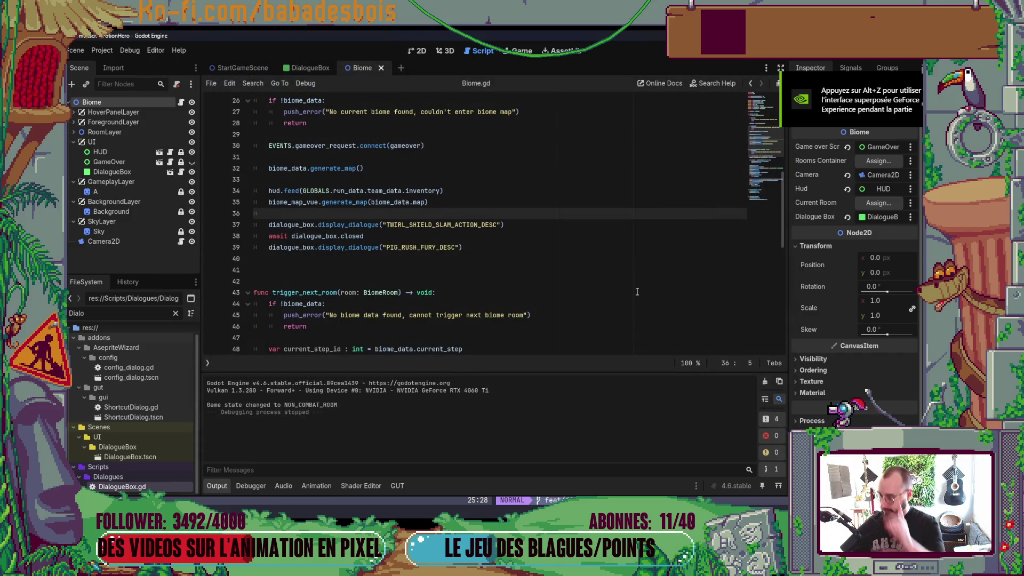
pyautogui.hotkey('alt', 'Tab')
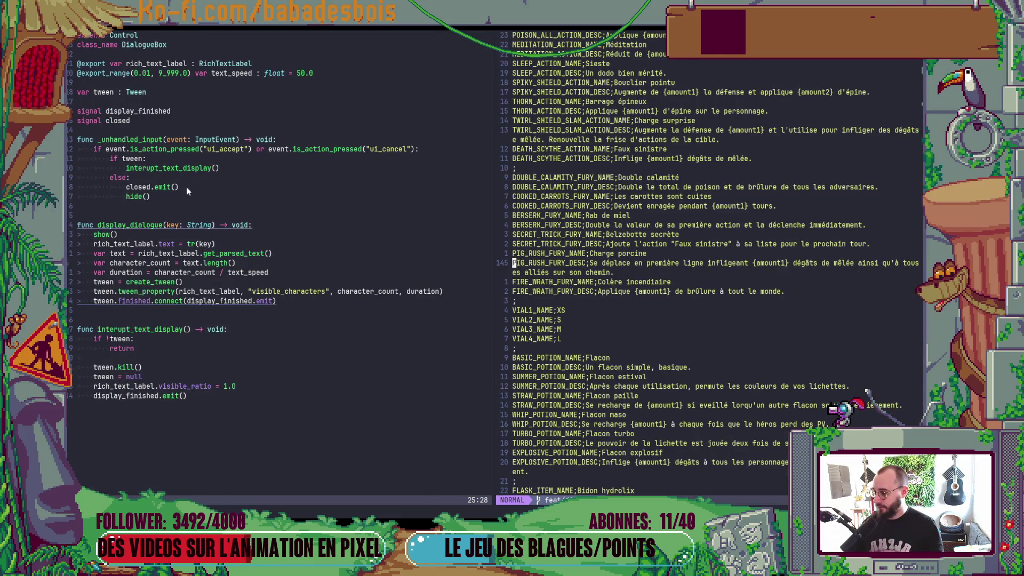
# Reorder DialogueBox.gd so hide() runs before closed.emit(), then test-run the game with F5
pyautogui.click(181, 187)
pyautogui.press('x')
pyautogui.press('p')
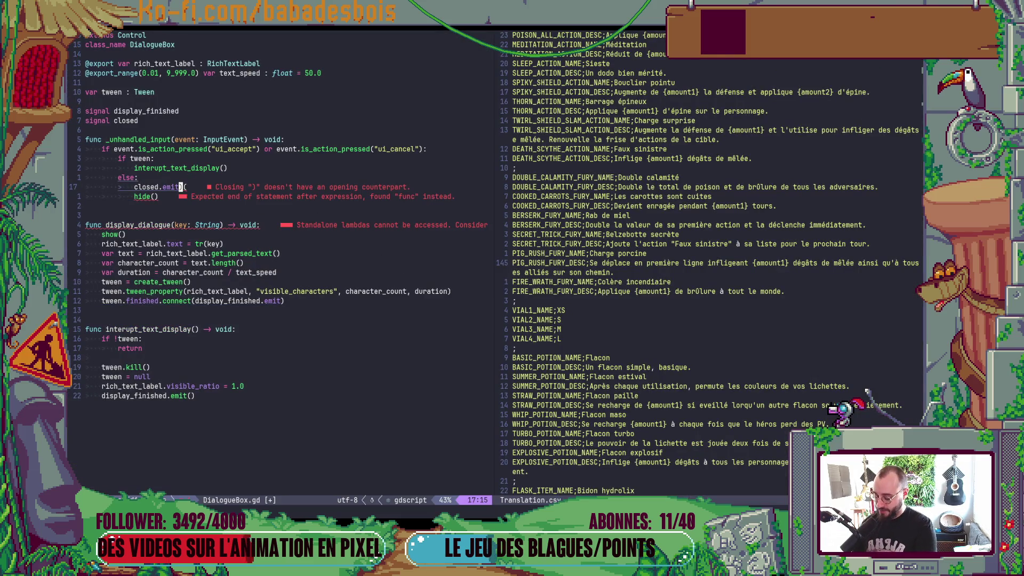
pyautogui.press('x')
pyautogui.press('0')
pyautogui.press('P')
pyautogui.press('u')
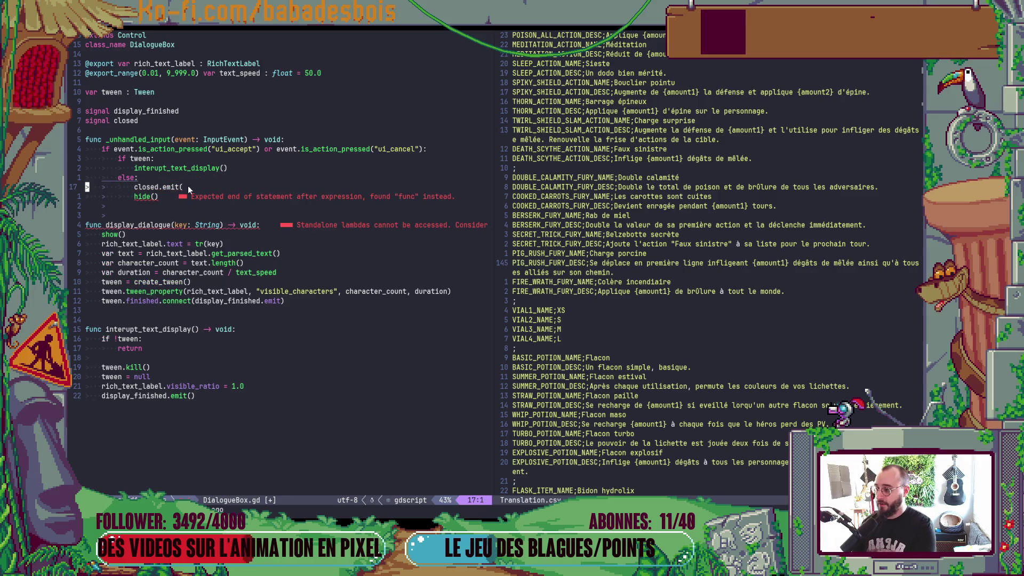
pyautogui.press('u')
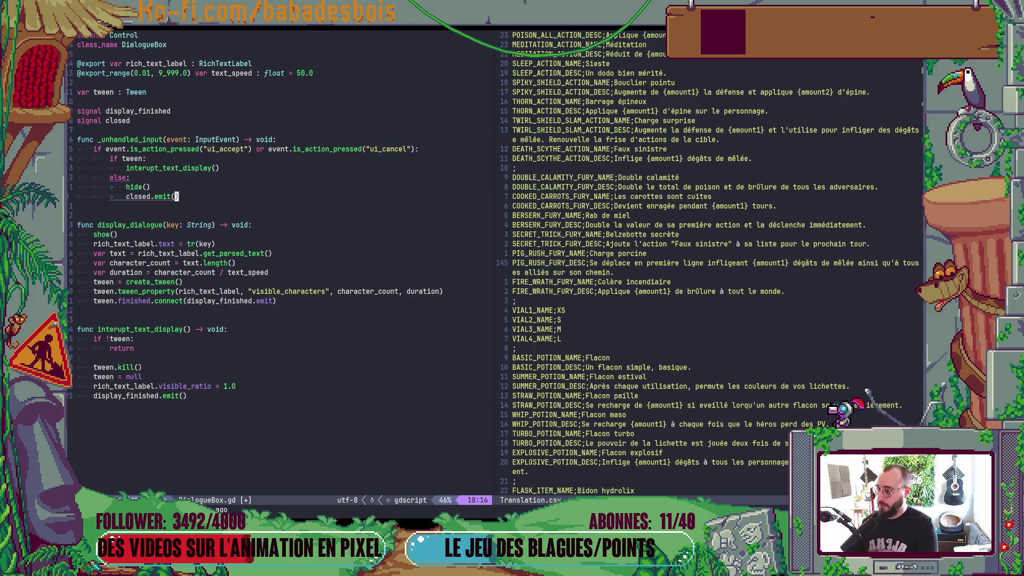
pyautogui.hotkey('alt', 'Tab')
pyautogui.press('F5')
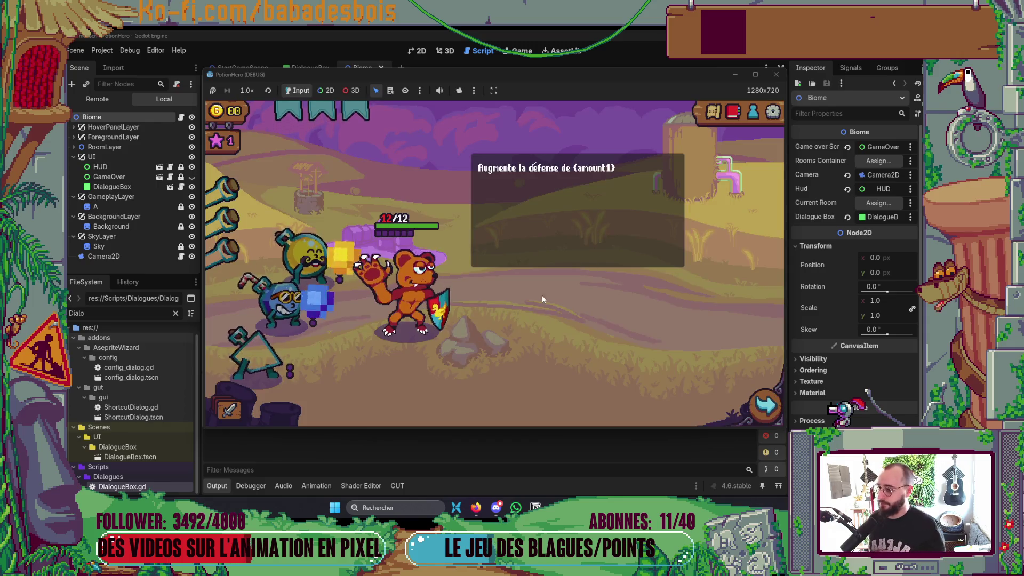
# Close the running game and review the await closed line in Biome.gd
pyautogui.click(664, 328)
pyautogui.click(776, 74)
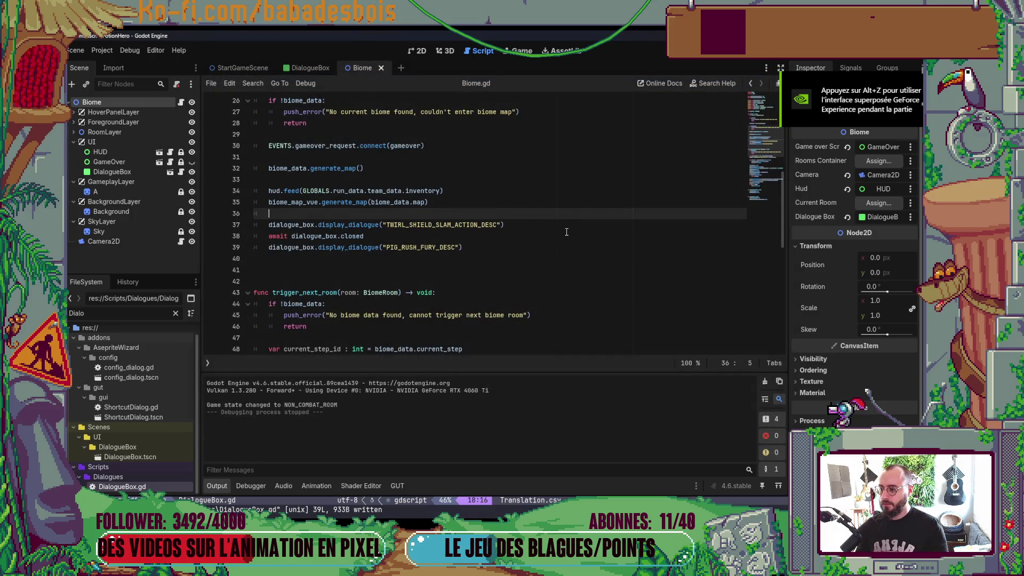
pyautogui.click(567, 235)
pyautogui.scroll(-10, 476, 160)
pyautogui.scroll(12, 477, 160)
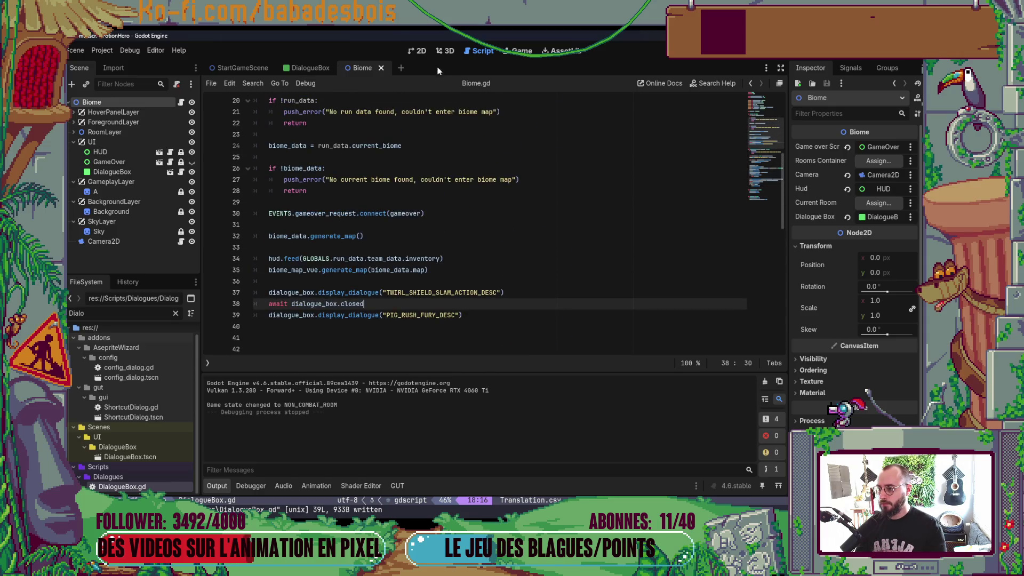
pyautogui.click(421, 54)
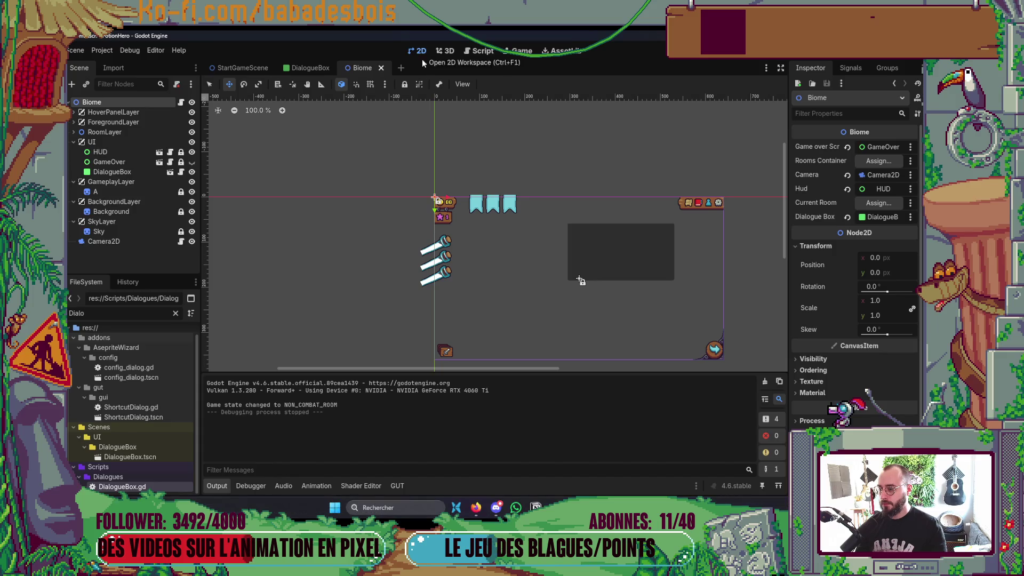
pyautogui.hotkey('alt', 'Tab')
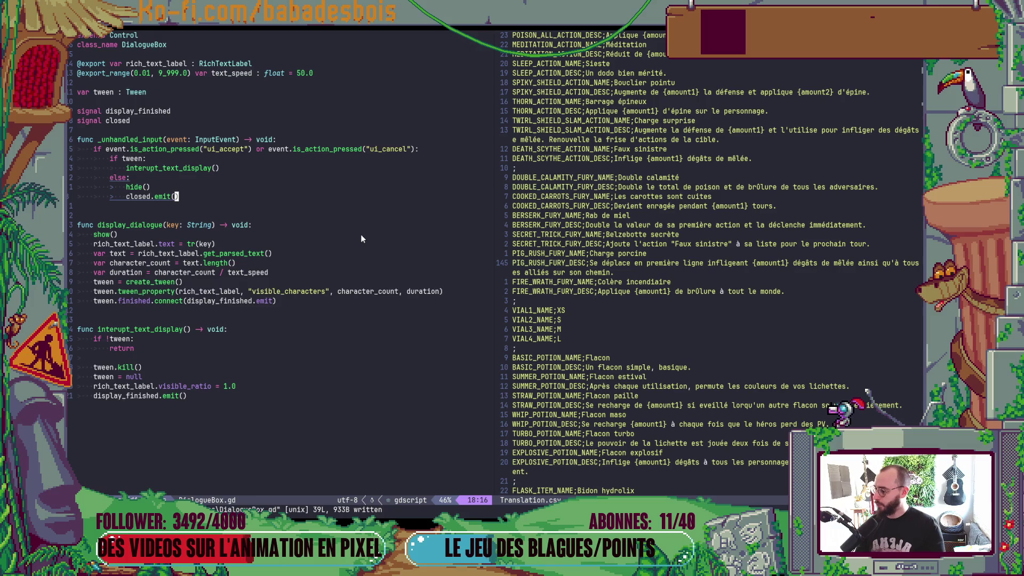
# Rerun the game and watch both dialogues play in sequence before closing it
pyautogui.hotkey('alt', 'Tab')
pyautogui.press('F5')
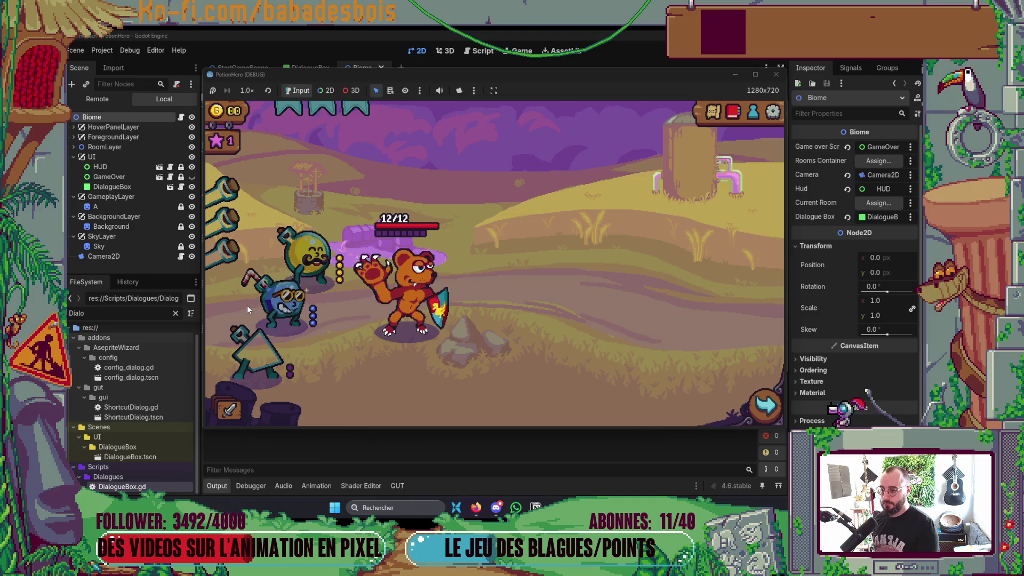
pyautogui.click(774, 76)
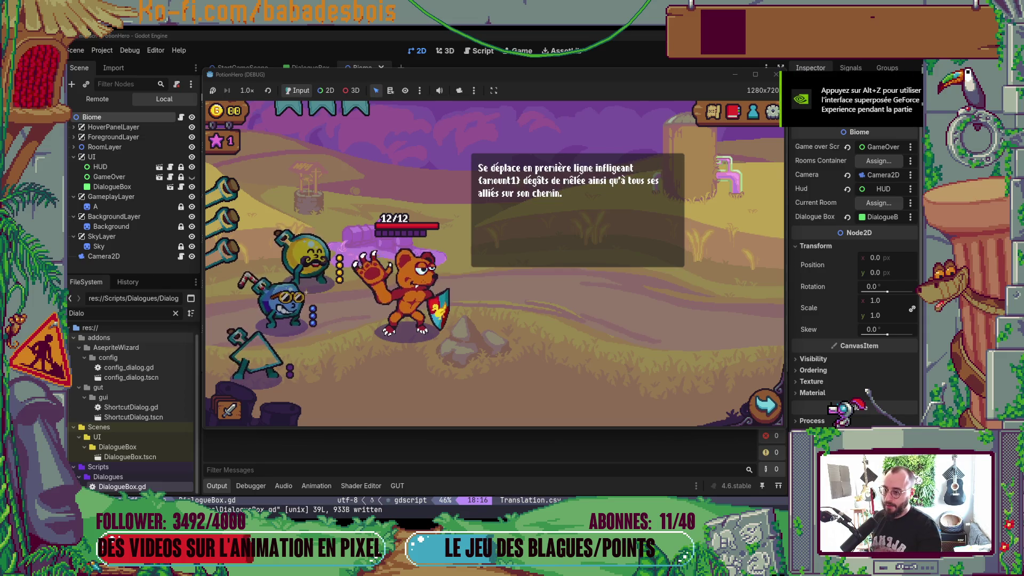
pyautogui.click(776, 74)
pyautogui.hotkey('alt', 'Tab')
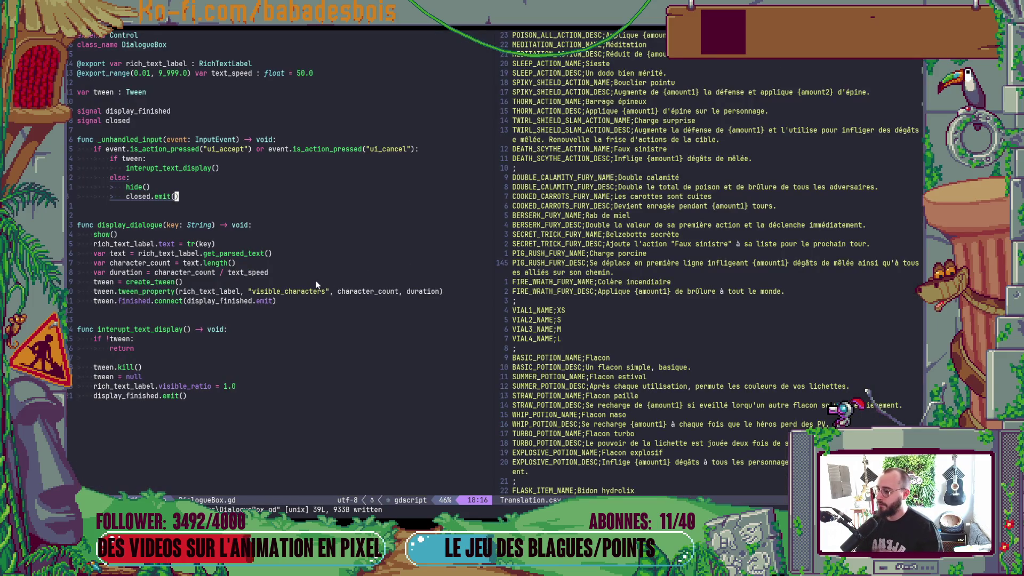
# Turn the tween.finished.connect argument into a func() lambda that emits display_finished()
pyautogui.click(297, 302)
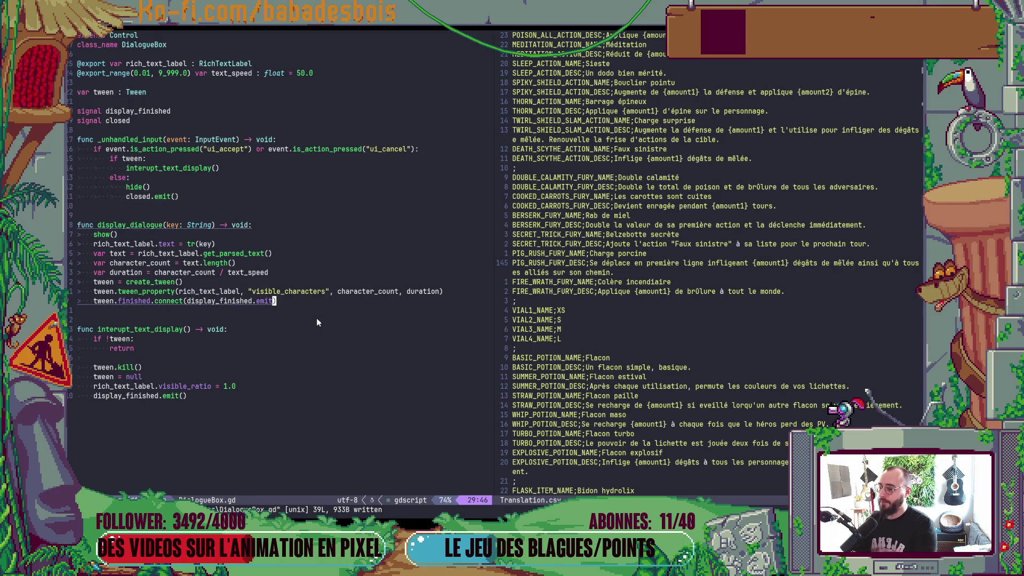
pyautogui.press('o')
pyautogui.press('Escape')
pyautogui.press('d')
pyautogui.press('d')
pyautogui.press('k')
pyautogui.press('b')
pyautogui.press('b')
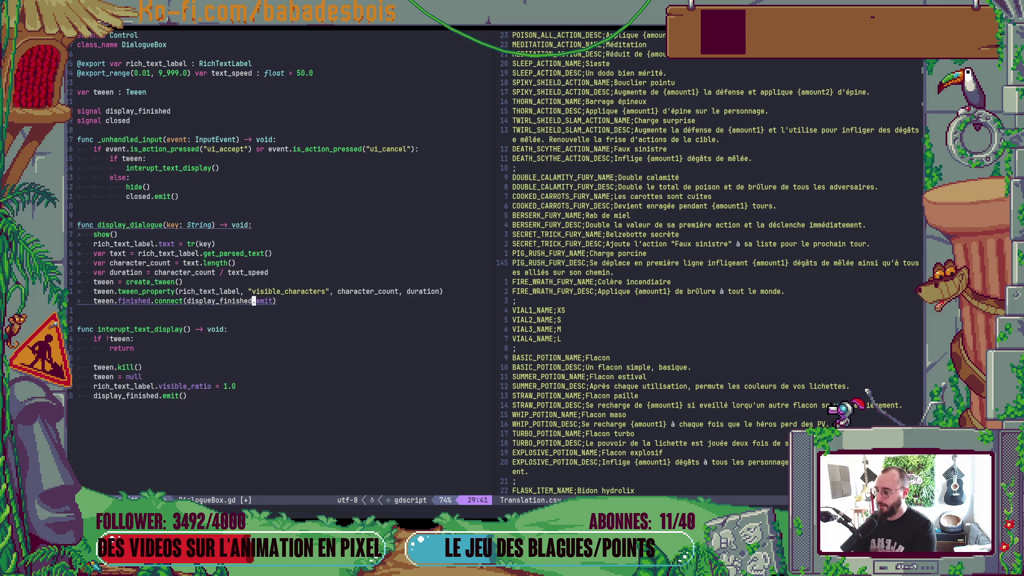
pyautogui.press('$')
pyautogui.press('b')
pyautogui.press('b')
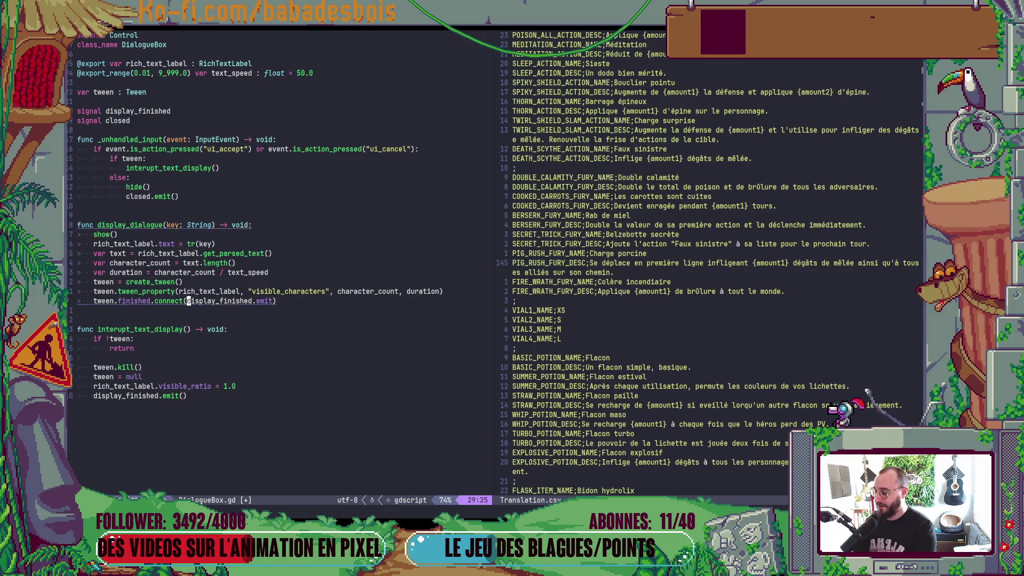
pyautogui.press('a')
pyautogui.press('Return')
pyautogui.write('func')
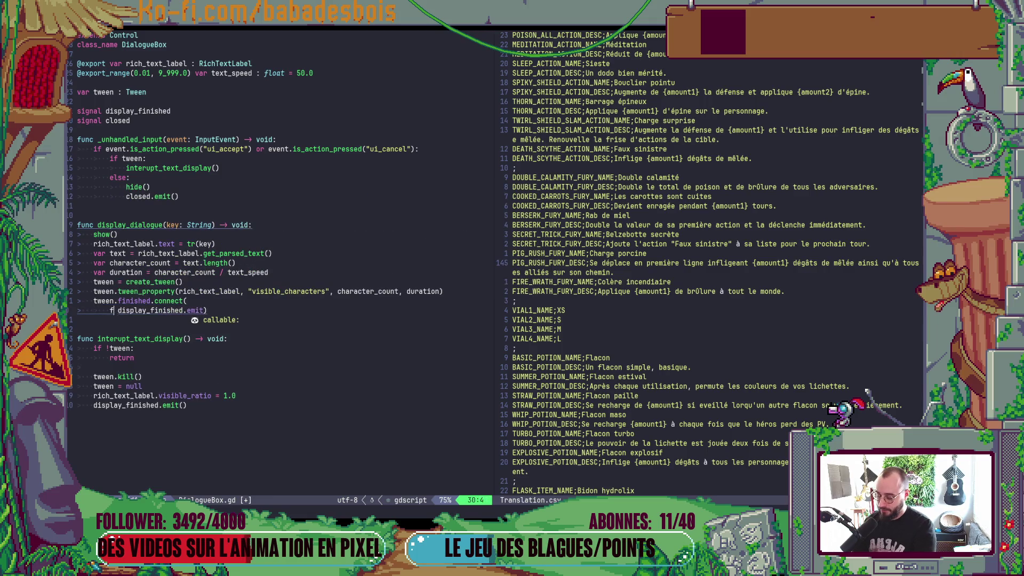
pyautogui.write('():')
pyautogui.press('Return')
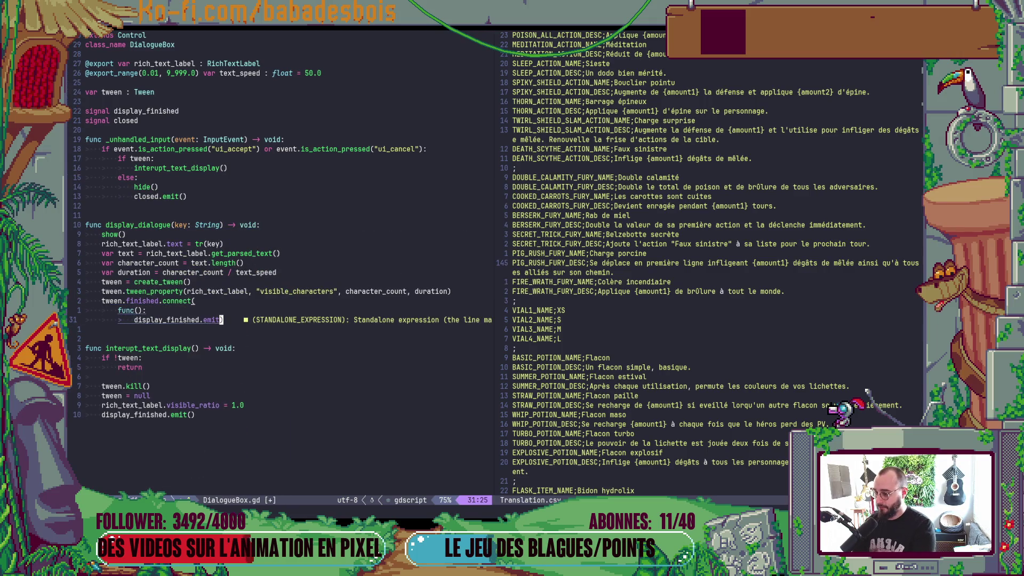
pyautogui.write('()')
pyautogui.press('Return')
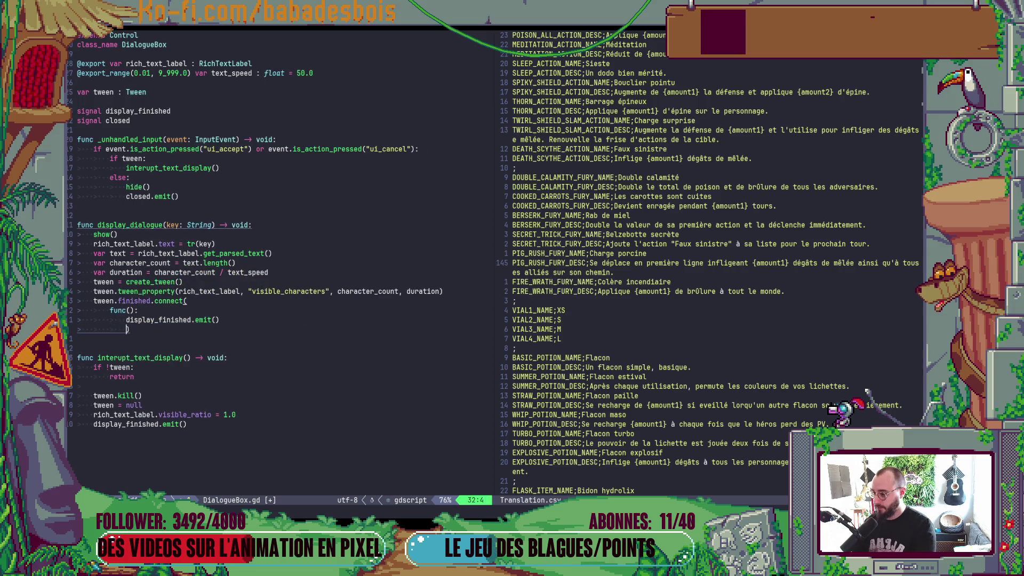
# Add 'tween = null' inside the finished callback lambda
pyautogui.press('Escape')
pyautogui.press('O')
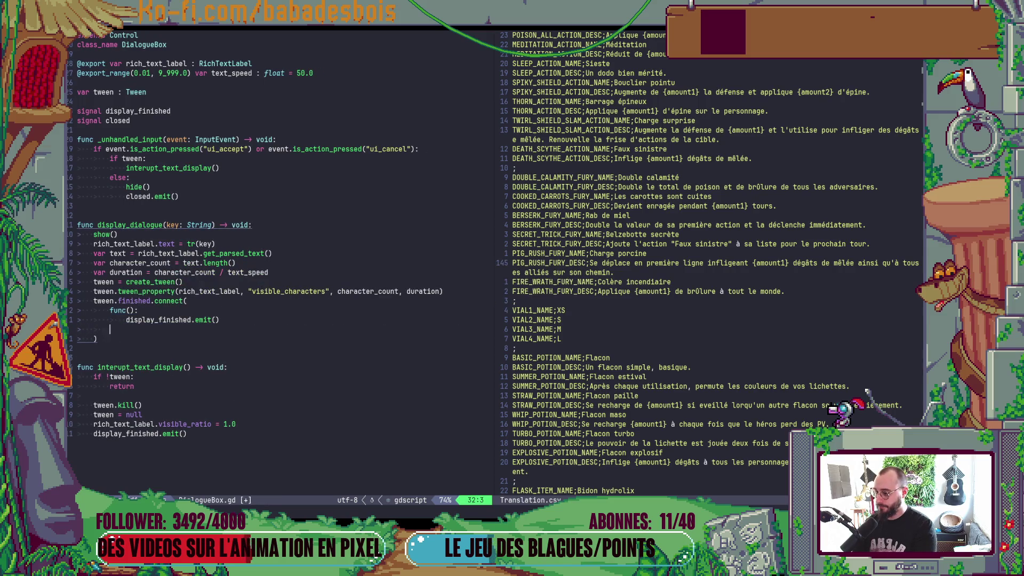
pyautogui.write('ween = nu')
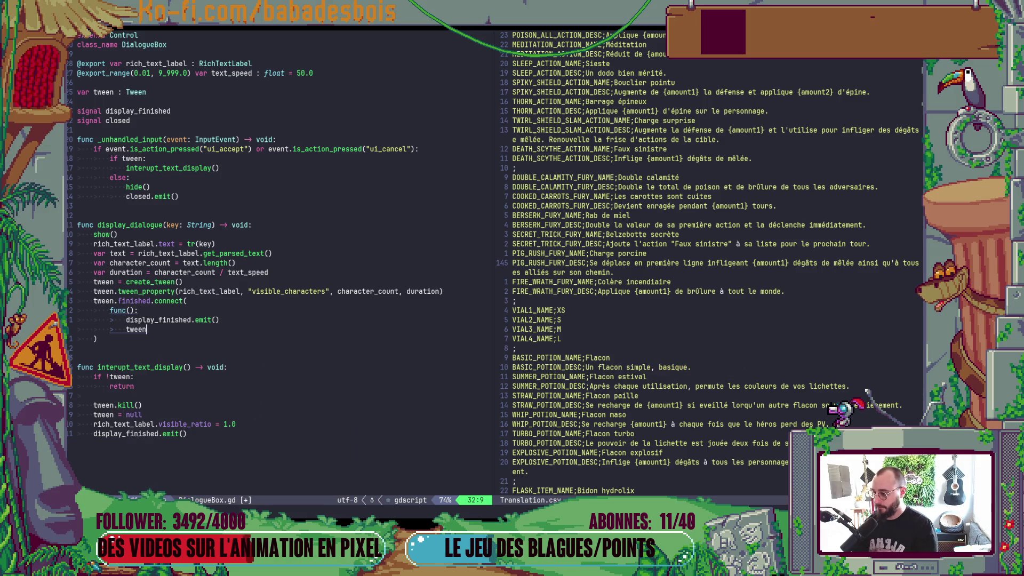
pyautogui.write('ll')
pyautogui.press('Escape')
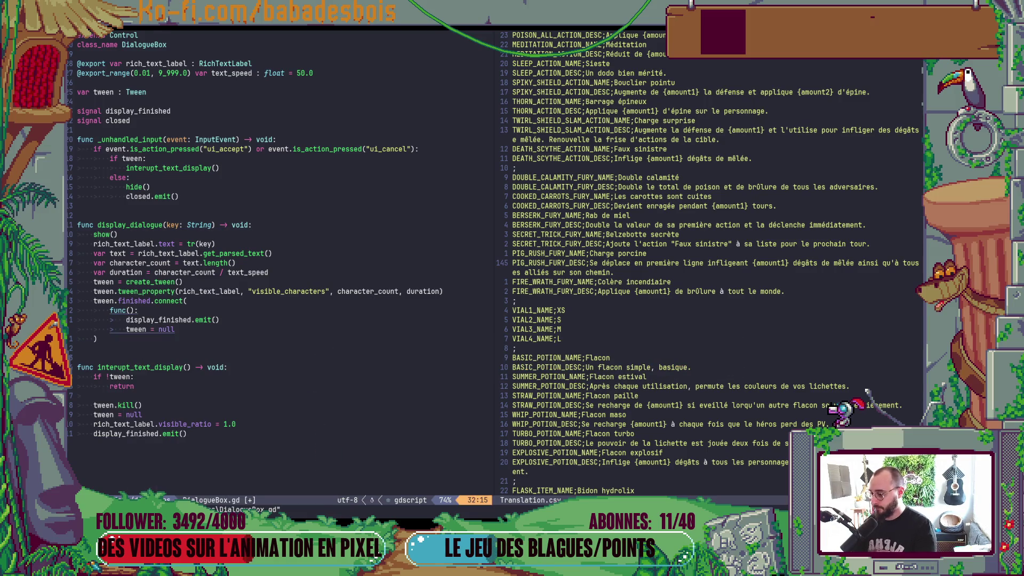
pyautogui.hotkey('alt', 'Tab')
# Test the dialogue in-game with F5, dismissing it and restarting to see it again
pyautogui.press('F5')
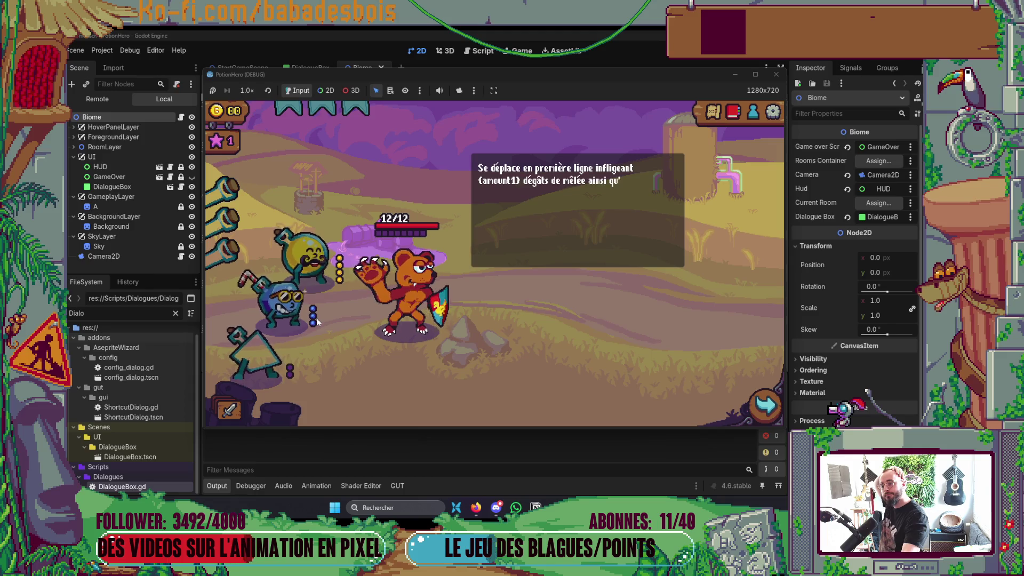
pyautogui.click(317, 321)
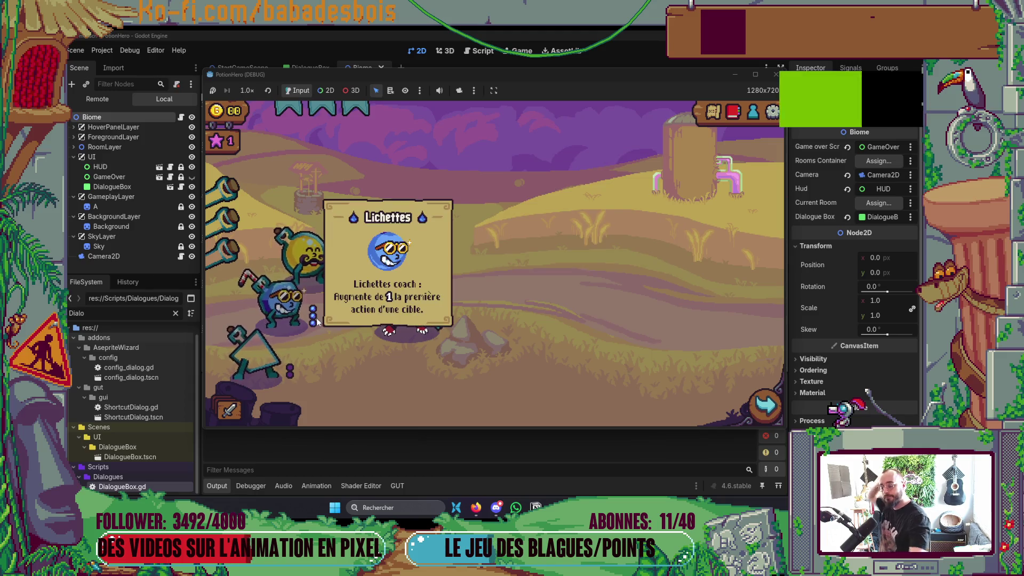
pyautogui.press('F5')
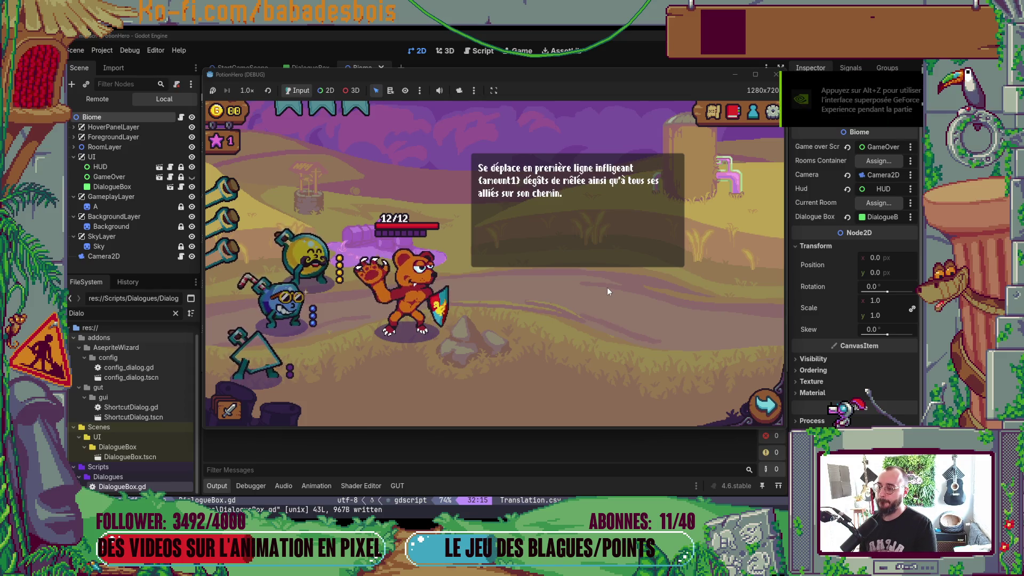
pyautogui.click(777, 74)
pyautogui.hotkey('alt', 'Tab')
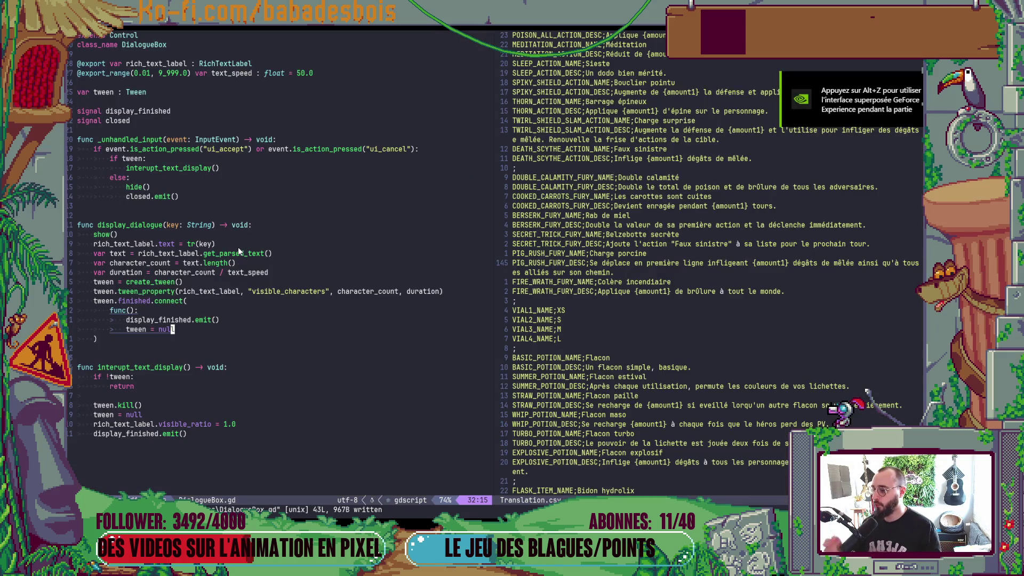
pyautogui.click(238, 246)
# Insert 'rich_text_label.visible_characters = 0' above 'tween = create_tween()'
pyautogui.press('j')
pyautogui.press('j')
pyautogui.press('j')
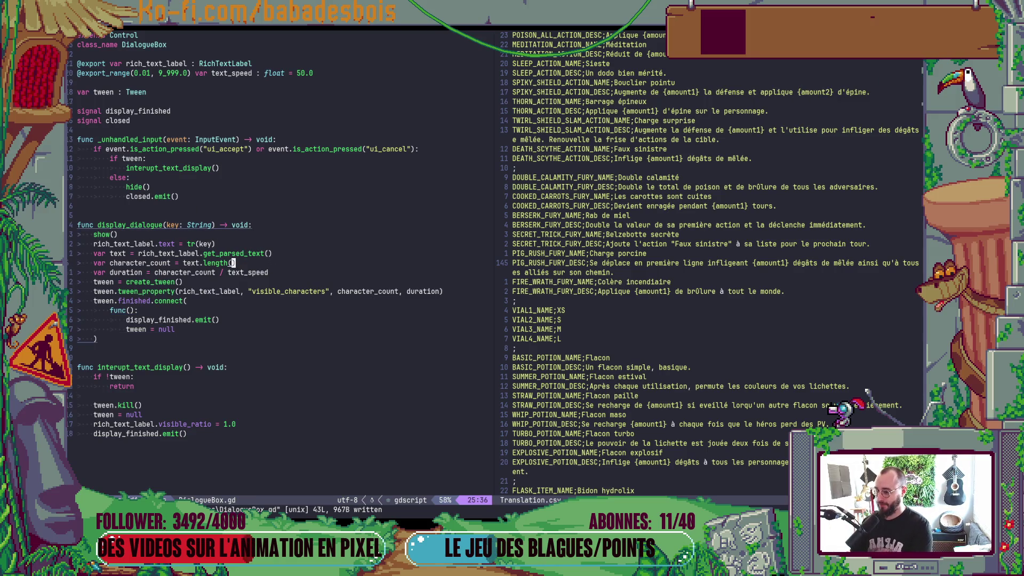
pyautogui.hotkey('shift', 'o')
pyautogui.write('re')
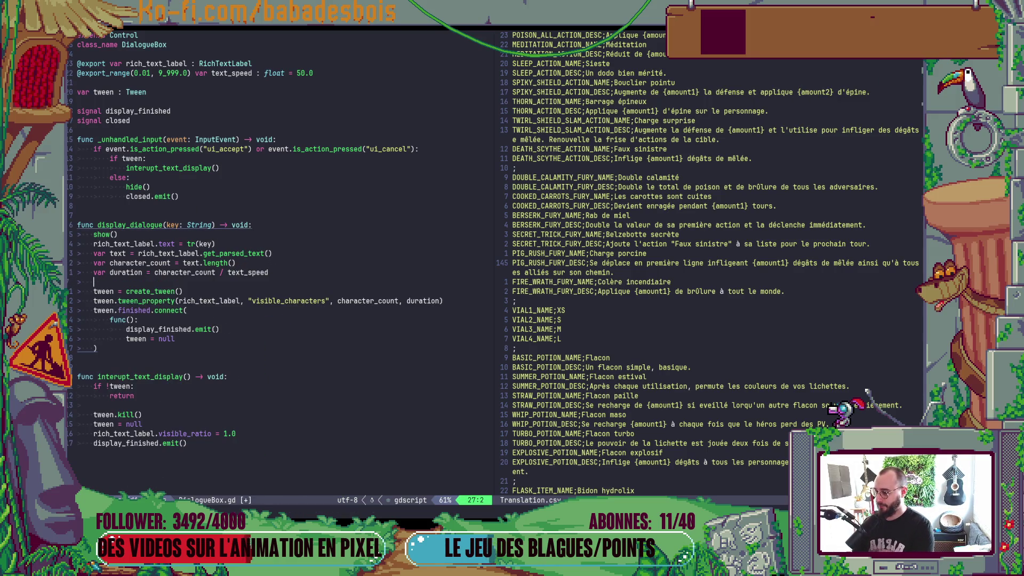
pyautogui.press('BackSpace')
pyautogui.write('ich_text_label.')
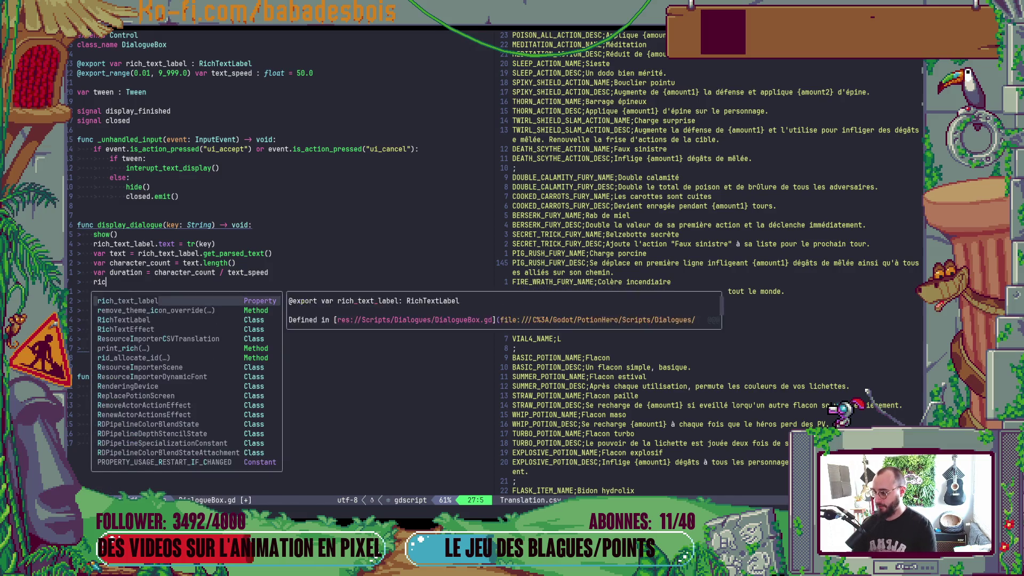
pyautogui.write('visible_characters = 0')
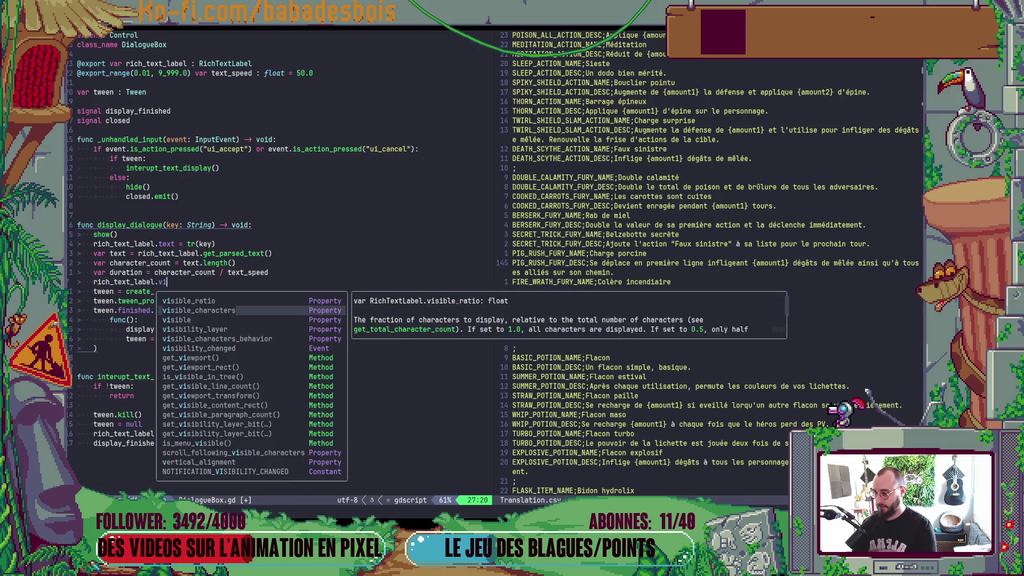
pyautogui.press('Escape')
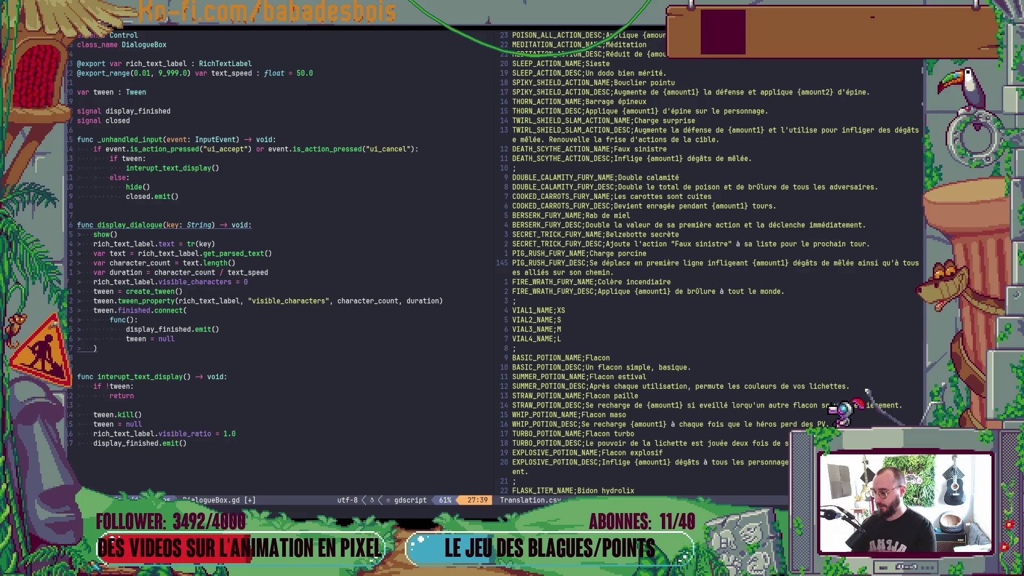
# Run the game in Godot to test the reset, then stop it with F8
pyautogui.hotkey('alt', 'Tab')
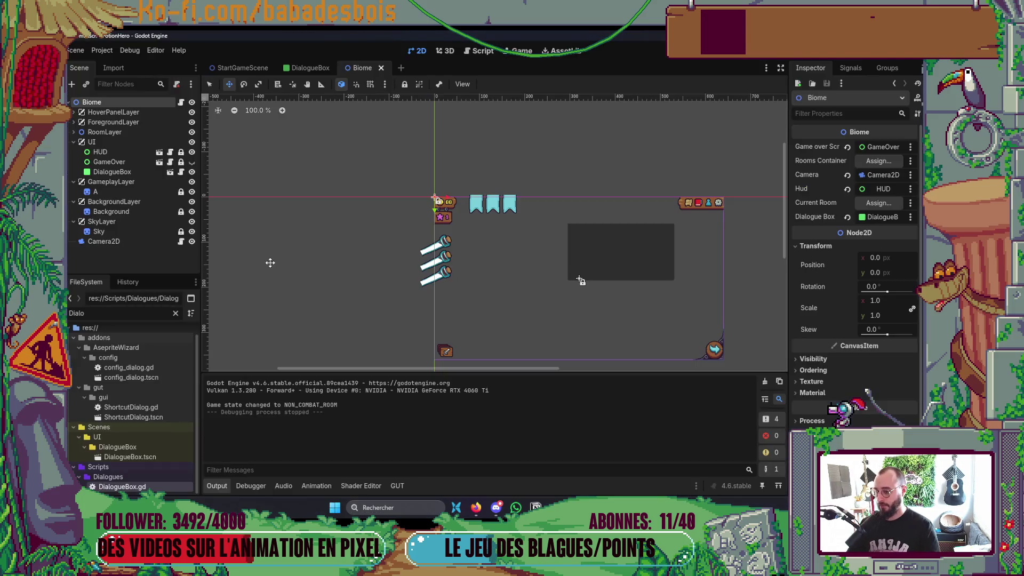
pyautogui.press('F5')
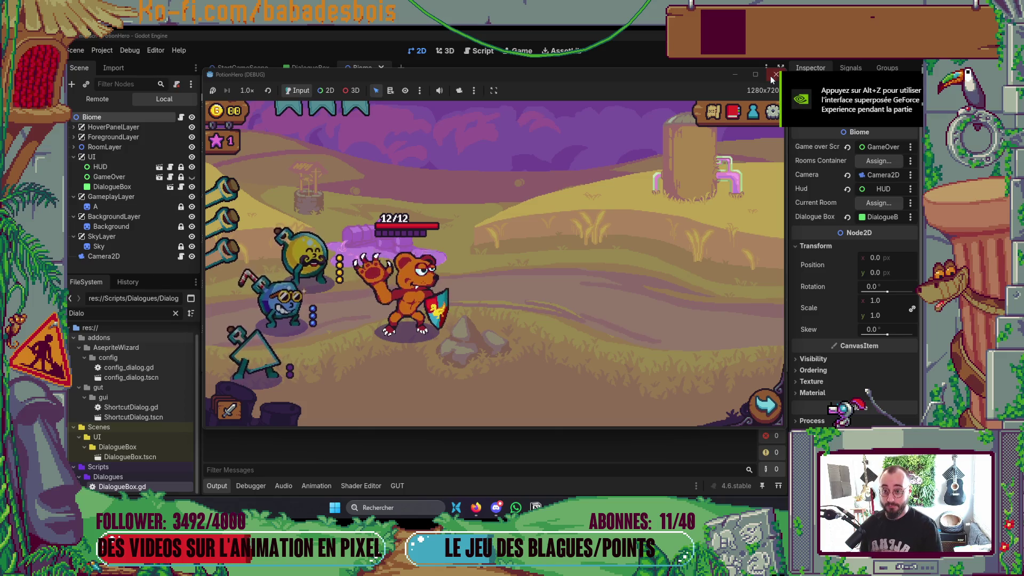
pyautogui.press('F8')
pyautogui.moveTo(512, 320); pyautogui.dragTo(471, 280)
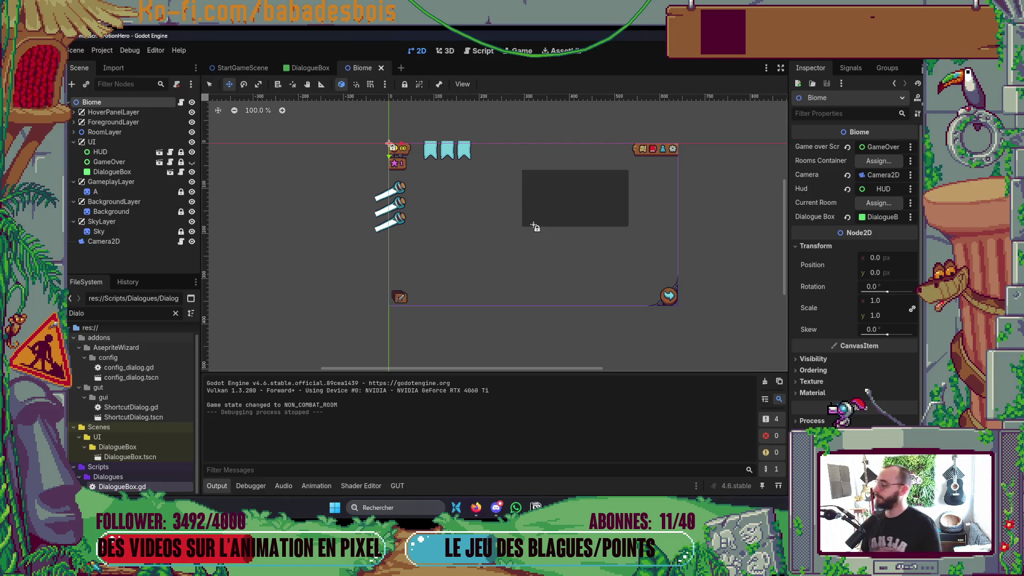
pyautogui.hotkey('alt', 'Tab')
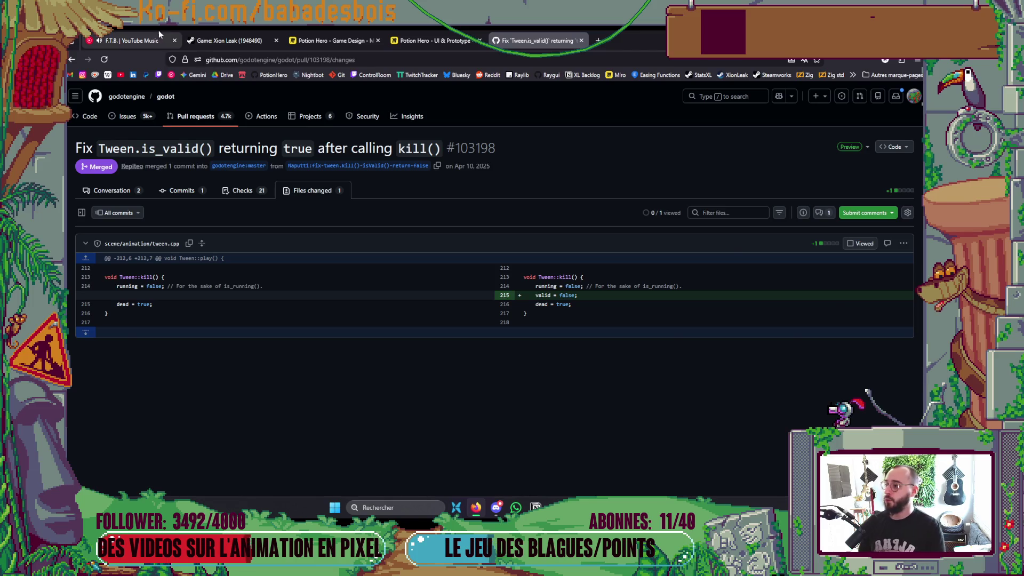
# Play the album Inside Stanley Kubrick from the YouTube Music library
pyautogui.click(155, 40)
pyautogui.scroll(-5, 445, 293)
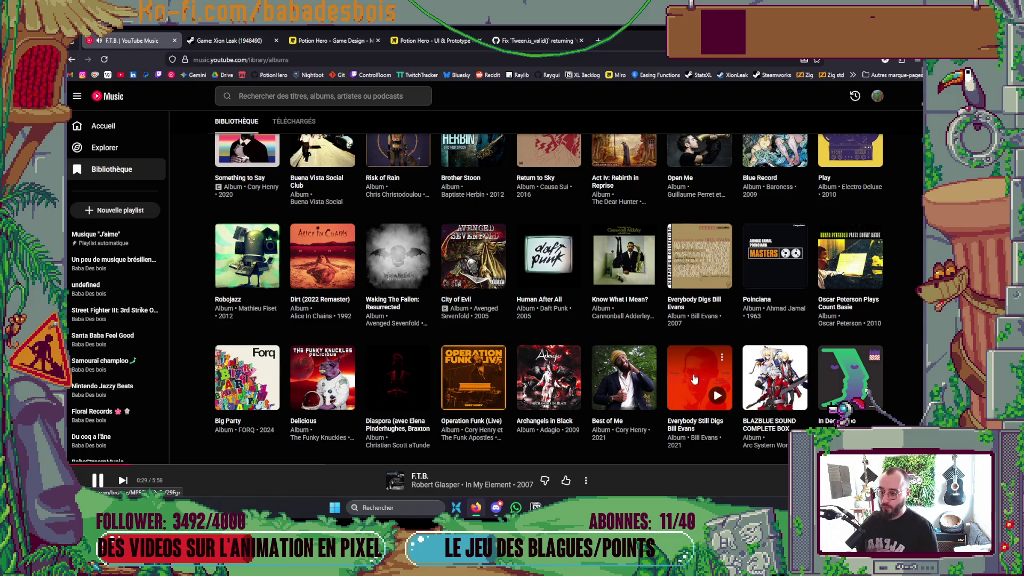
pyautogui.scroll(-2, 693, 409)
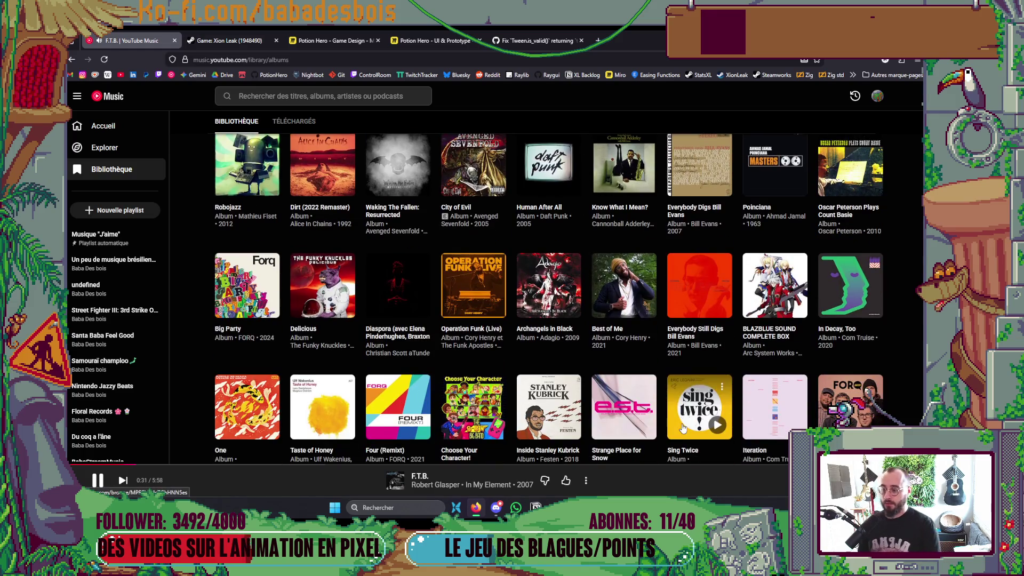
pyautogui.scroll(-2, 667, 400)
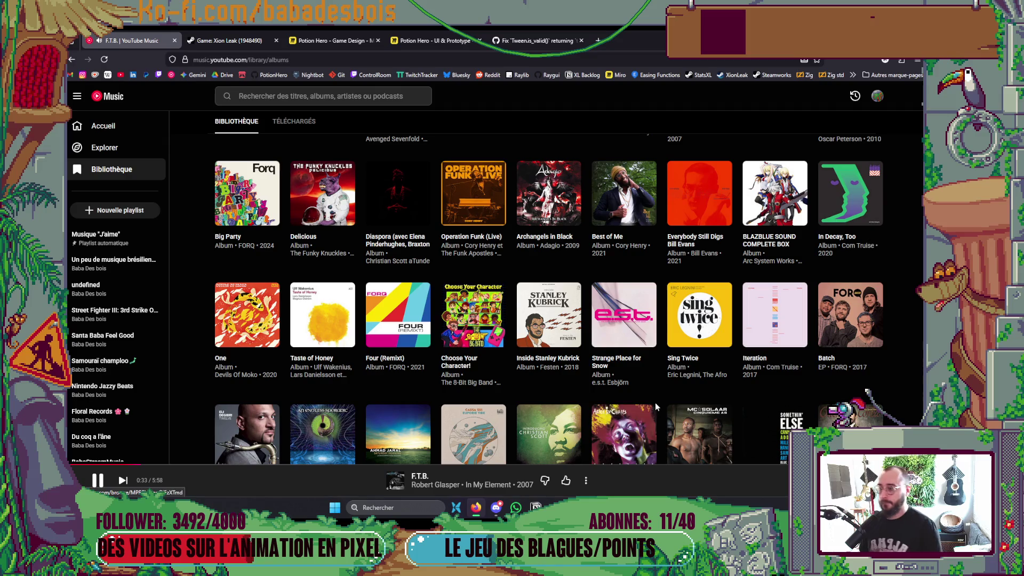
pyautogui.scroll(-2, 663, 411)
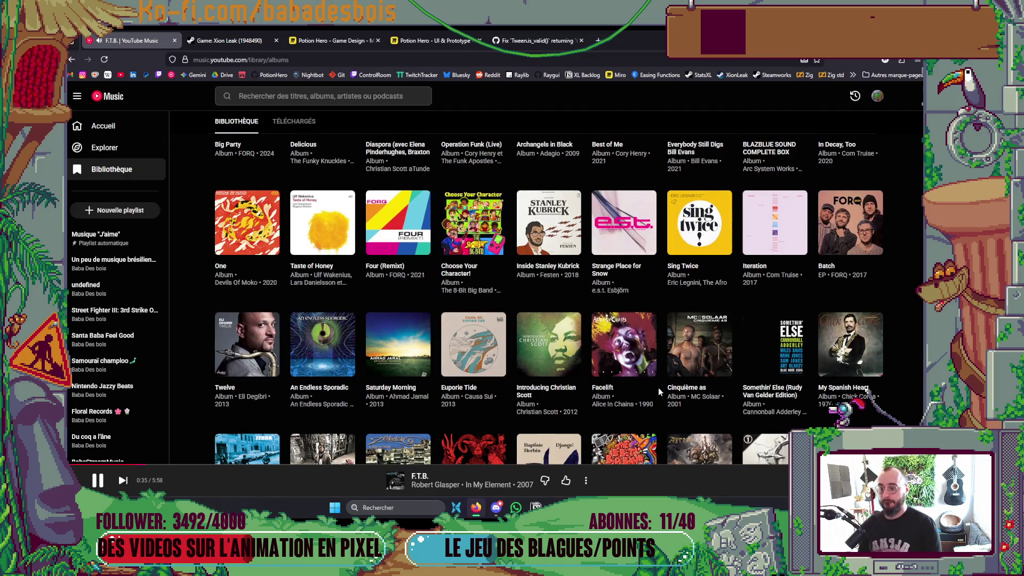
pyautogui.click(566, 241)
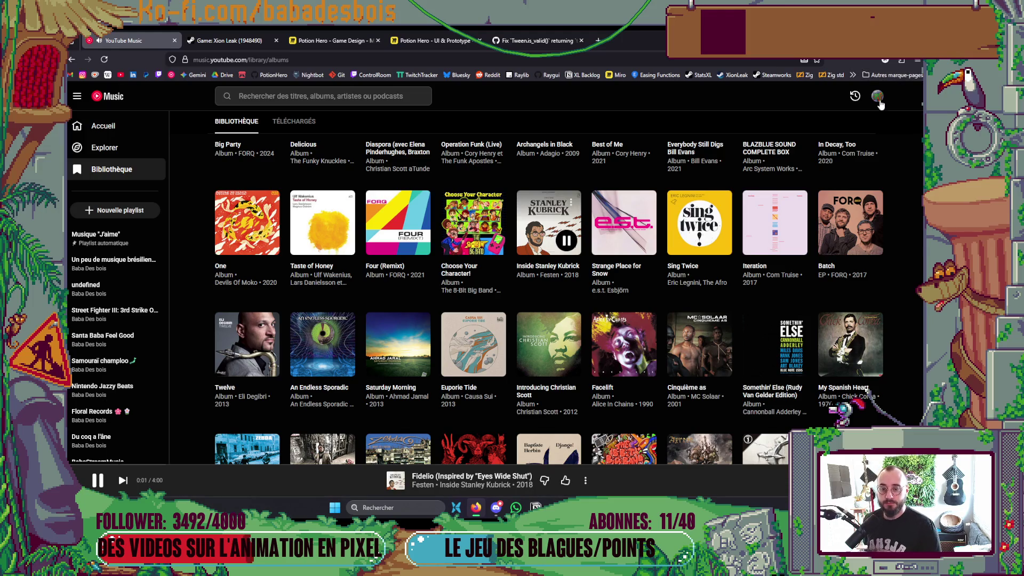
pyautogui.hotkey('alt', 'Tab')
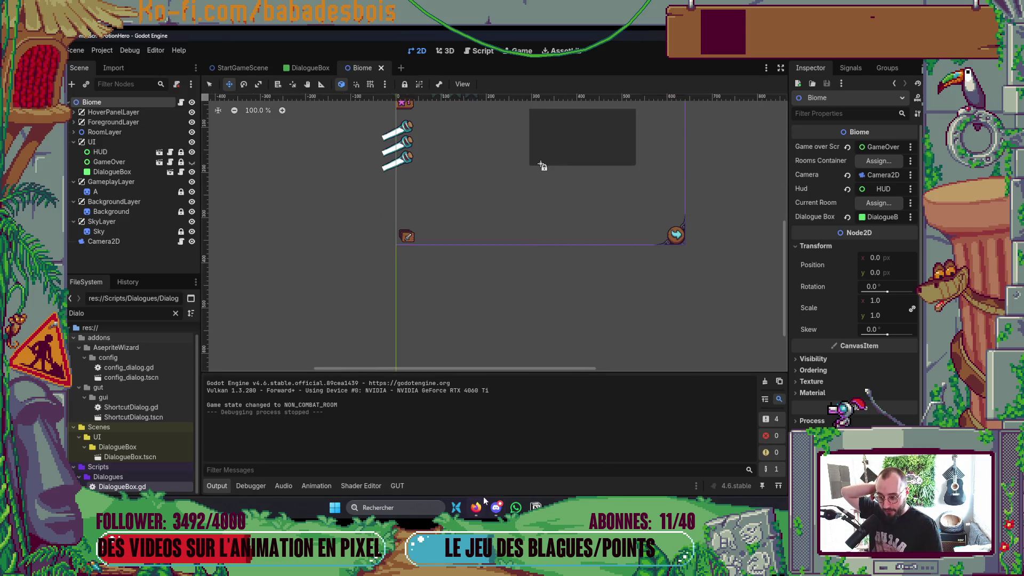
# Bring the Neovim window forward and open a terminal split below the editor
pyautogui.moveTo(635, 507)
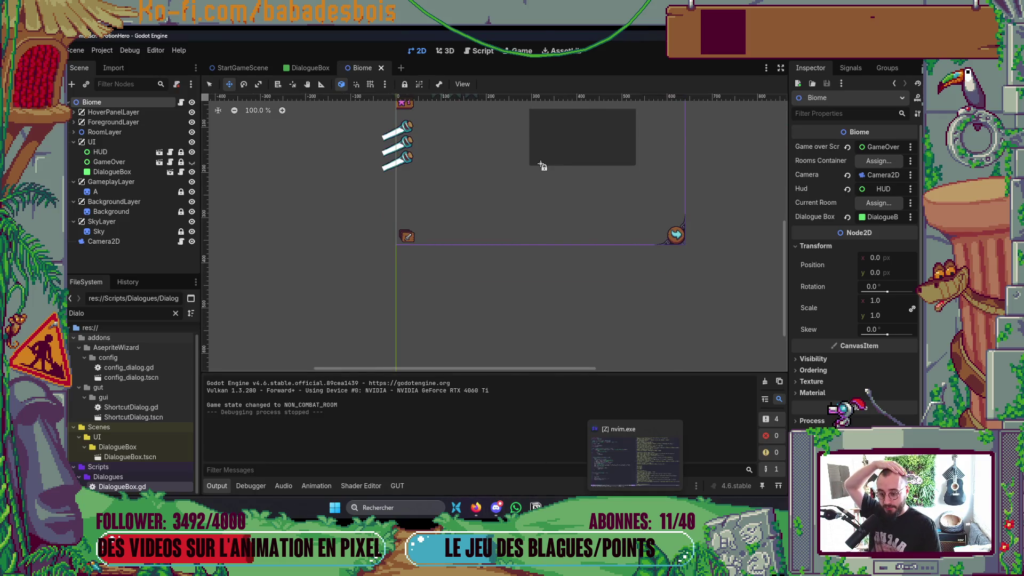
pyautogui.click(635, 458)
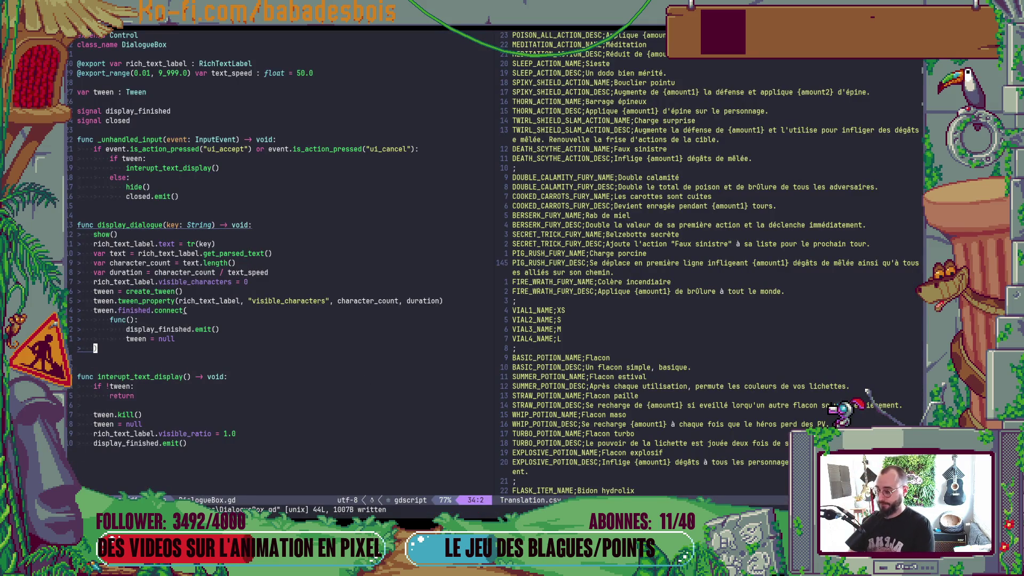
pyautogui.hotkey('alt', 'Tab')
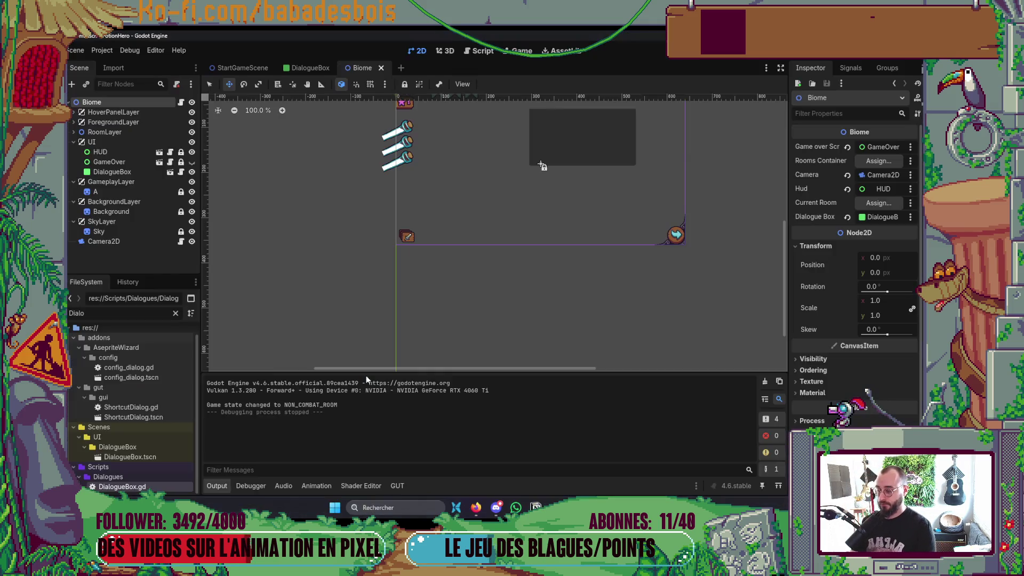
pyautogui.hotkey('alt', 'Tab')
pyautogui.hotkey('ctrl', '\\')
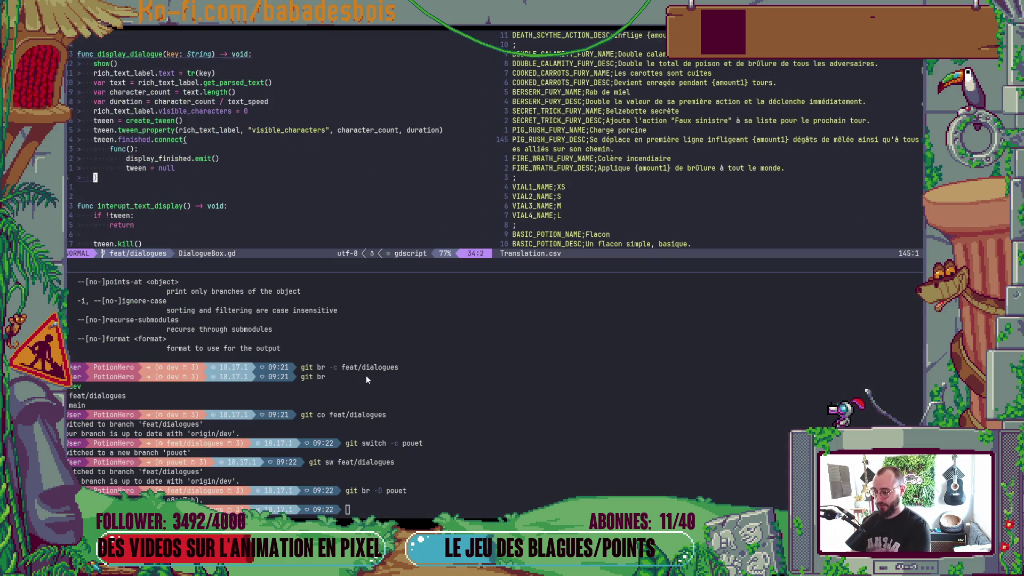
# Run git status and stage the Scenes/UI/DialogueBox/ folder
pyautogui.write('git s')
pyautogui.press('Return')
pyautogui.write('git add')
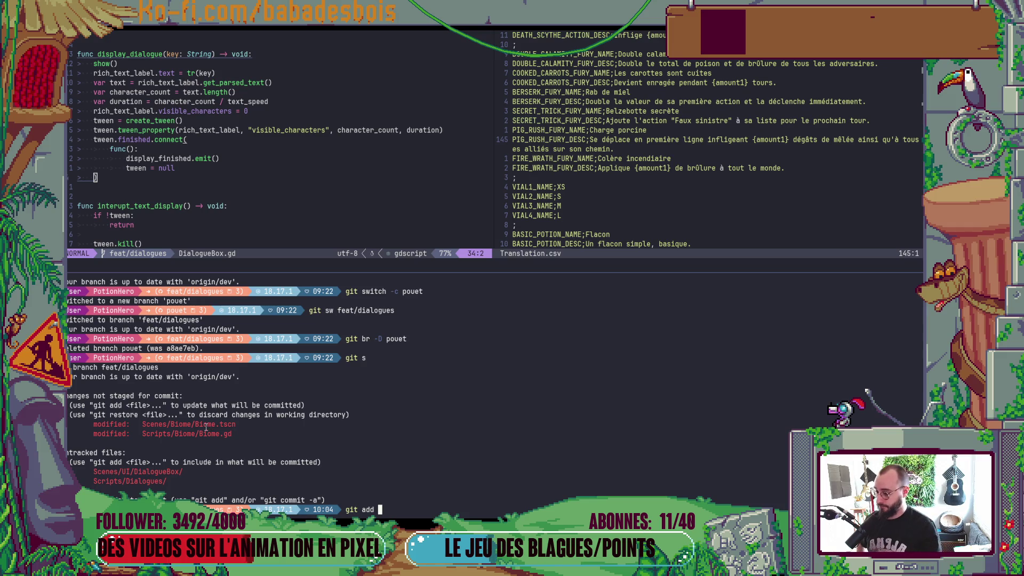
pyautogui.doubleClick(158, 472)
pyautogui.middleClick(158, 472)
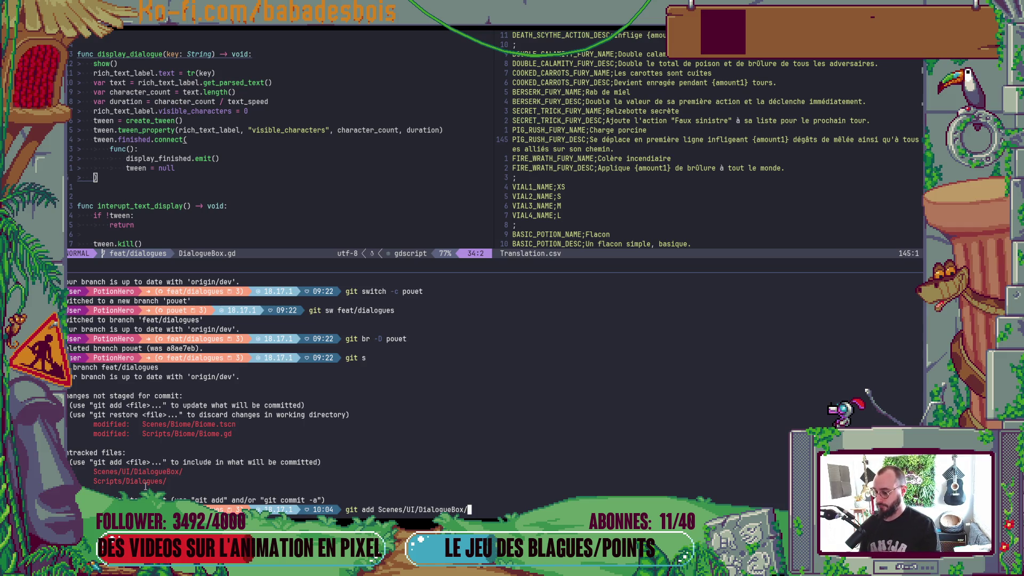
pyautogui.press('Return')
# Stage the Scripts/Dialogues/ folder and rerun git status to confirm the staged files
pyautogui.write('git add')
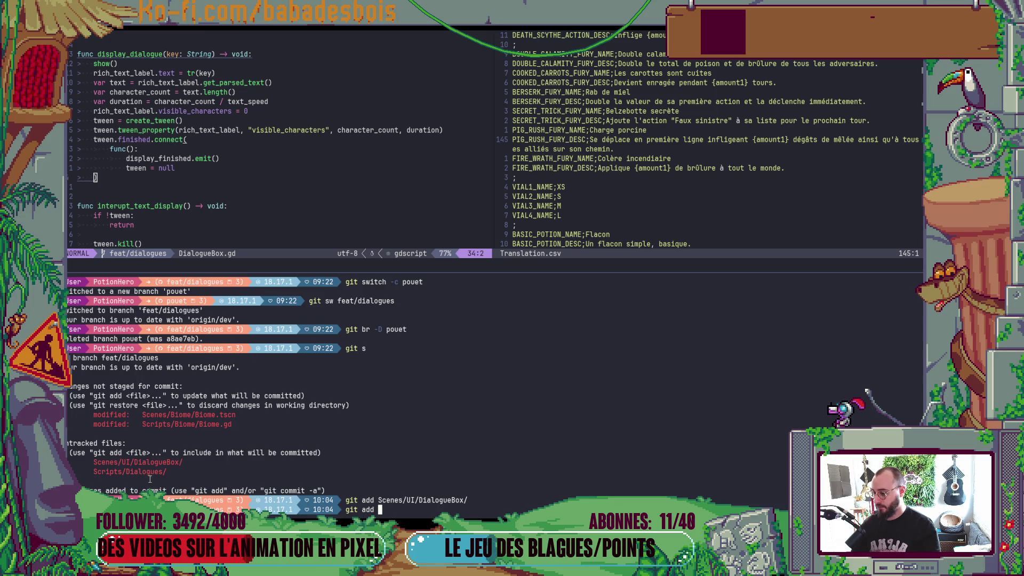
pyautogui.doubleClick(150, 471)
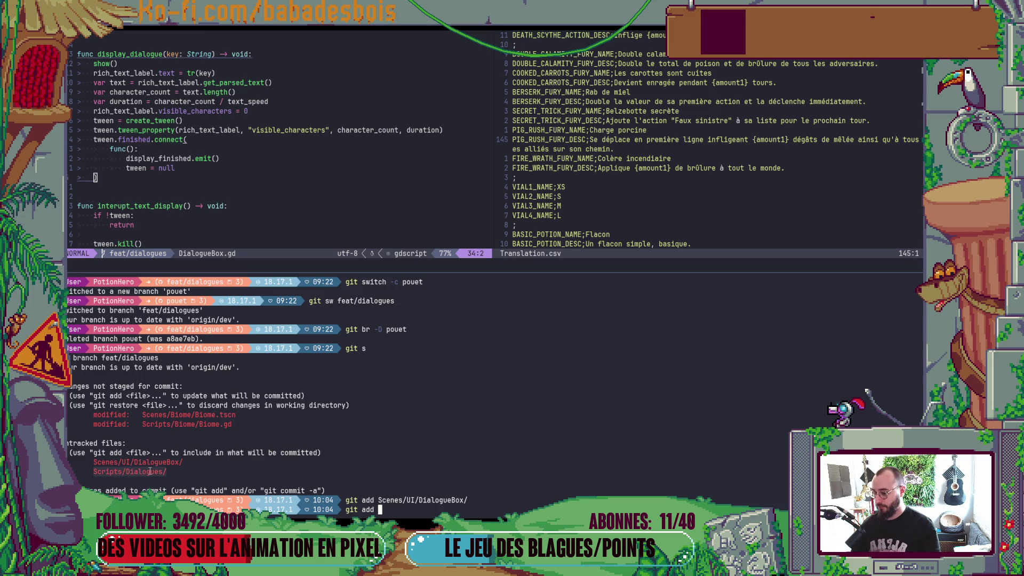
pyautogui.middleClick(144, 473)
pyautogui.press('Return')
pyautogui.write('ghi')
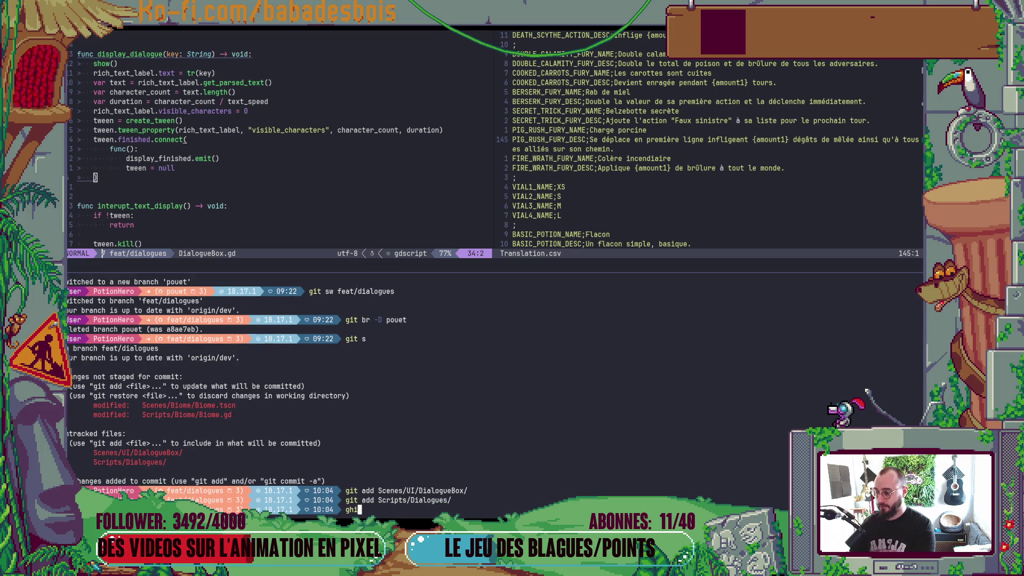
pyautogui.press('BackSpace')
pyautogui.press('BackSpace')
pyautogui.write('it s')
pyautogui.press('Return')
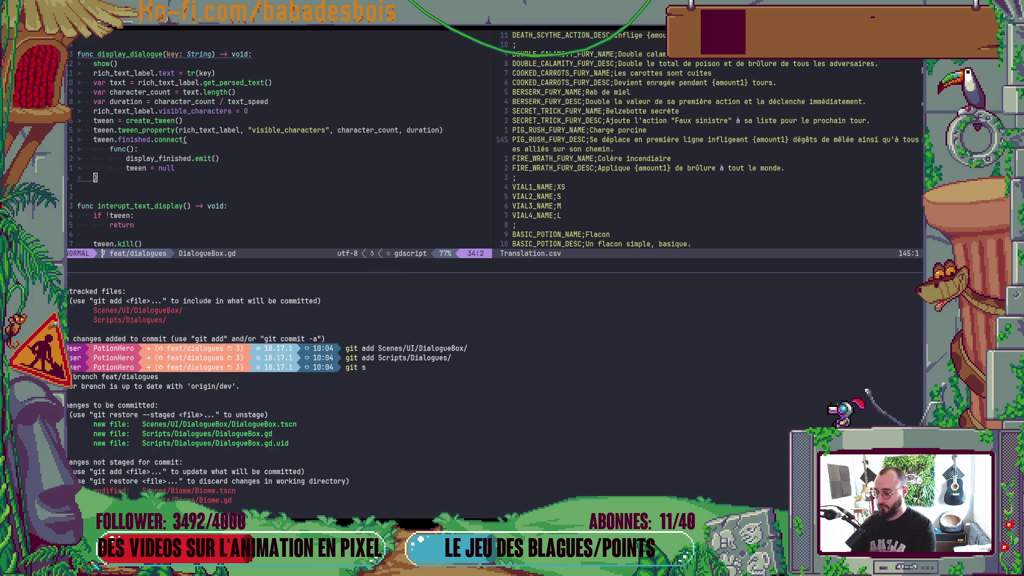
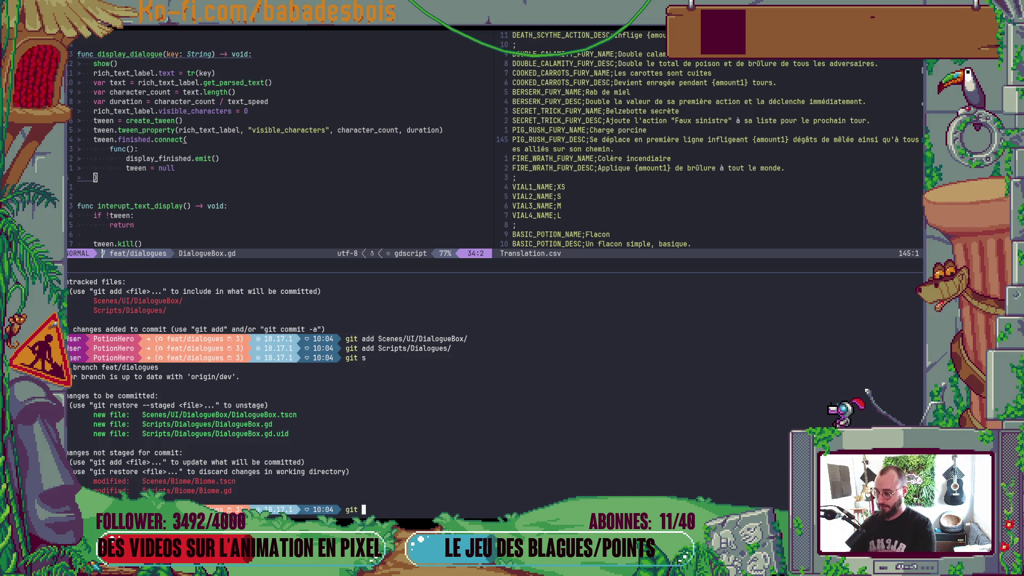
# Show the git diff of Scripts/Biome/Biome.gd
pyautogui.write('di')
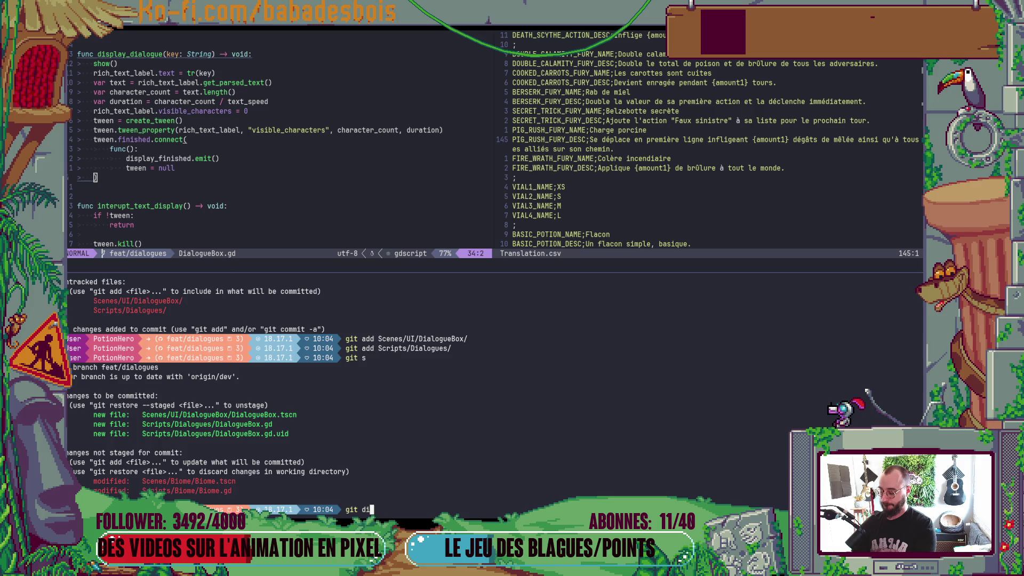
pyautogui.doubleClick(219, 490)
pyautogui.middleClick(219, 489)
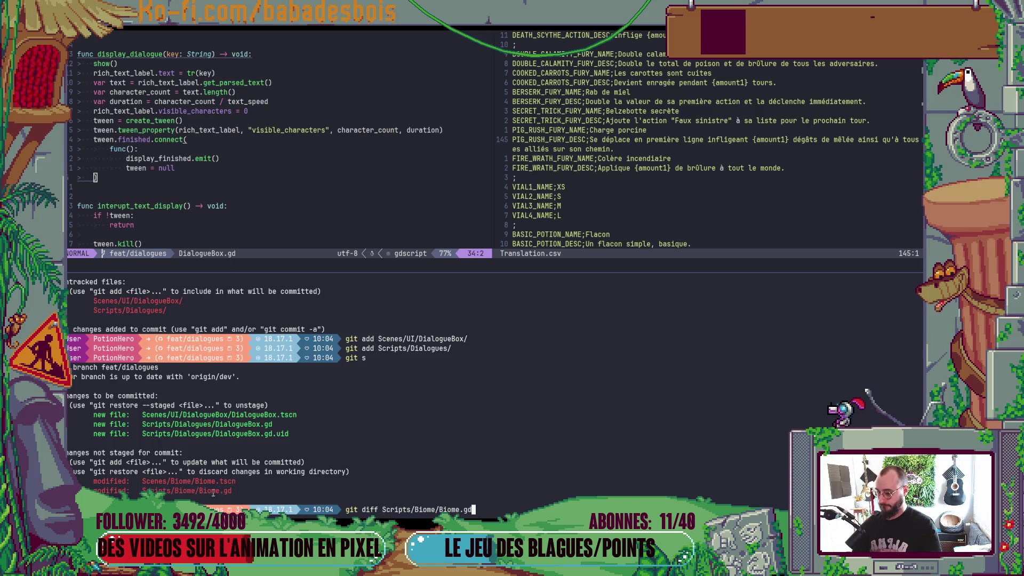
pyautogui.press('Return')
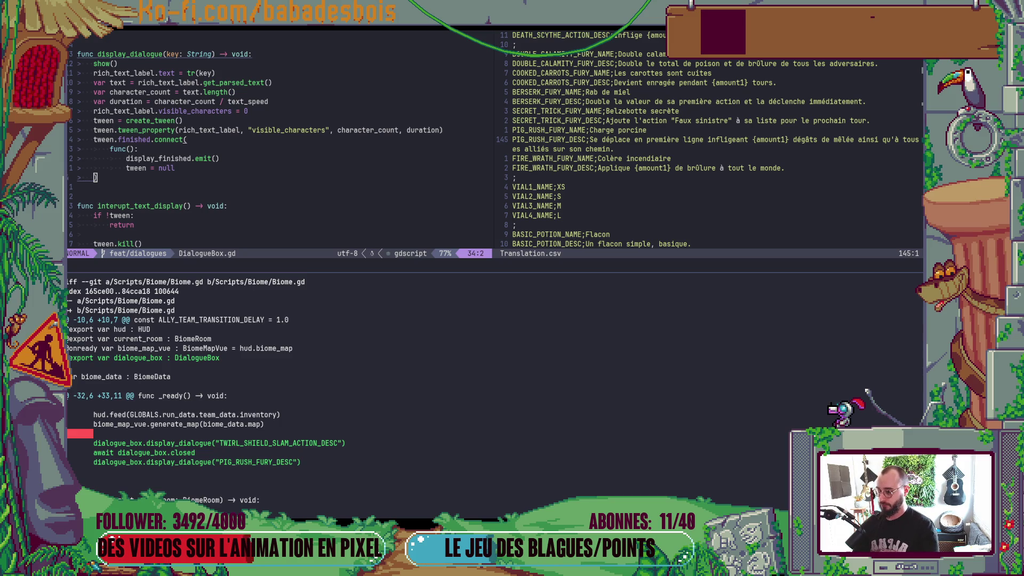
# Commit with git cz as type feat, scope UI, description 'Dialogue box'
pyautogui.write('git cz')
pyautogui.press('Return')
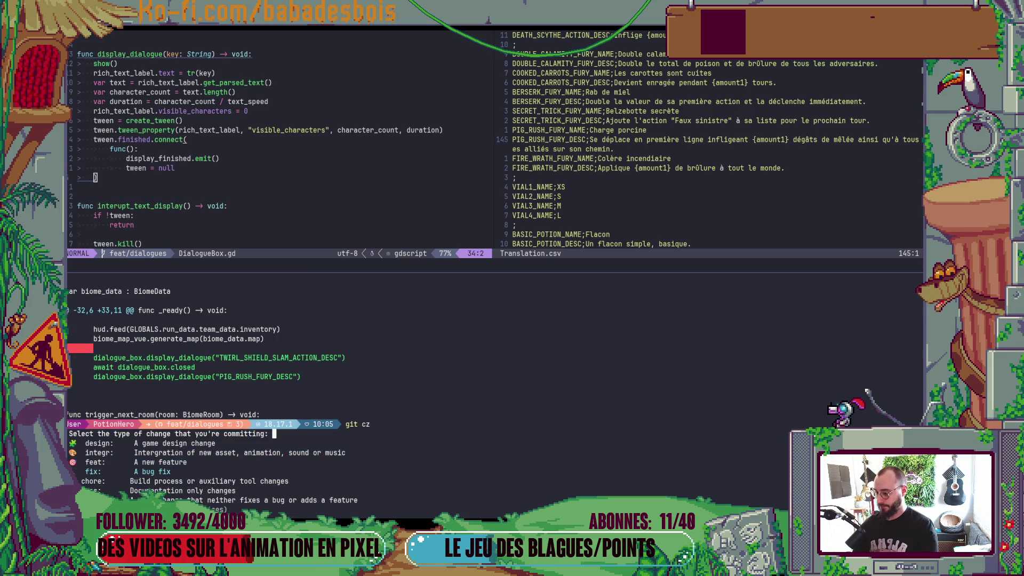
pyautogui.press('Down')
pyautogui.press('Down')
pyautogui.press('Return')
pyautogui.write('UI')
pyautogui.press('Return')
pyautogui.write('Dialogue box')
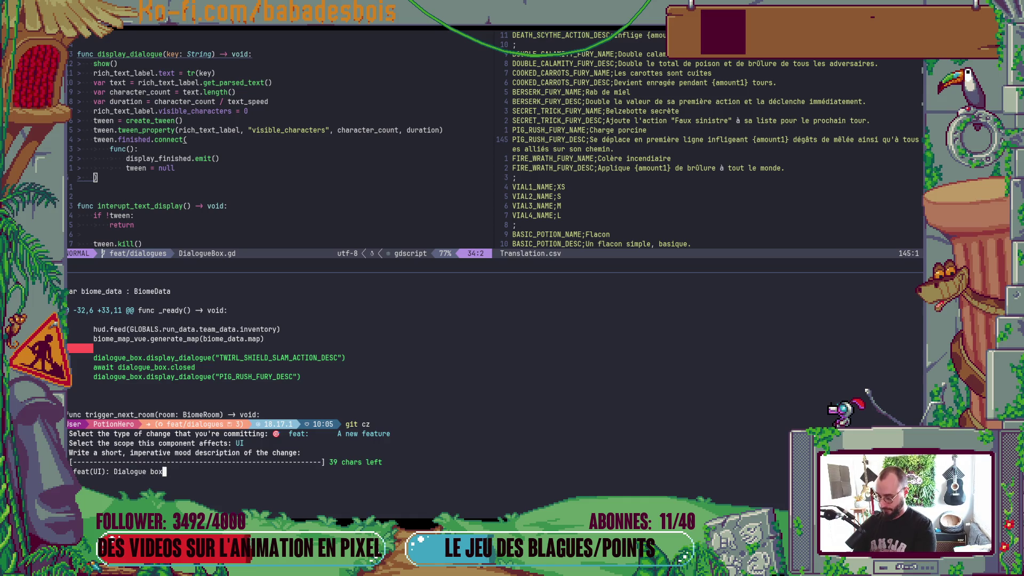
pyautogui.press('Return')
pyautogui.press('Return')
# Push the commit to the remote feat/dialogues branch with git push
pyautogui.write('git push')
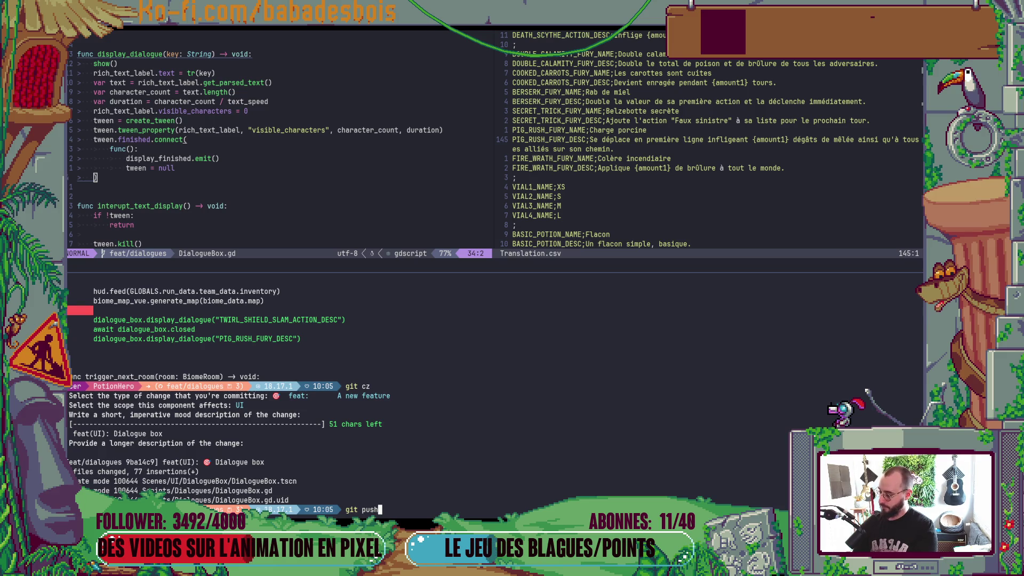
pyautogui.press('Return')
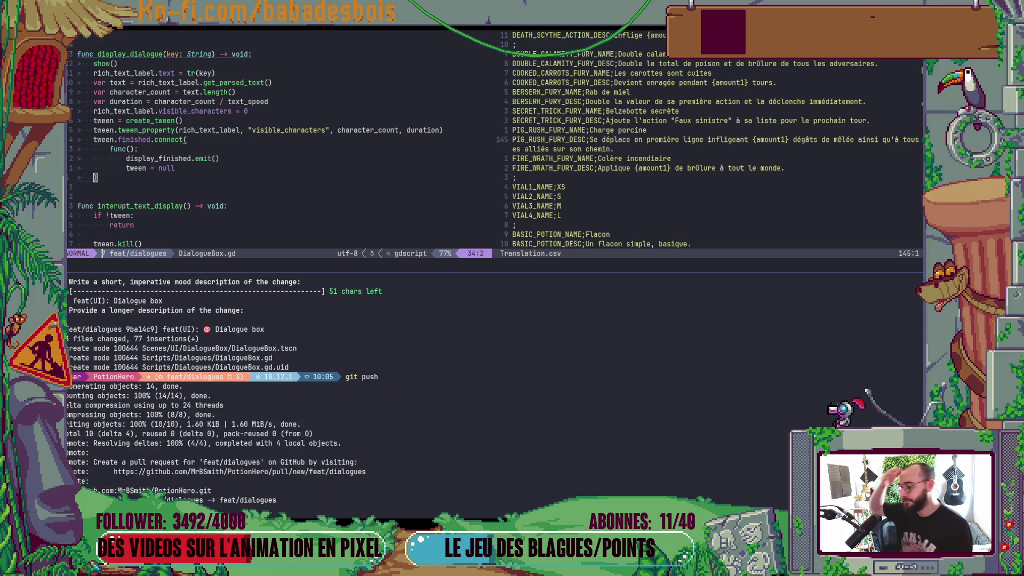
pyautogui.hotkey('alt', 'Tab')
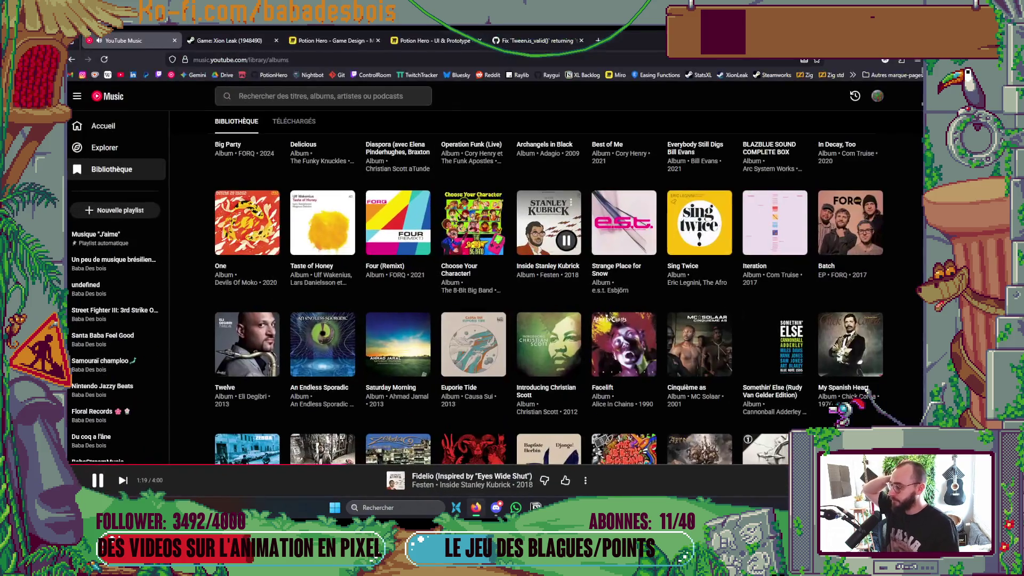
# Start a pull request for feat/dialogues in PotionHero and add a teammate as reviewer
pyautogui.click(555, 33)
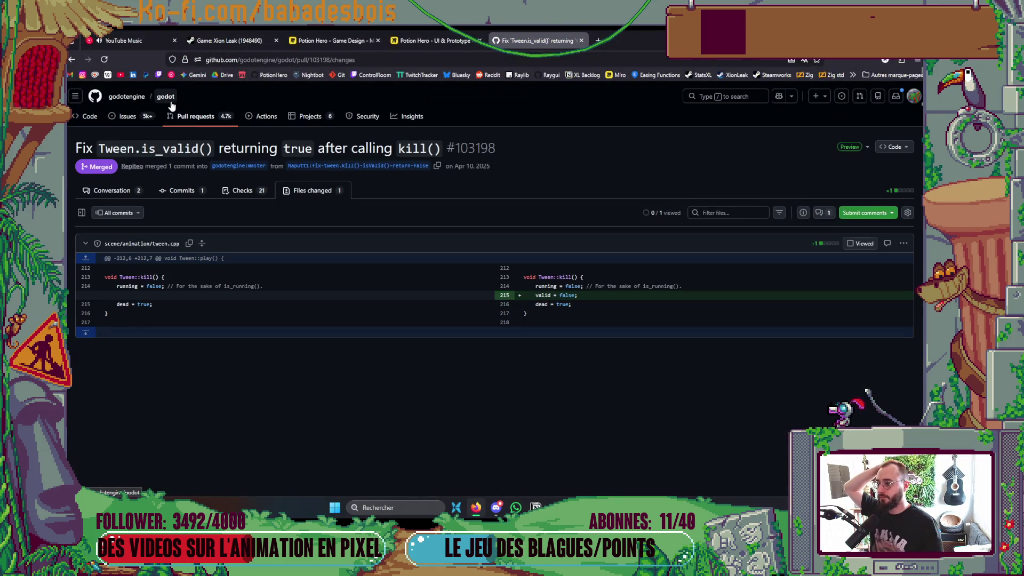
pyautogui.click(272, 77)
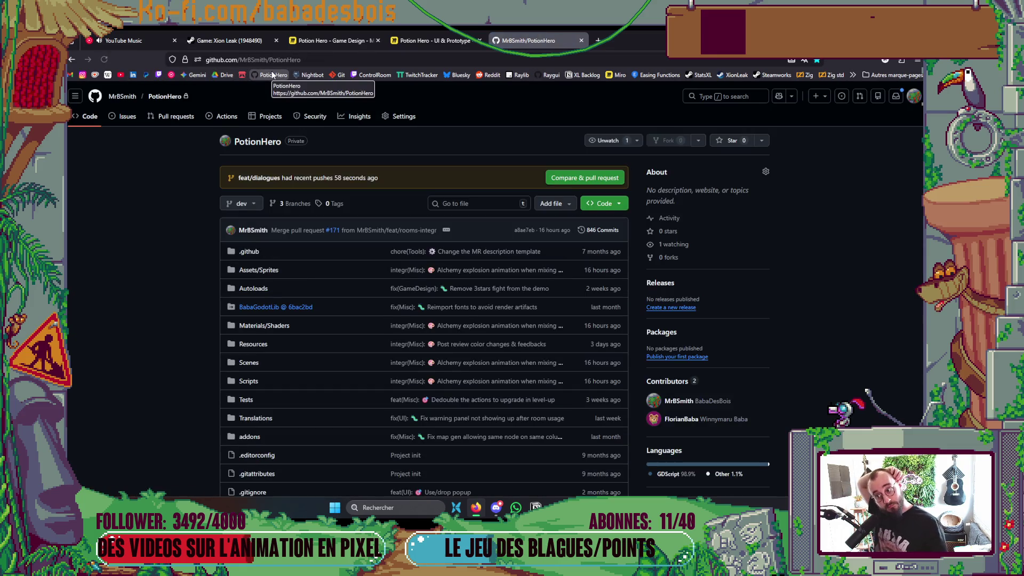
pyautogui.click(576, 184)
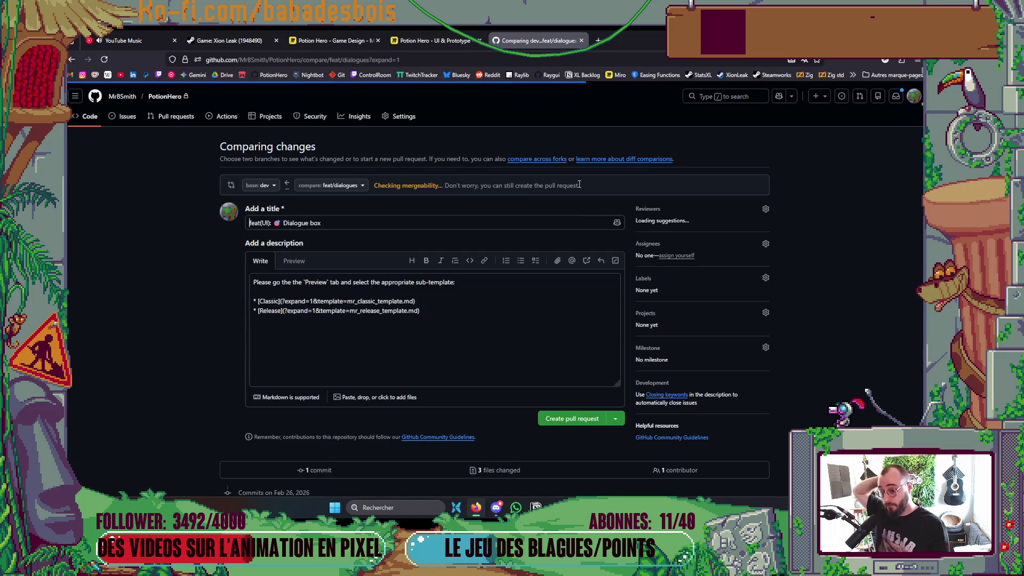
pyautogui.click(666, 212)
pyautogui.click(694, 269)
pyautogui.click(285, 264)
# Load the Classic template and replace its 'task 1' placeholder with 'Dialogue box'
pyautogui.click(284, 264)
pyautogui.click(272, 299)
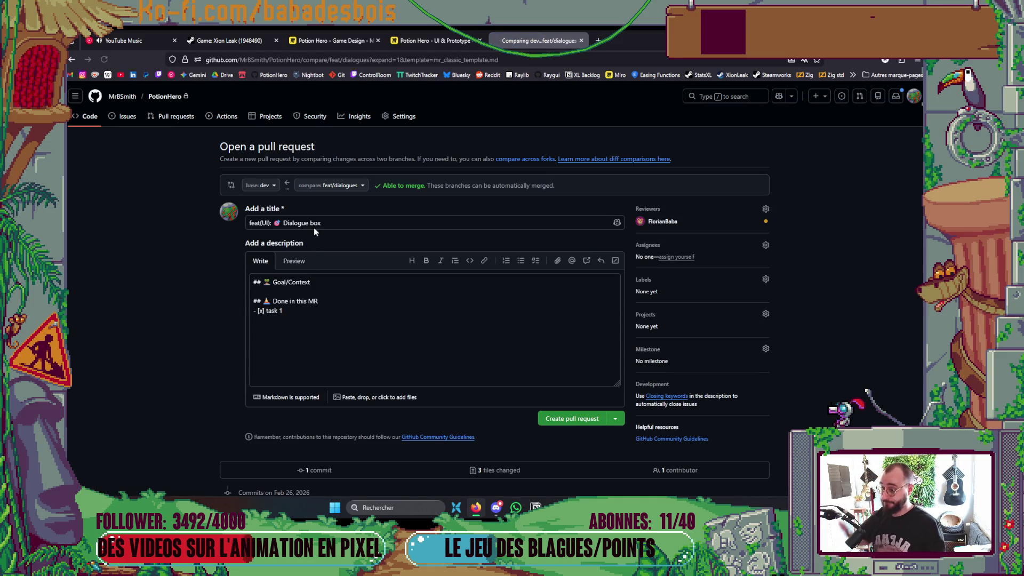
pyautogui.moveTo(322, 223); pyautogui.dragTo(287, 228)
pyautogui.hotkey('ctrl', 'c')
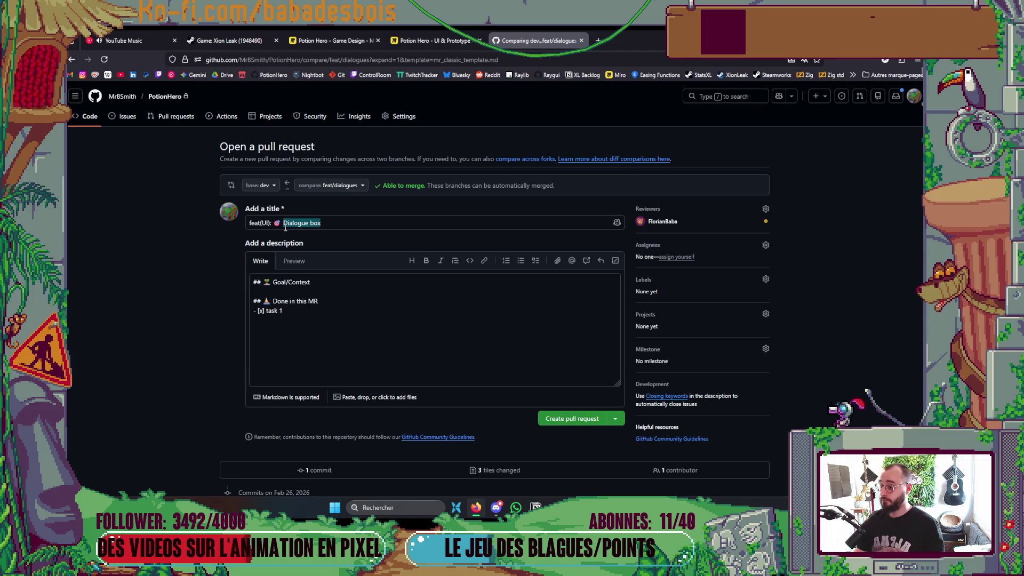
pyautogui.moveTo(287, 314); pyautogui.dragTo(266, 318)
pyautogui.hotkey('ctrl', 'v')
pyautogui.scroll(-6, 179, 344)
pyautogui.scroll(-15, 184, 283)
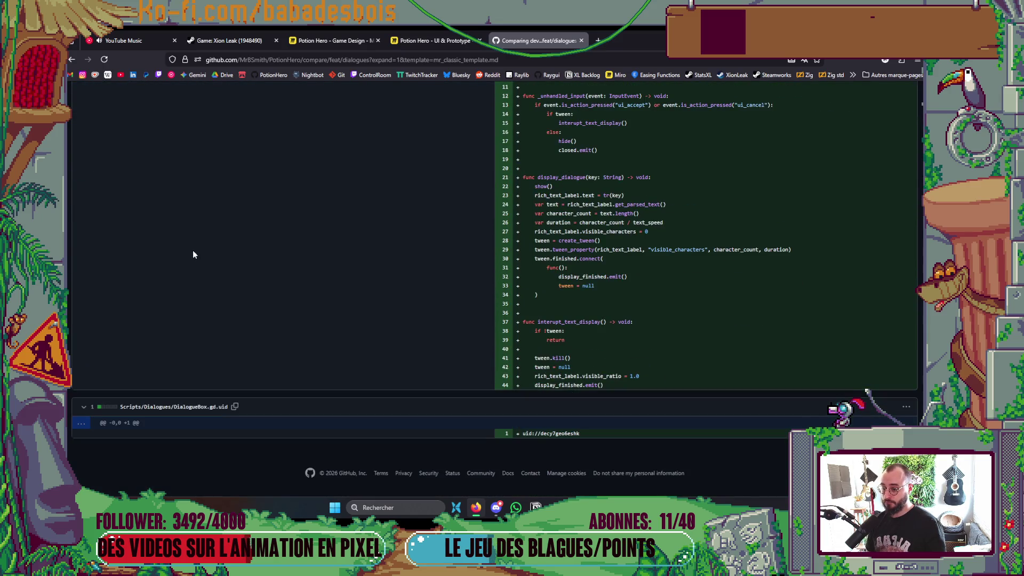
pyautogui.scroll(3, 650, 431)
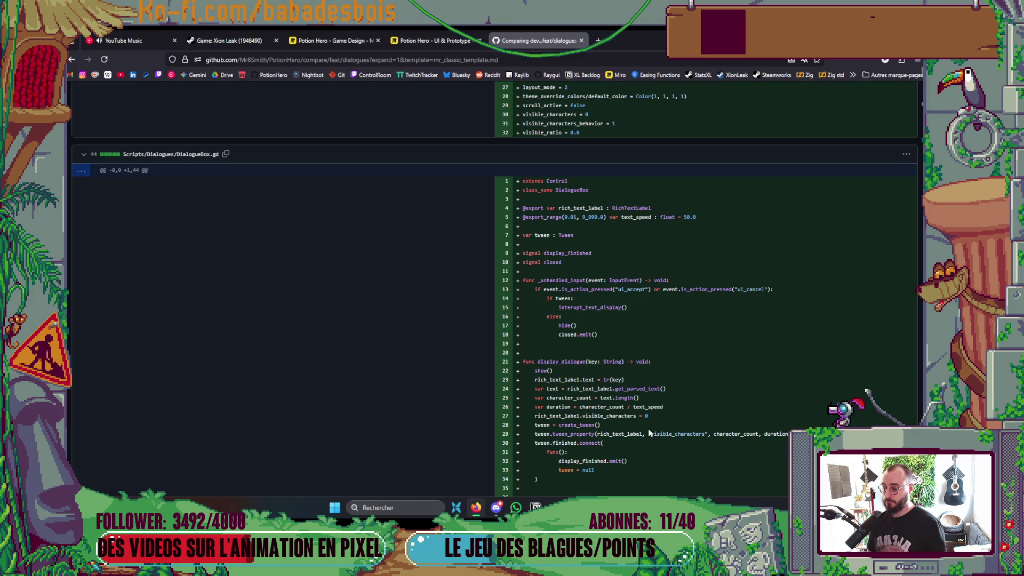
pyautogui.scroll(-2, 646, 412)
pyautogui.scroll(3, 645, 408)
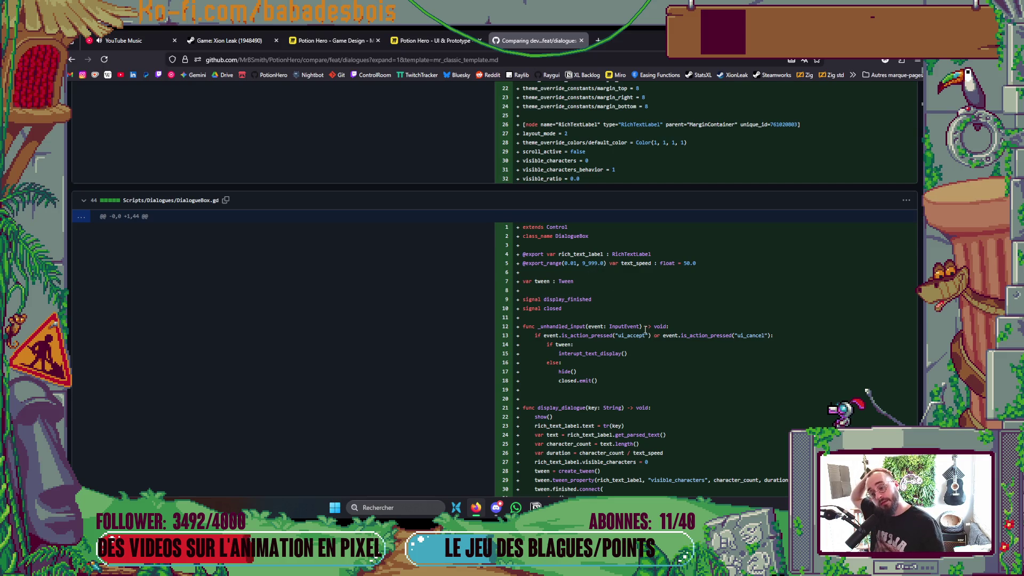
pyautogui.scroll(-2, 637, 320)
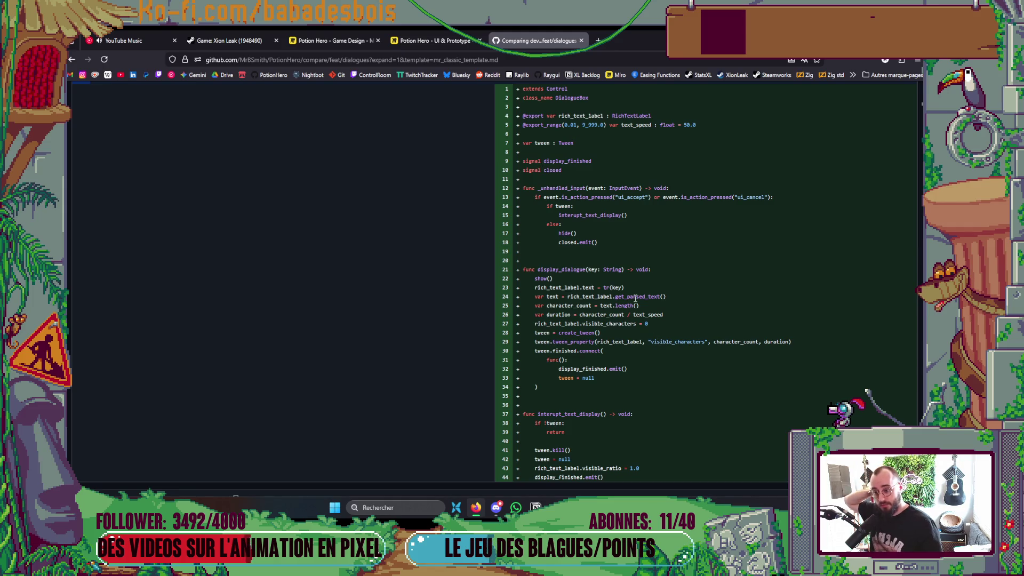
pyautogui.scroll(-2, 634, 298)
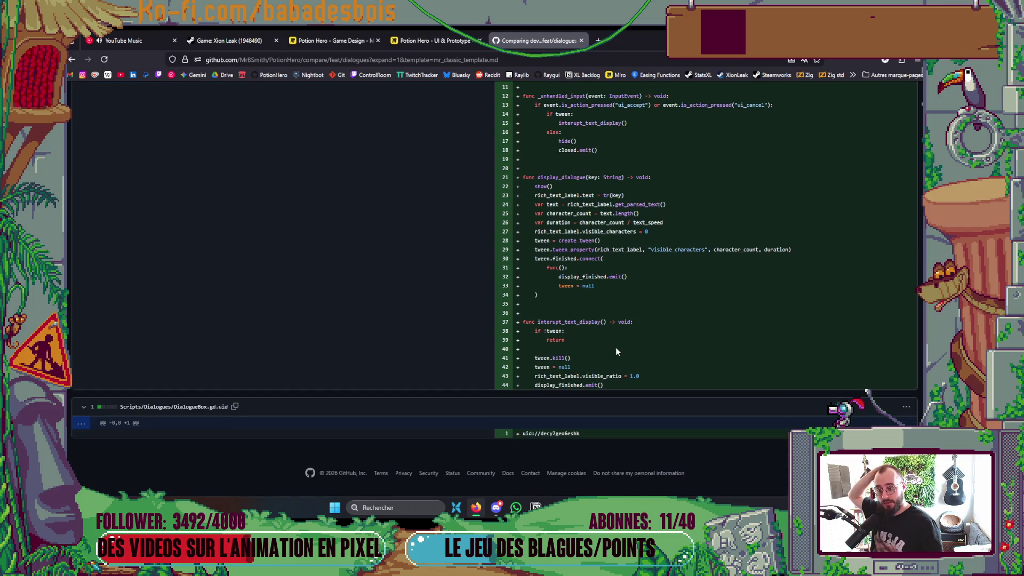
pyautogui.moveTo(582, 365); pyautogui.dragTo(511, 354)
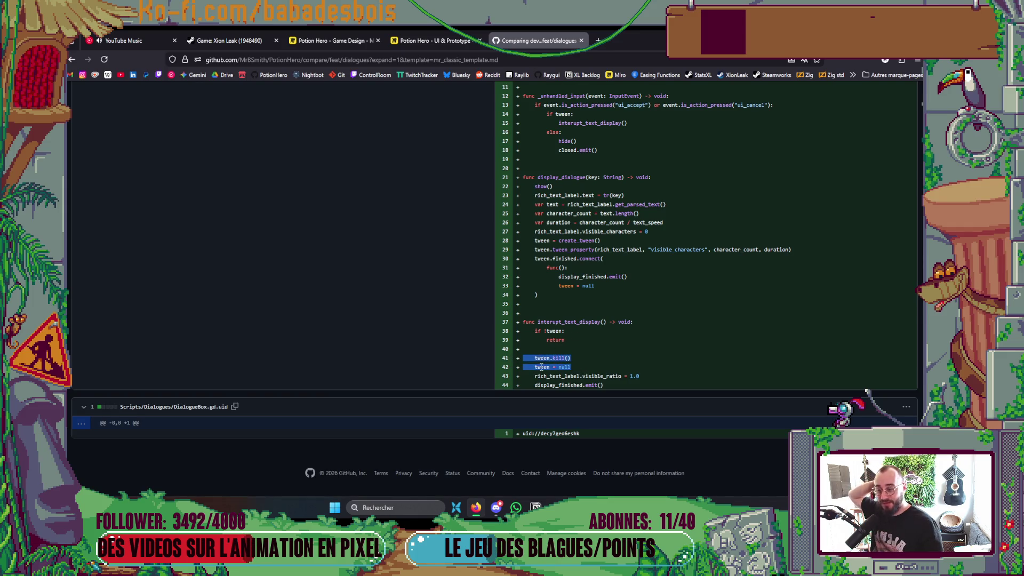
pyautogui.moveTo(594, 286); pyautogui.dragTo(510, 279)
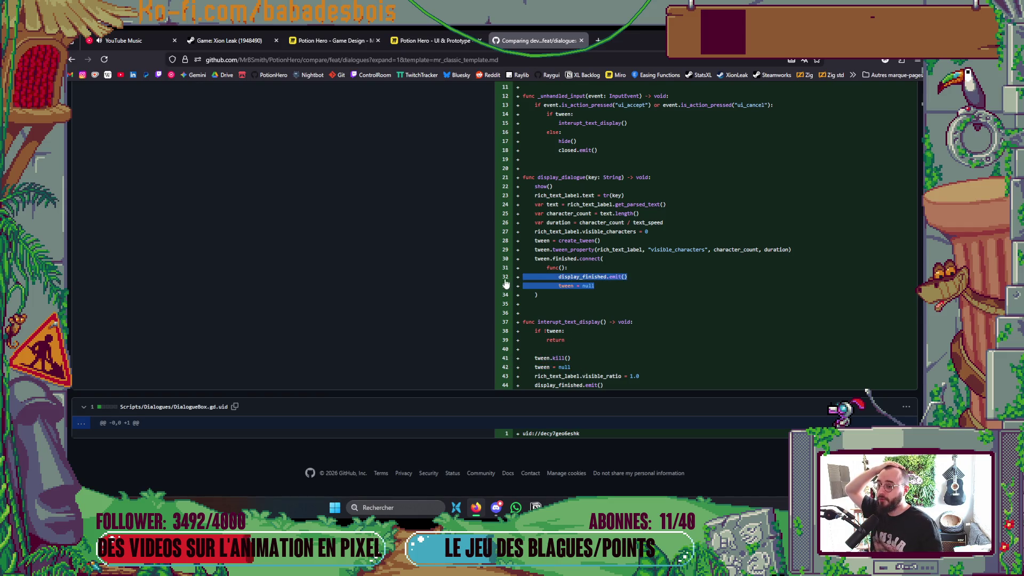
pyautogui.click(591, 302)
pyautogui.tripleClick(607, 291)
pyautogui.click(614, 342)
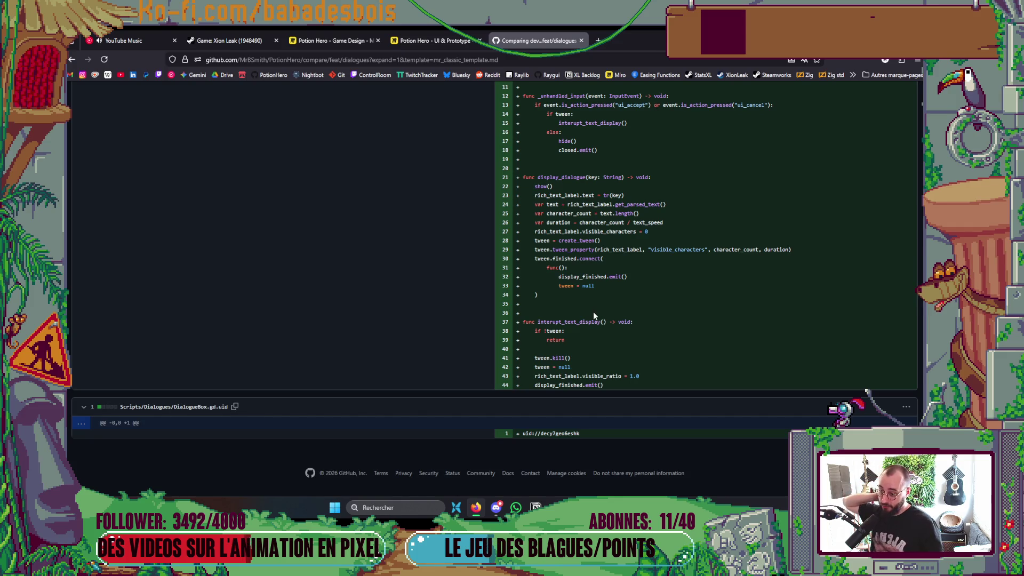
pyautogui.scroll(3, 593, 315)
pyautogui.scroll(15, 599, 315)
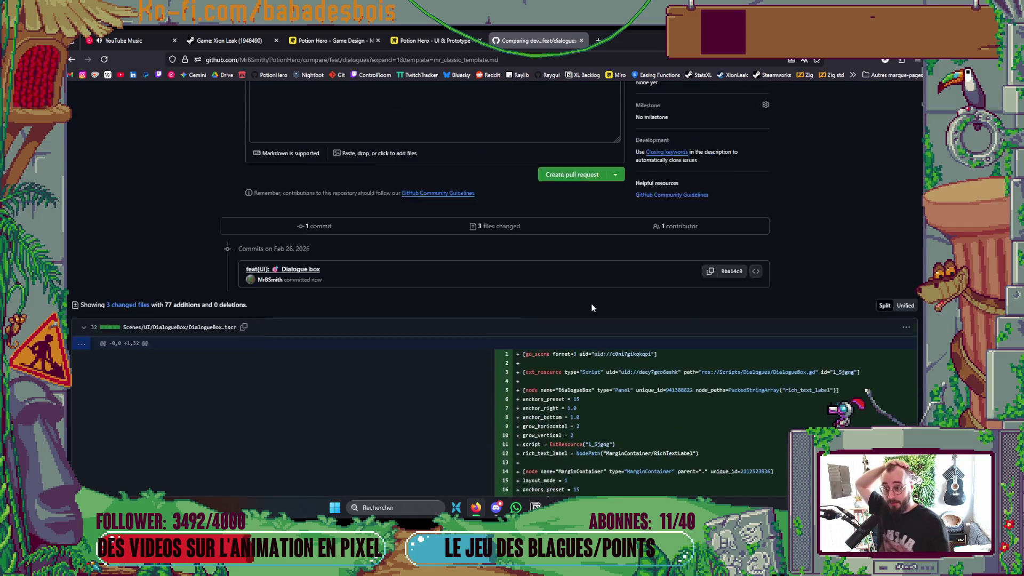
pyautogui.scroll(2, 473, 268)
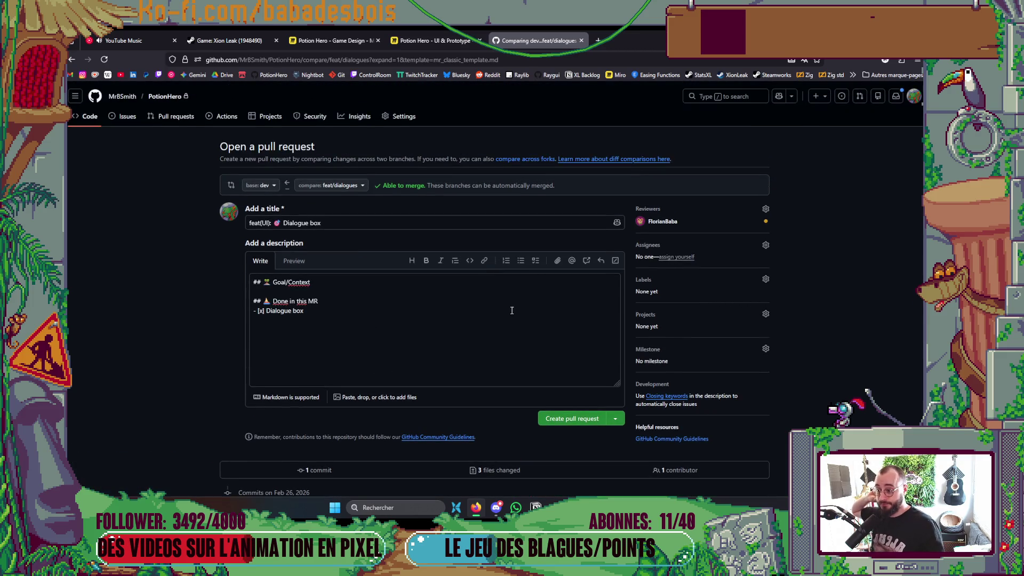
# Create the pull request and copy its page address over to Discord
pyautogui.click(569, 422)
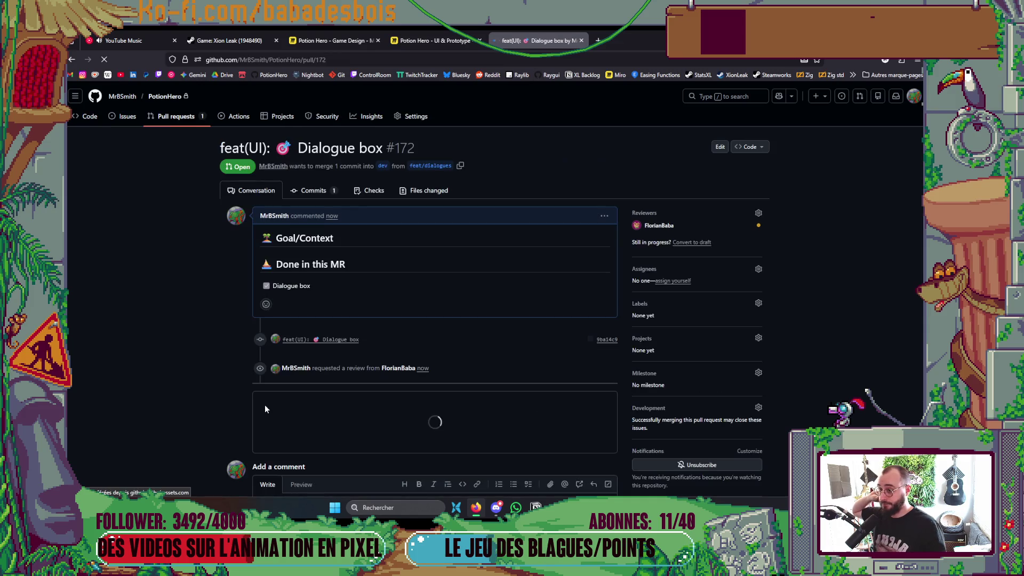
pyautogui.click(331, 59)
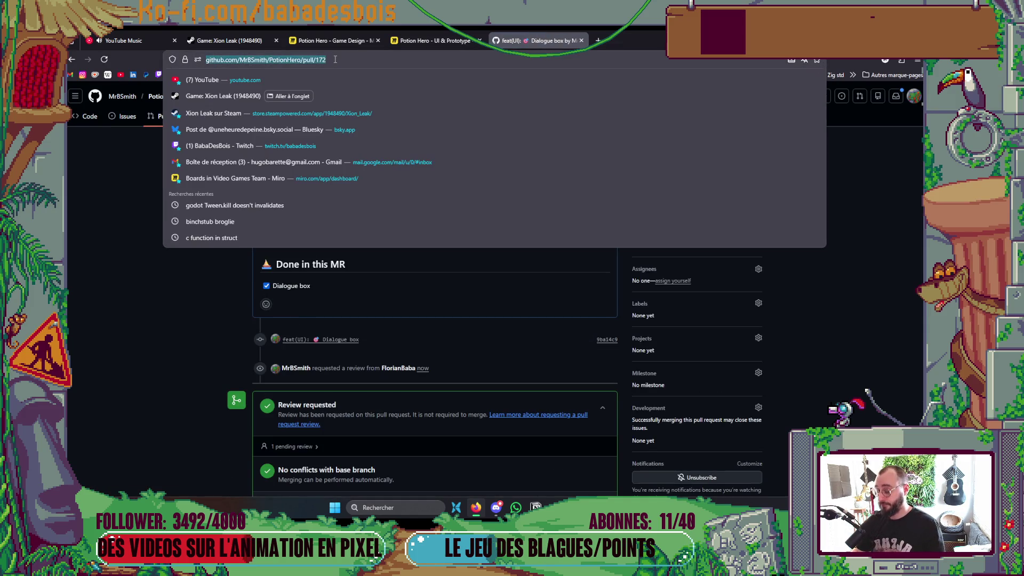
pyautogui.click(496, 507)
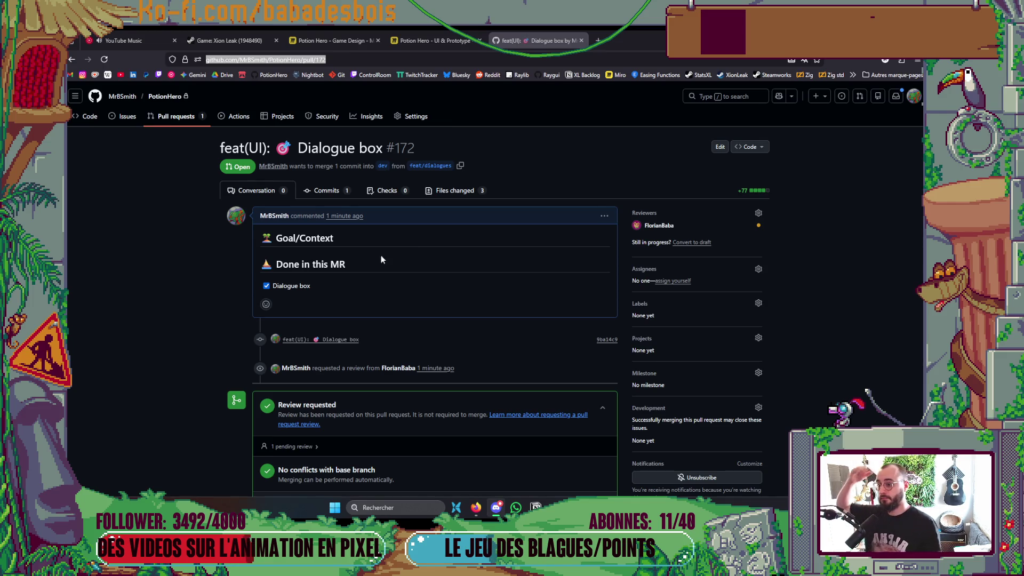
# Scroll through the DialogueBox diffs under Files changed, then return to the terminal
pyautogui.click(446, 193)
pyautogui.scroll(-9, 435, 216)
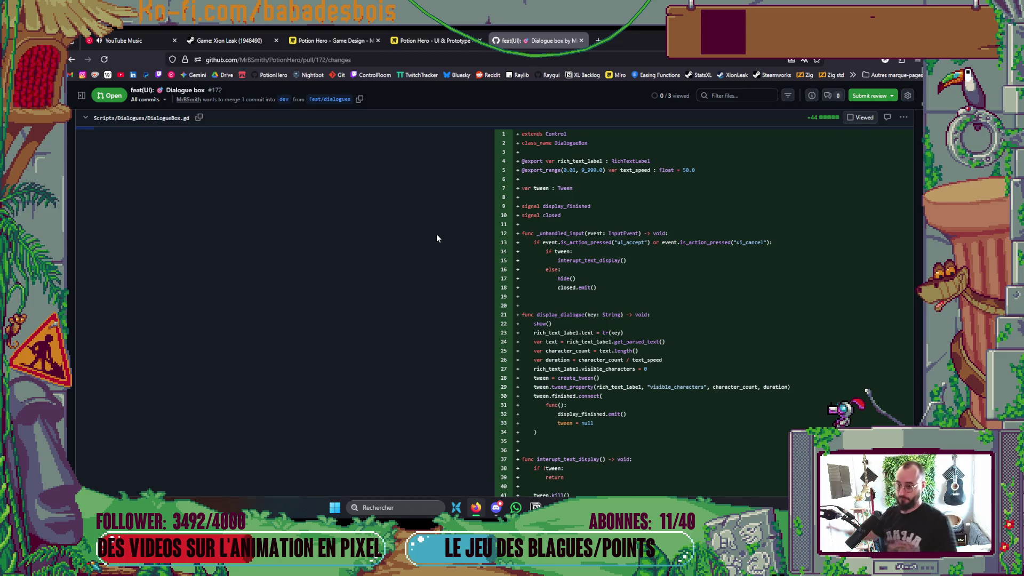
pyautogui.scroll(-3, 421, 264)
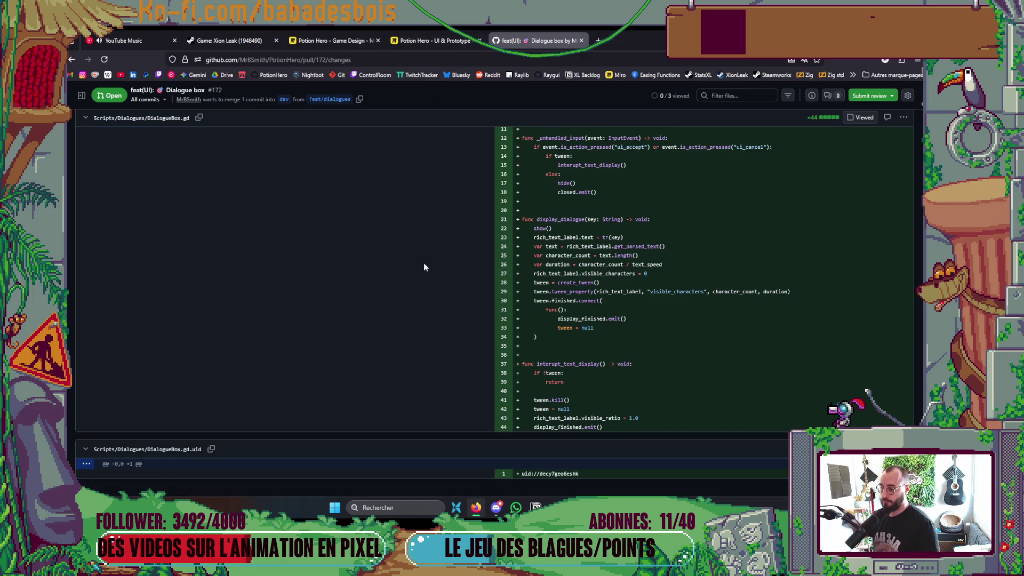
pyautogui.scroll(10, 420, 298)
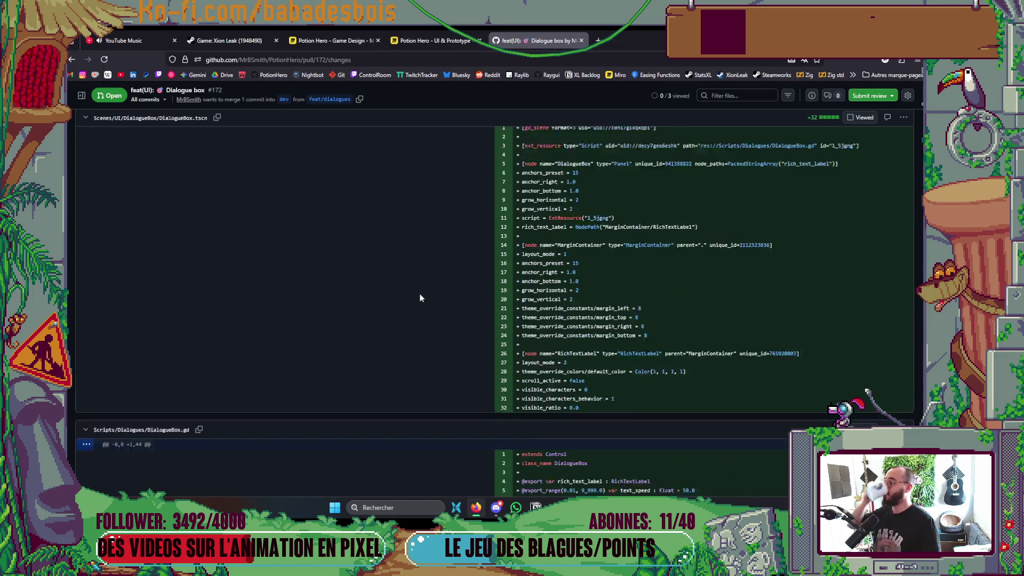
pyautogui.hotkey('alt', 'Tab')
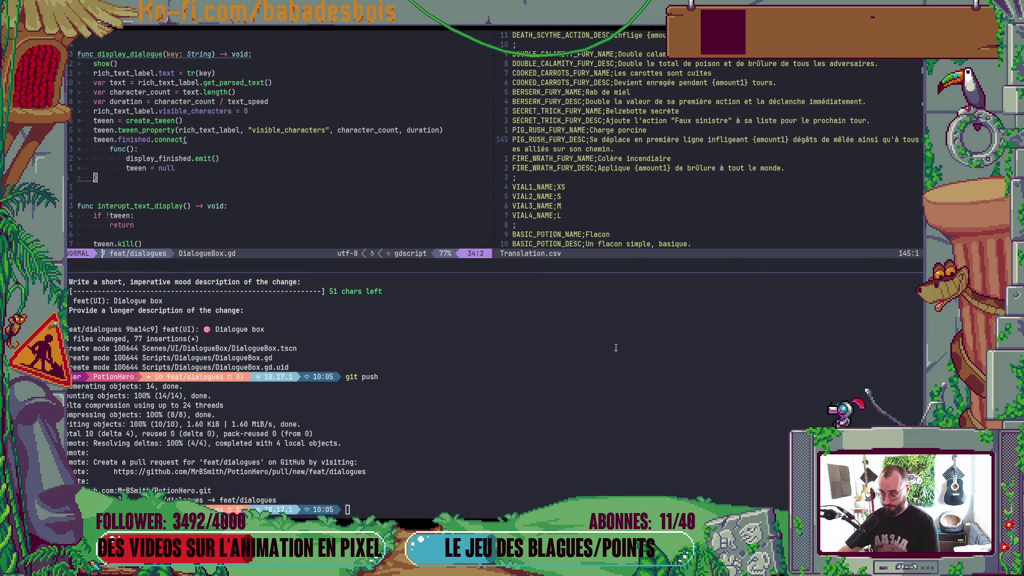
# Close the Neovim terminal pane, pass through Godot, and bring the pull request diff back
pyautogui.press('j')
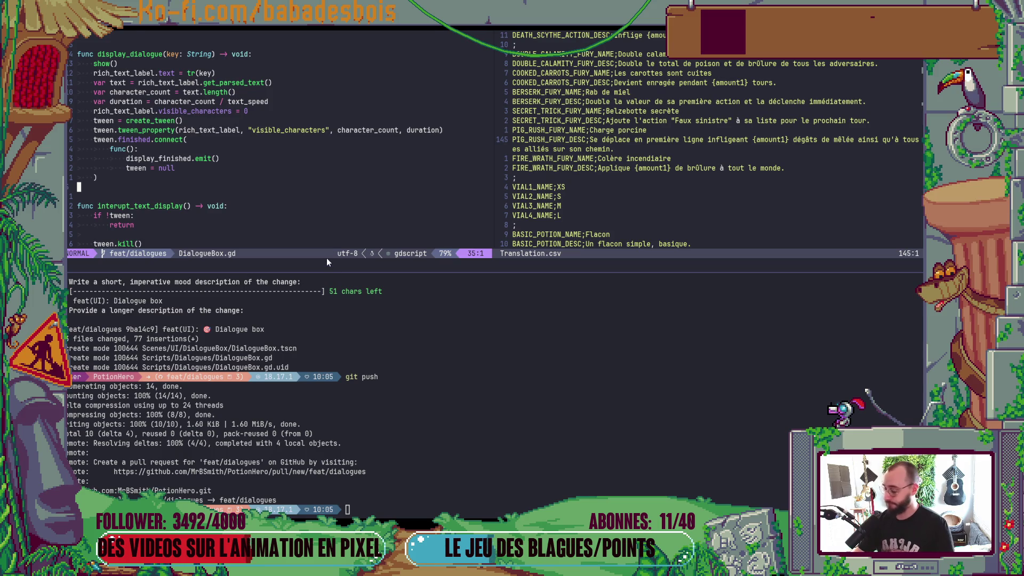
pyautogui.hotkey('ctrl', '\\')
pyautogui.hotkey('alt', 'Tab')
pyautogui.press('Tab')
pyautogui.press('Tab')
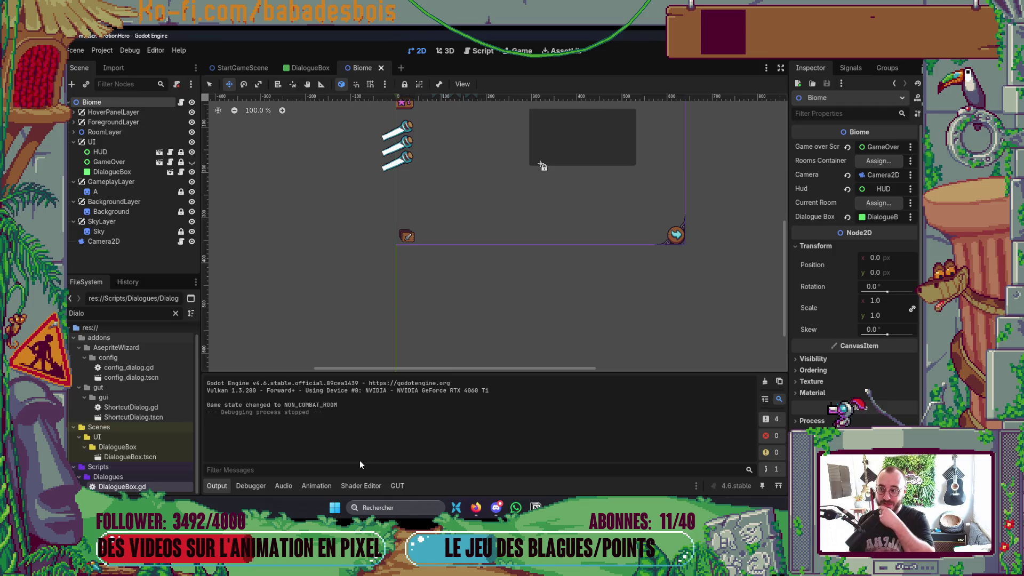
pyautogui.click(475, 507)
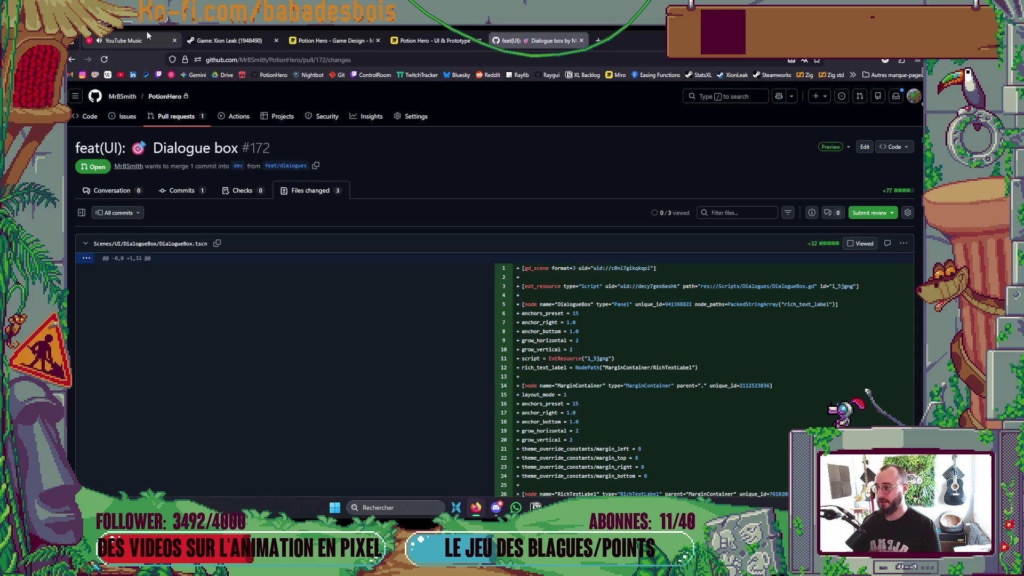
# Open the Potion Hero UI & Prototype Miro board and pan around its mockup frames
pyautogui.click(404, 33)
pyautogui.scroll(-5, 540, 262)
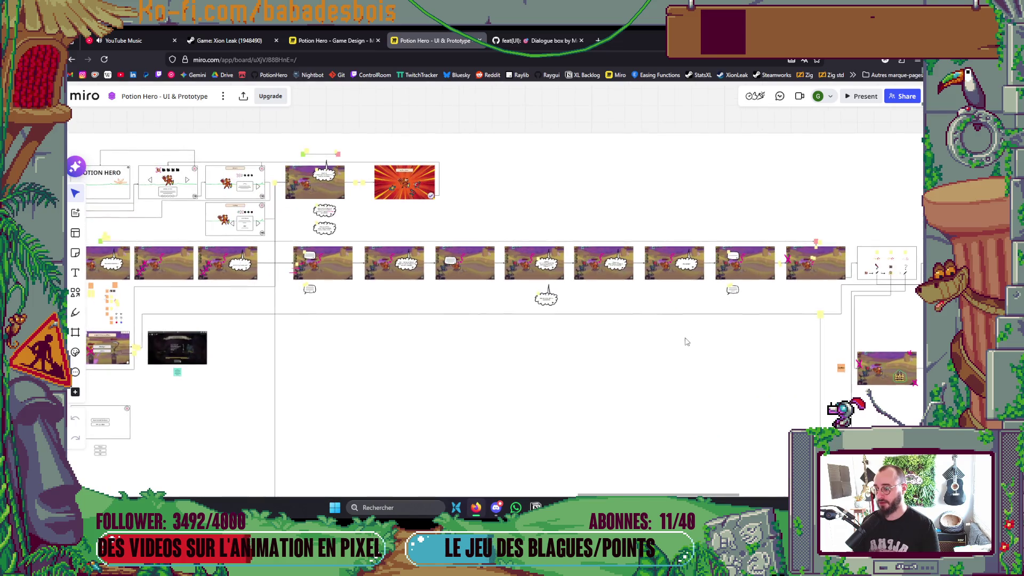
pyautogui.hscroll(6, 718, 347)
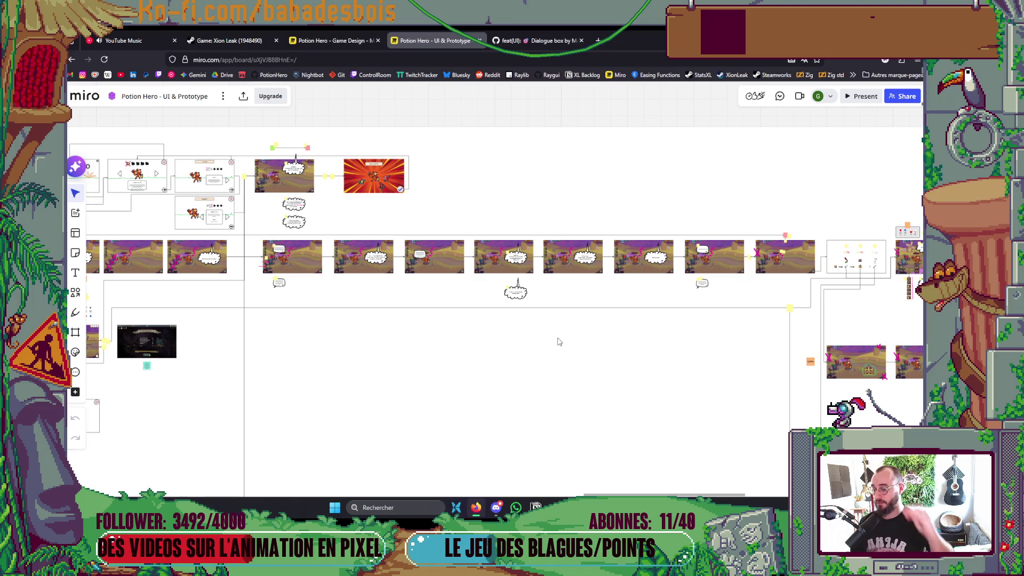
pyautogui.hscroll(-4, 622, 309)
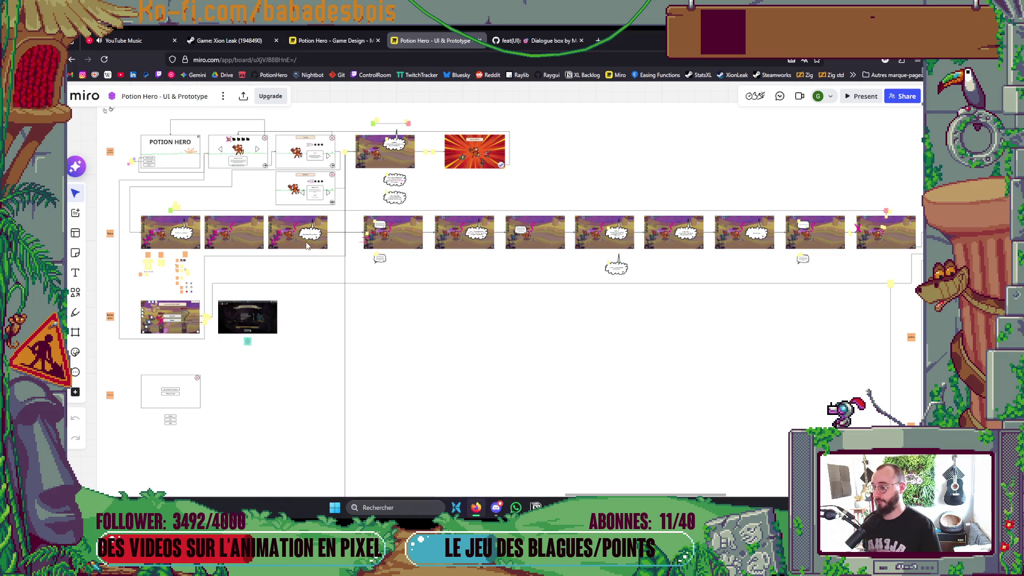
pyautogui.scroll(5, 256, 261)
pyautogui.hscroll(-5, 293, 252)
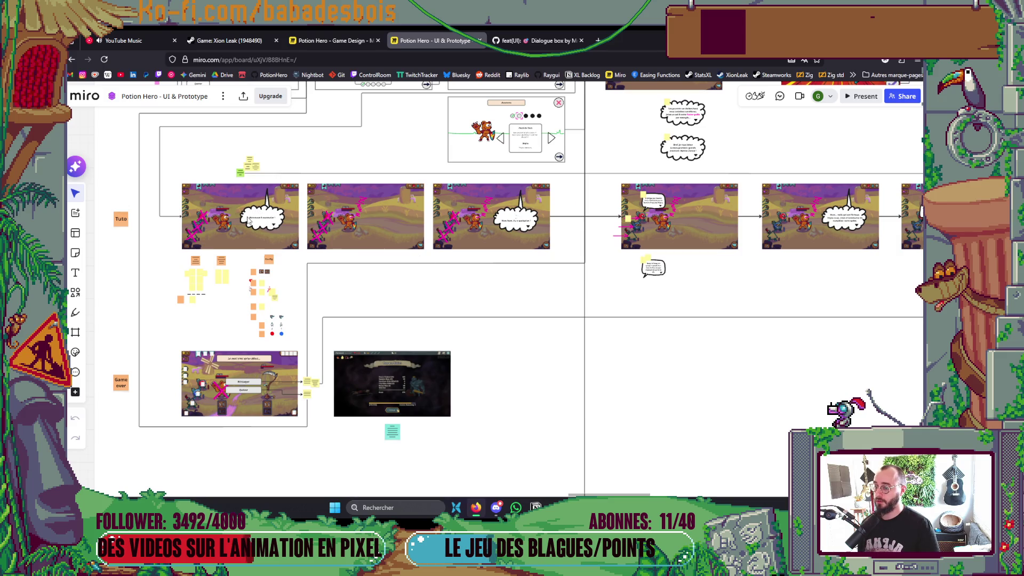
# Scan the remaining mockups, then return to DialogueBox.gd at the create_tween() call
pyautogui.hscroll(10, 572, 269)
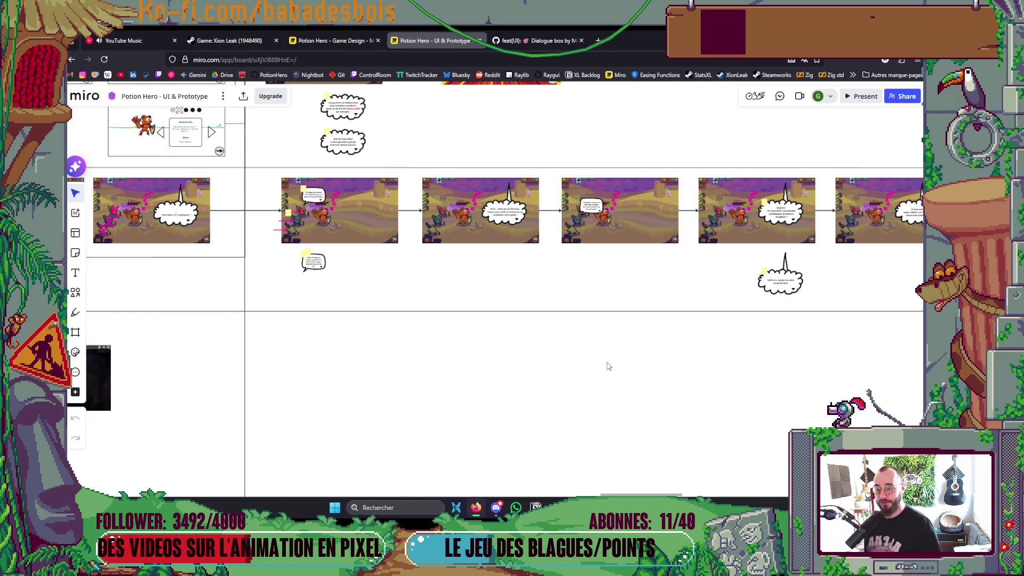
pyautogui.hscroll(14, 606, 366)
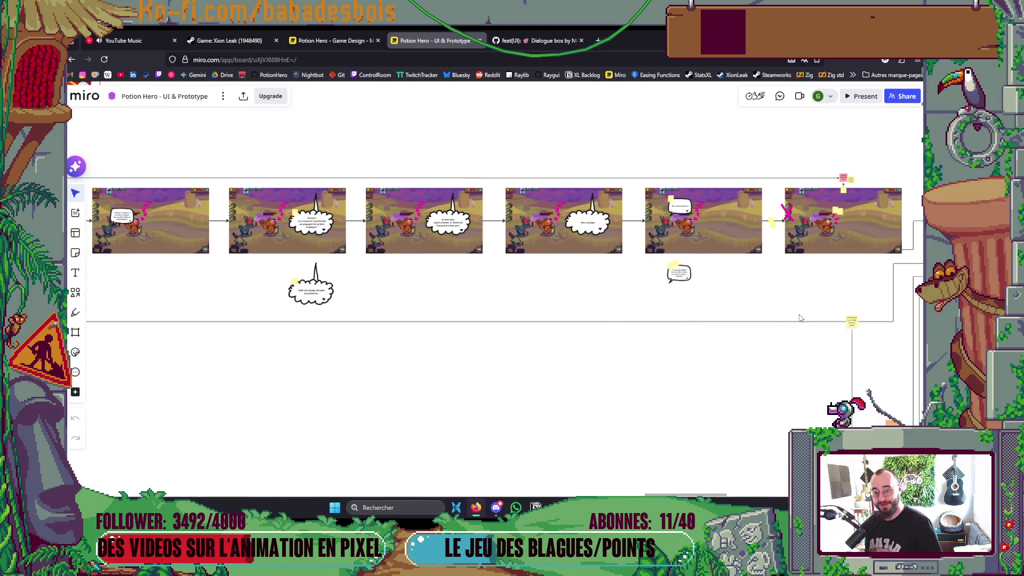
pyautogui.hscroll(20, 498, 327)
pyautogui.hscroll(3, 496, 327)
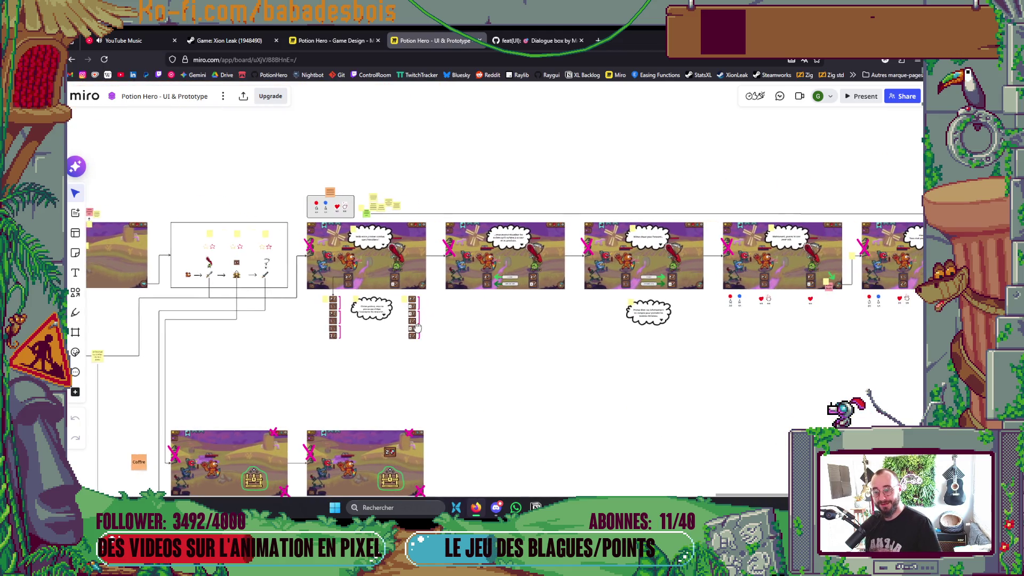
pyautogui.hscroll(-14, 496, 327)
pyautogui.hscroll(13, 560, 323)
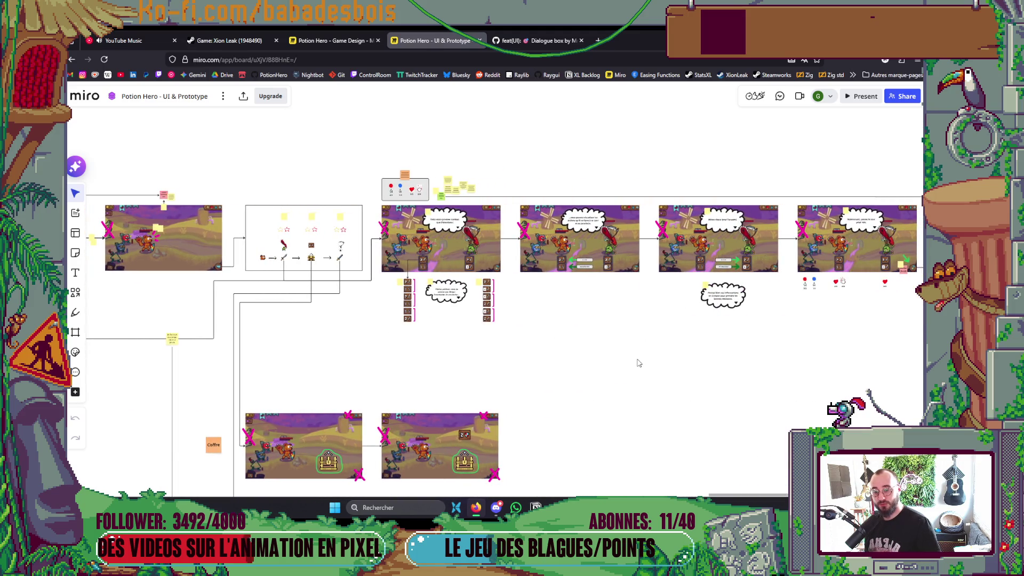
pyautogui.hscroll(5, 619, 359)
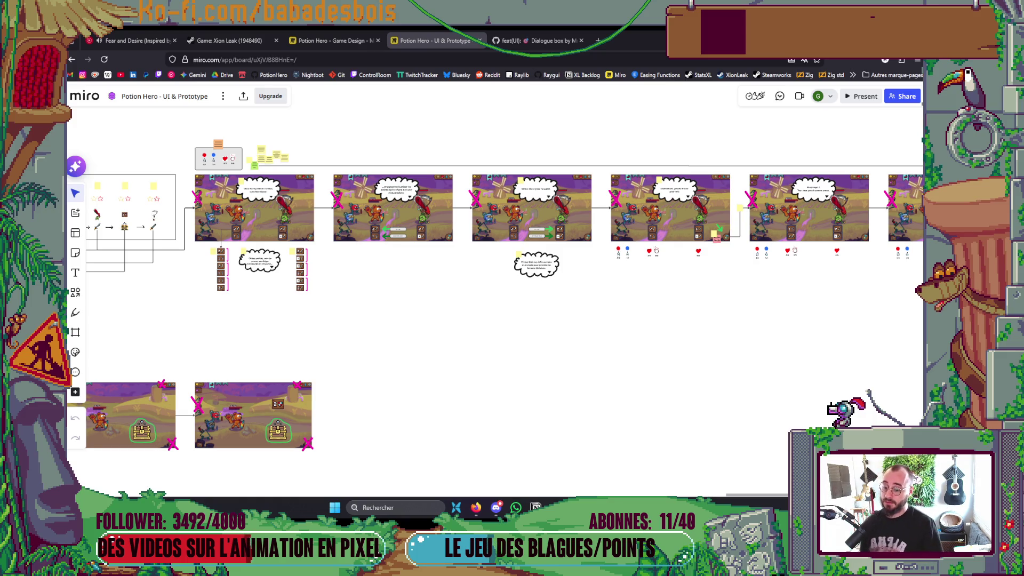
pyautogui.hotkey('alt', 'Tab')
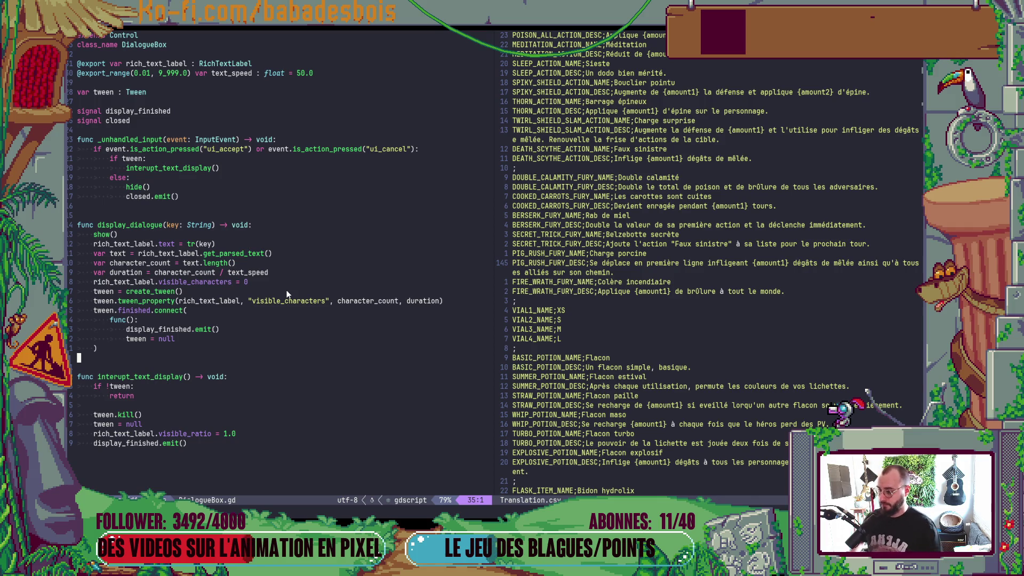
pyautogui.click(171, 293)
# Read the create_tween() hover docs, then switch to Godot and hide the Output log
pyautogui.press('K')
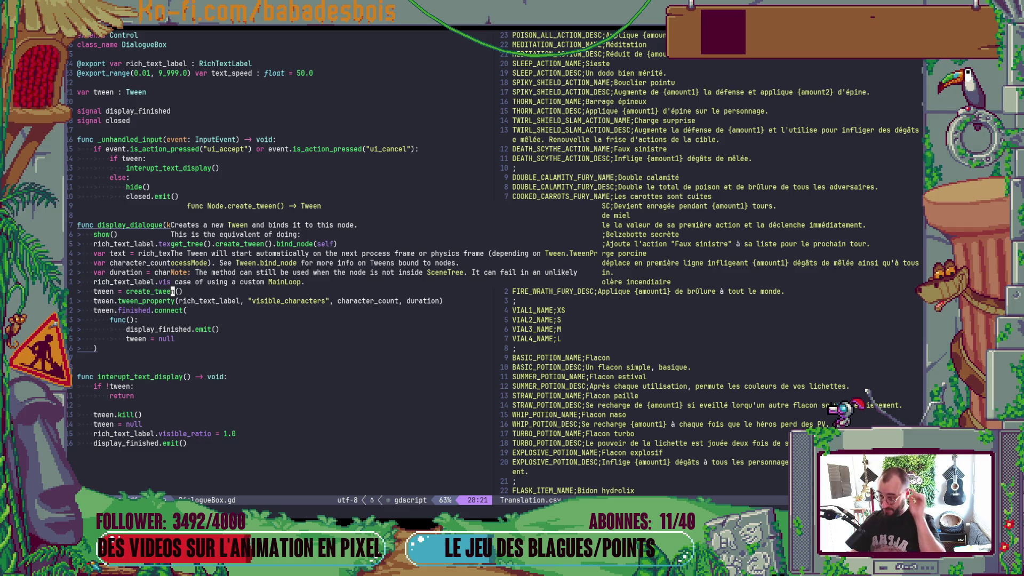
pyautogui.click(264, 375)
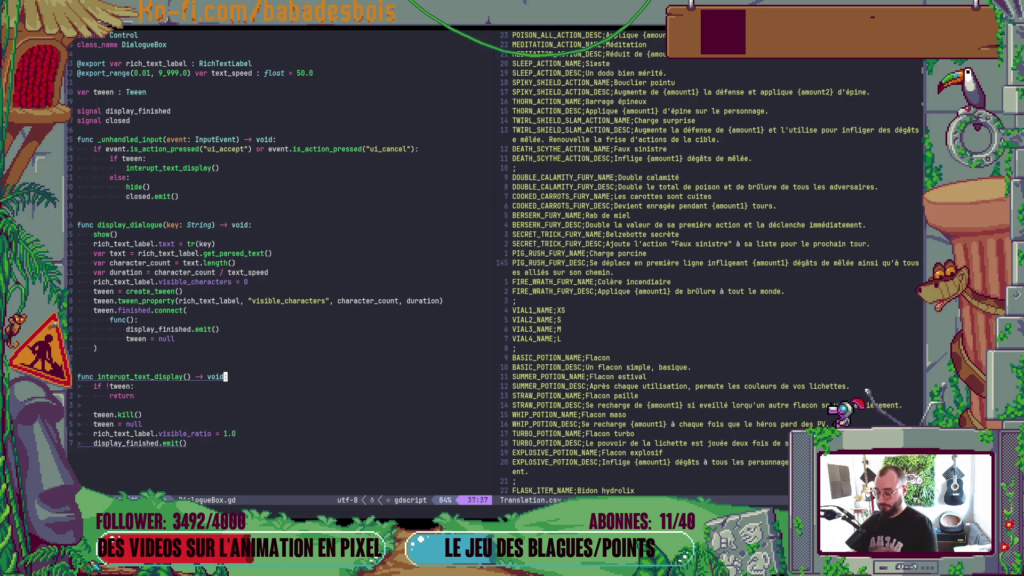
pyautogui.hotkey('alt', 'Tab')
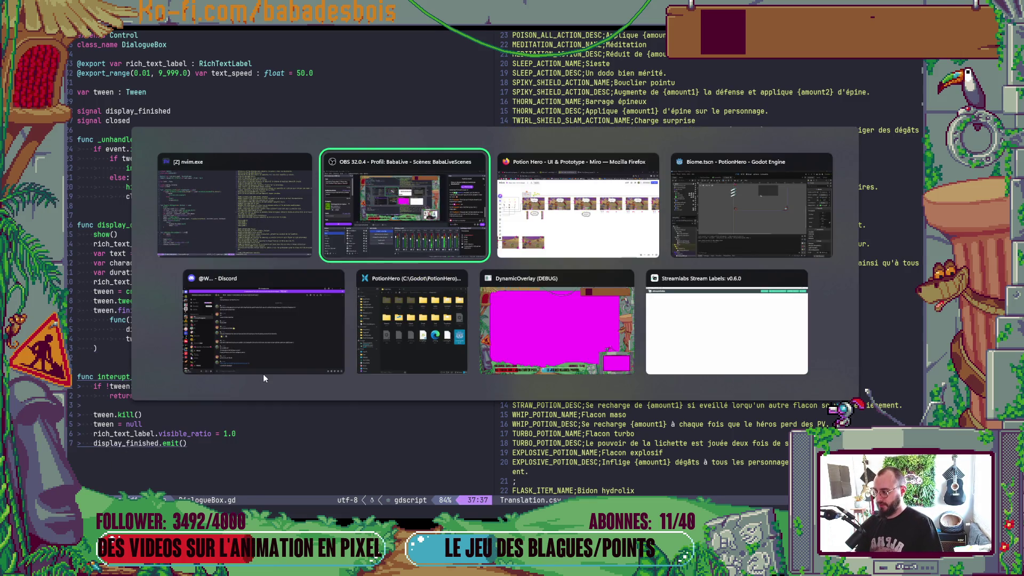
pyautogui.hotkey('alt', 'Tab')
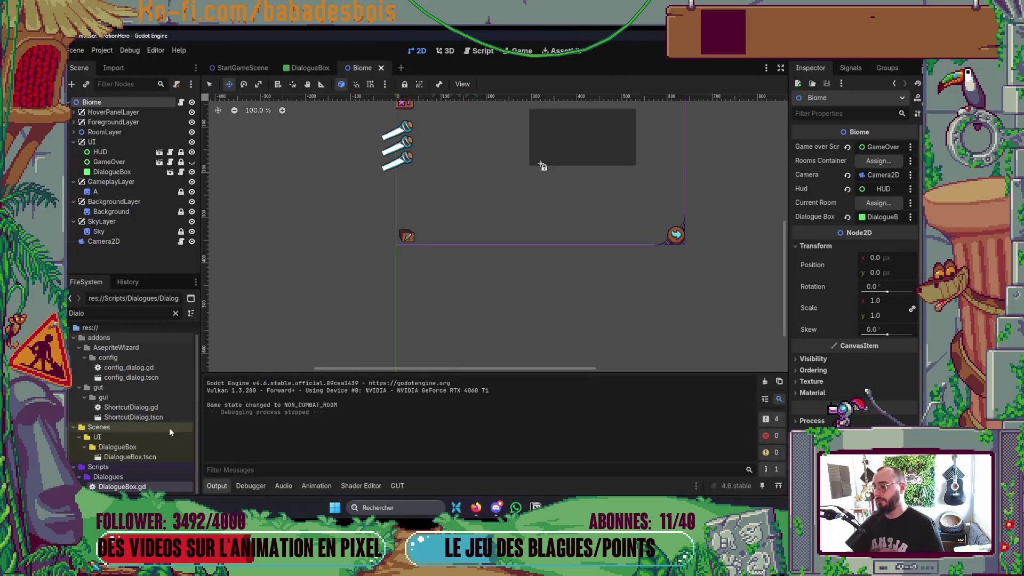
pyautogui.click(217, 488)
# Pan the Biome scene and open Biome.gd from the Biome node's script icon
pyautogui.scroll(3, 414, 427)
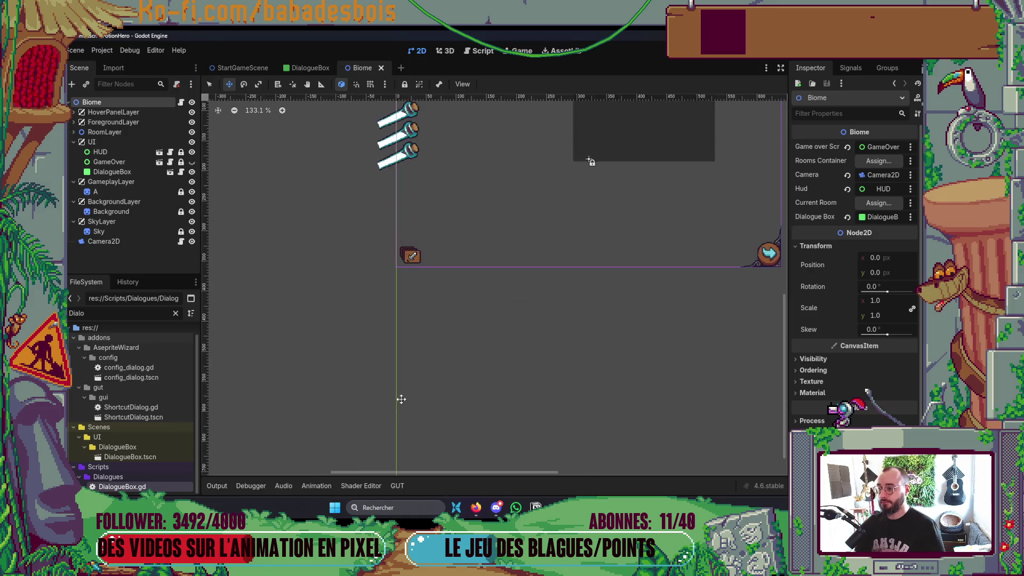
pyautogui.moveTo(552, 221); pyautogui.dragTo(509, 287)
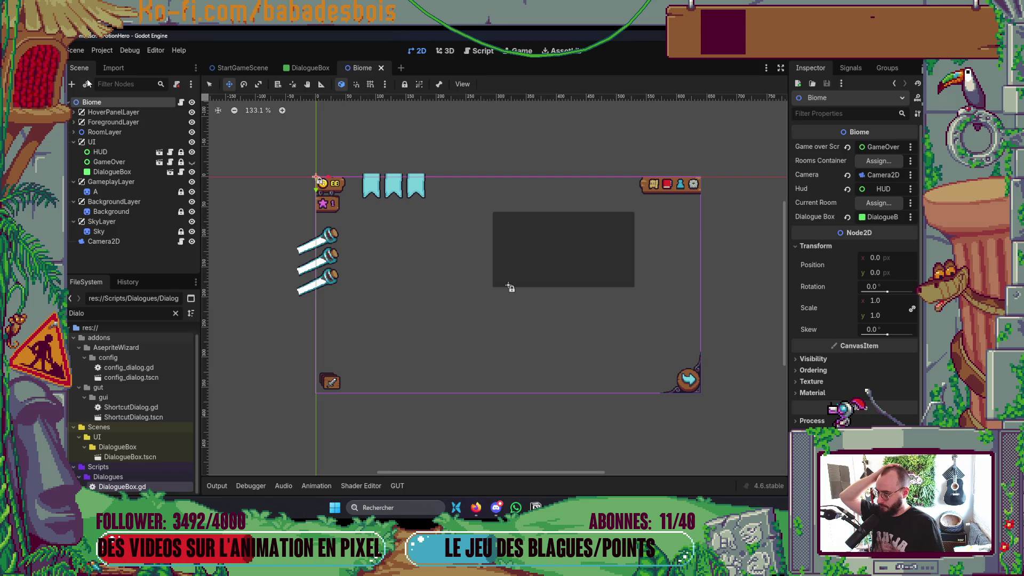
pyautogui.click(181, 103)
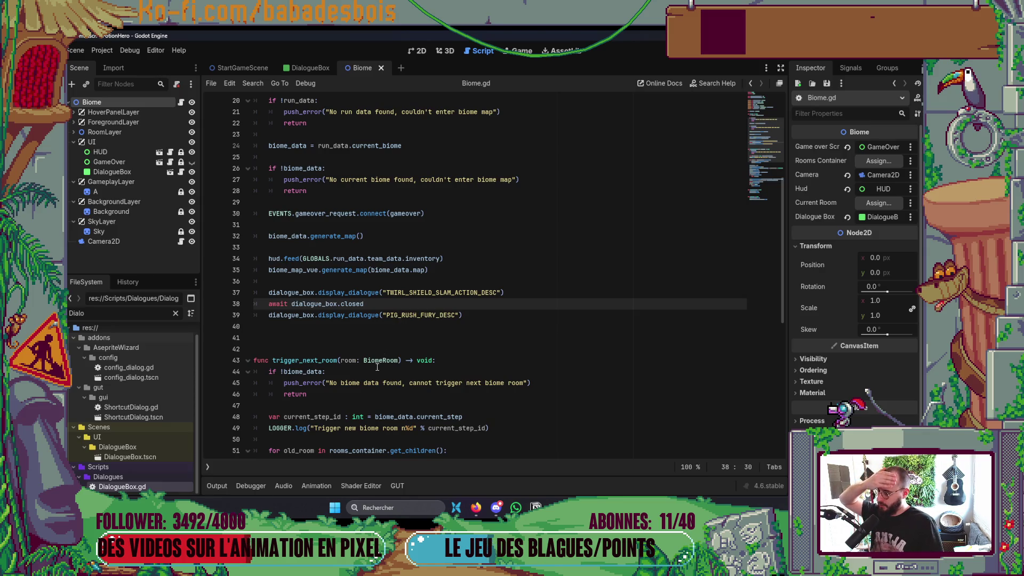
pyautogui.scroll(-7, 377, 367)
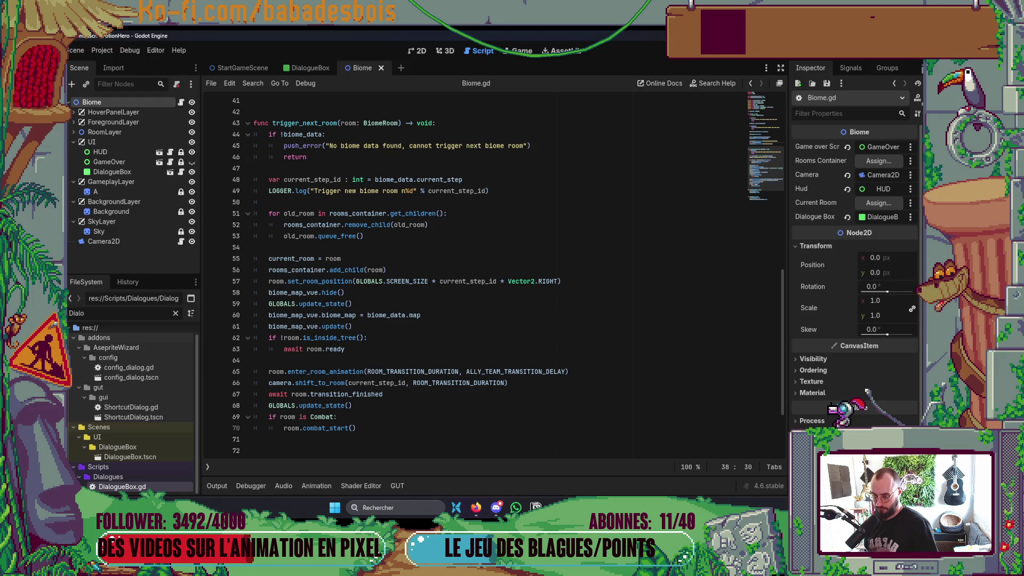
# Switch from Godot back to the Neovim window showing DialogueBox.gd and Translation.csv
pyautogui.hotkey('alt', 'Tab')
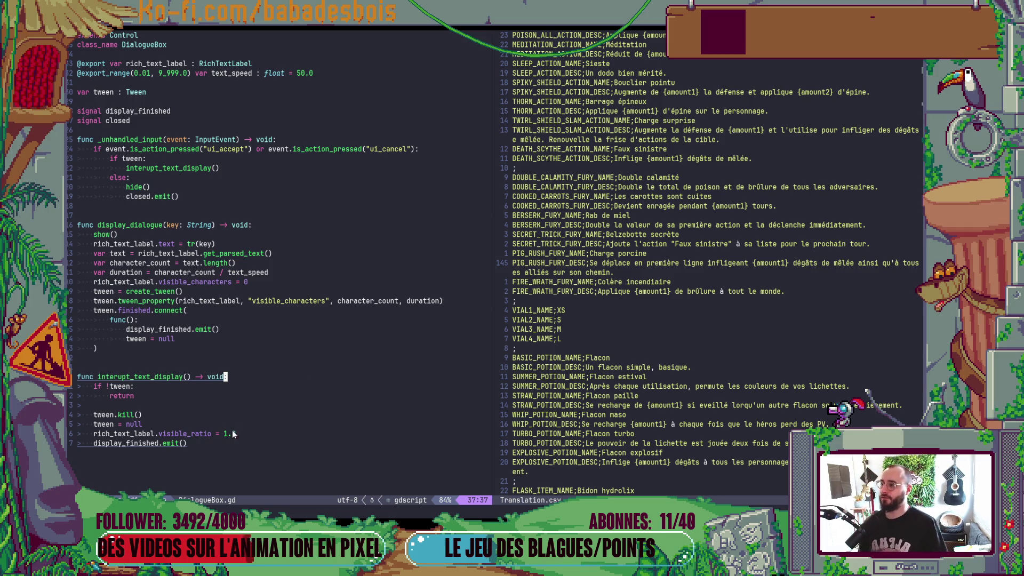
# Focus the Translation.csv split and leave visual selection mode
pyautogui.click(837, 321)
pyautogui.press('v')
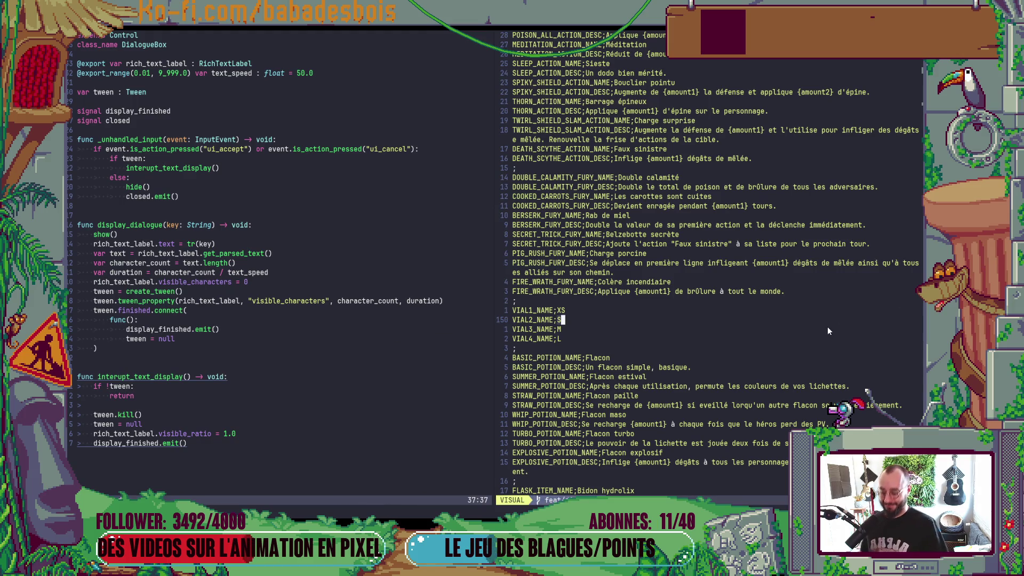
pyautogui.press('Escape')
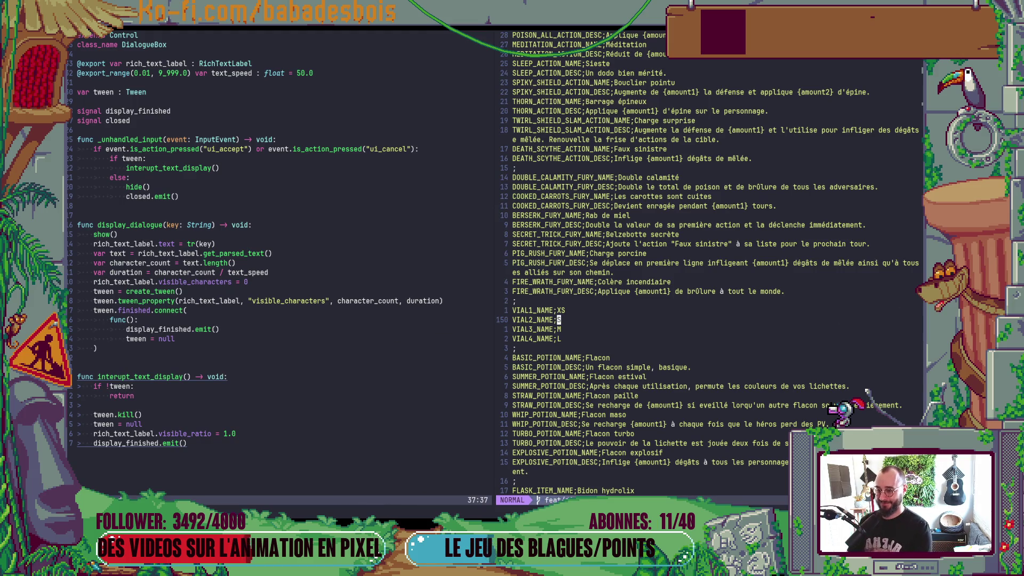
pyautogui.hotkey('alt', 'Tab')
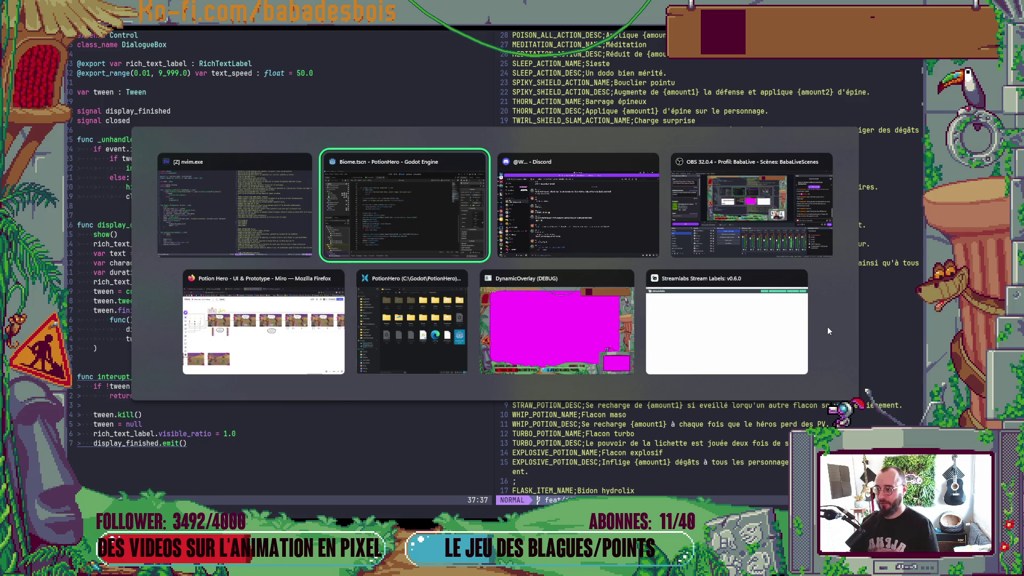
pyautogui.press('Escape')
# In the terminal split, run git sw -c feat/forced-action to create the branch
pyautogui.hotkey('ctrl', '\\')
pyautogui.write('git sw -c ')
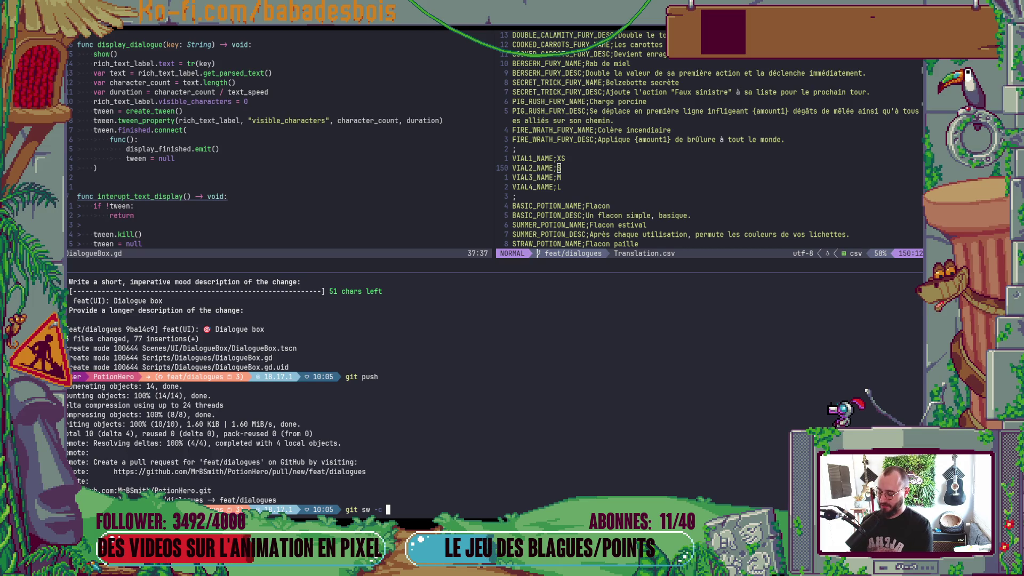
pyautogui.write('feat/')
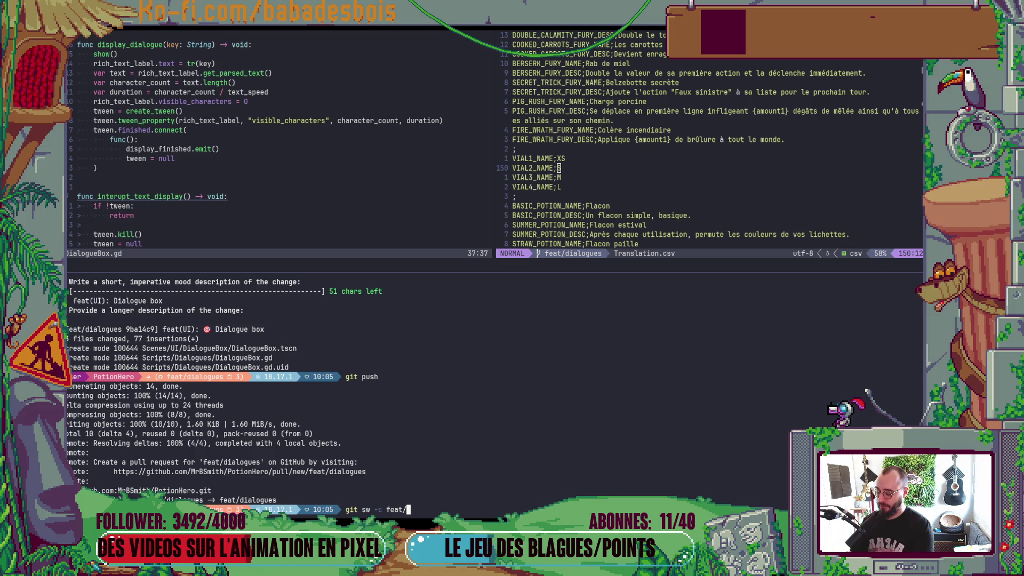
pyautogui.write('forced_a')
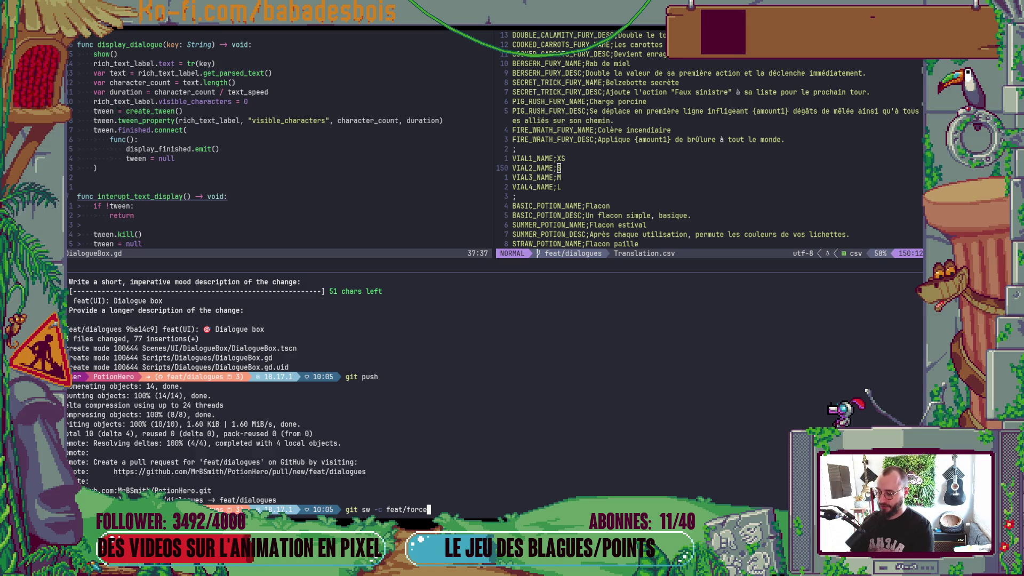
pyautogui.press('BackSpace')
pyautogui.press('BackSpace')
pyautogui.write('-action')
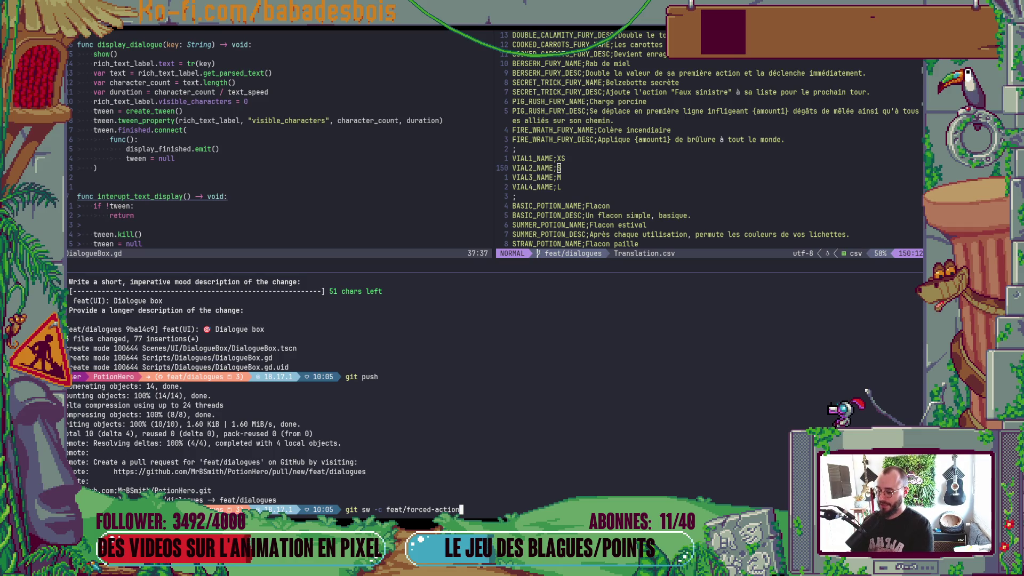
pyautogui.press('Return')
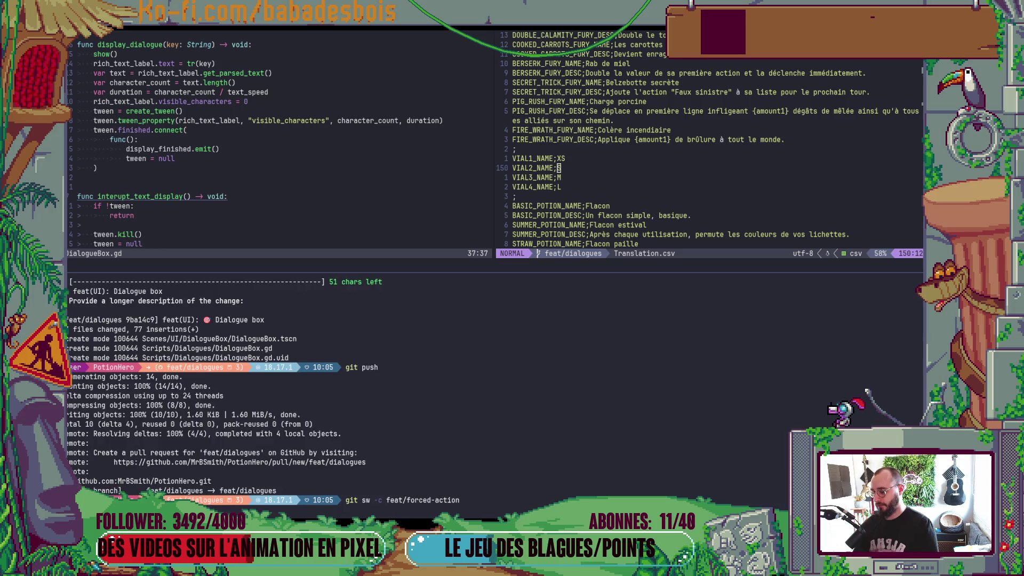
pyautogui.hotkey('alt', 'Tab')
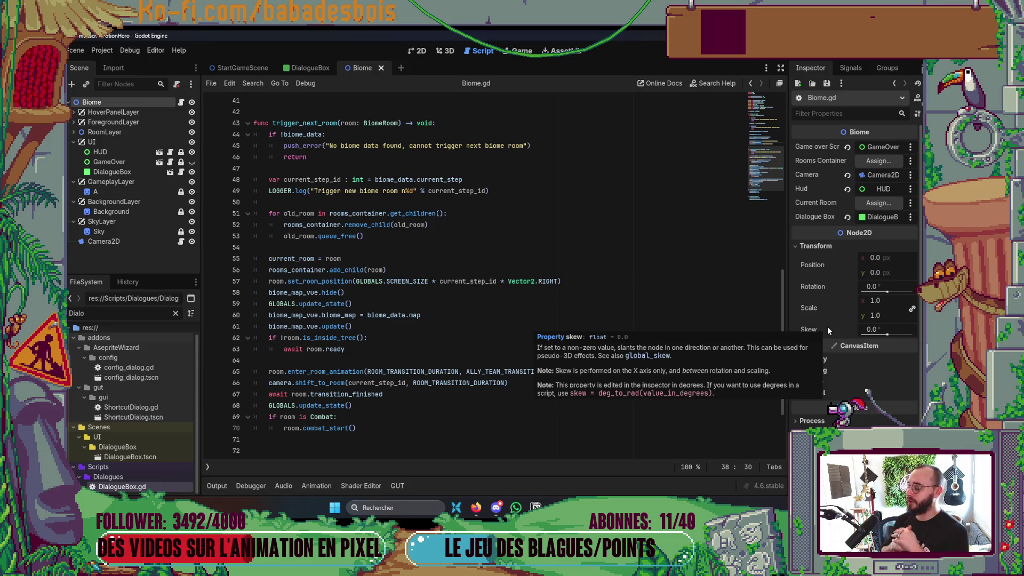
# After reading Biome.gd's trigger_next_room code, switch back to Neovim
pyautogui.hotkey('alt', 'Tab')
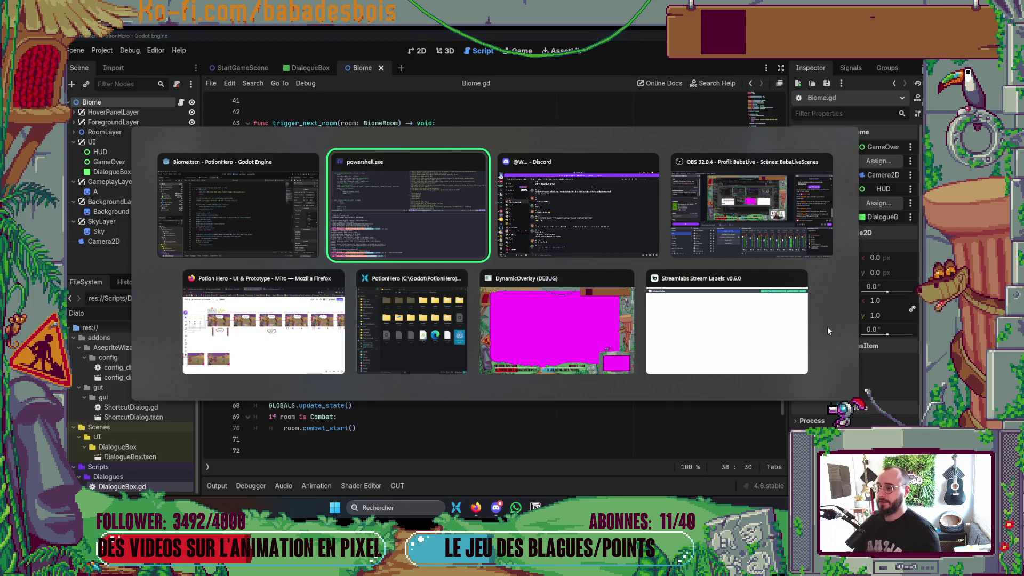
# Show and hide the terminal, then open Biome.gd in the right pane
pyautogui.click(332, 193)
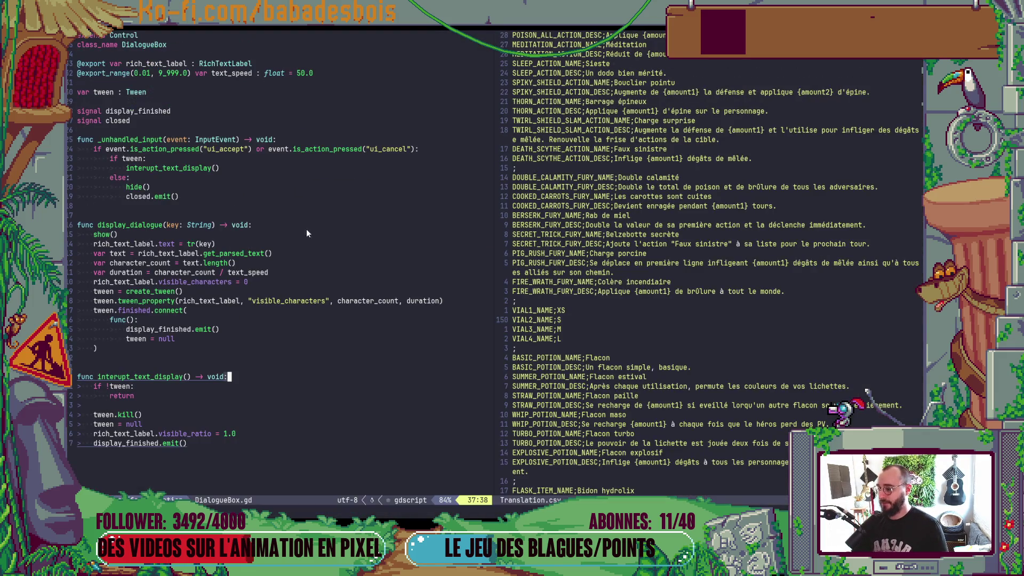
pyautogui.click(455, 405)
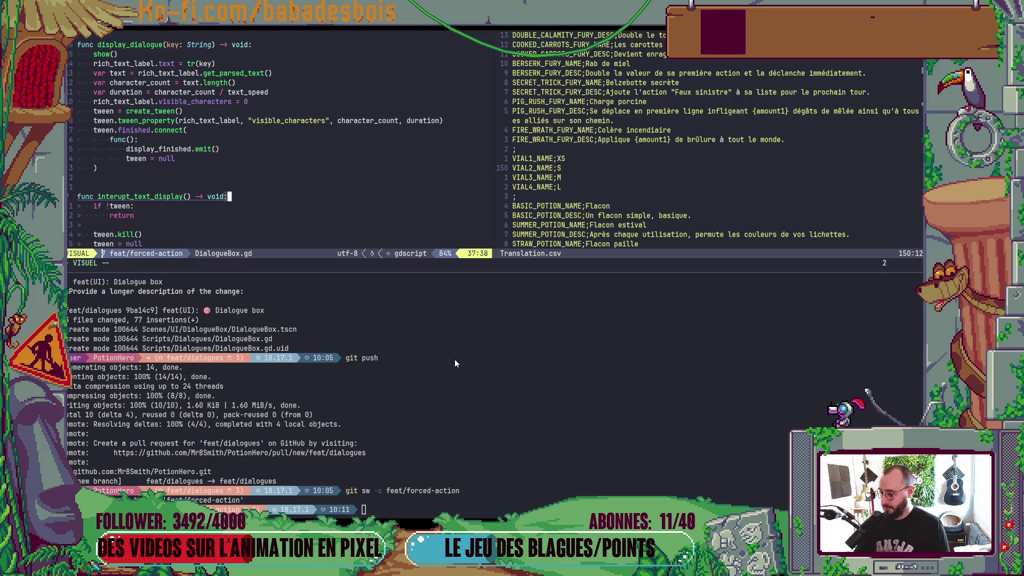
pyautogui.hotkey('ctrl', '\\')
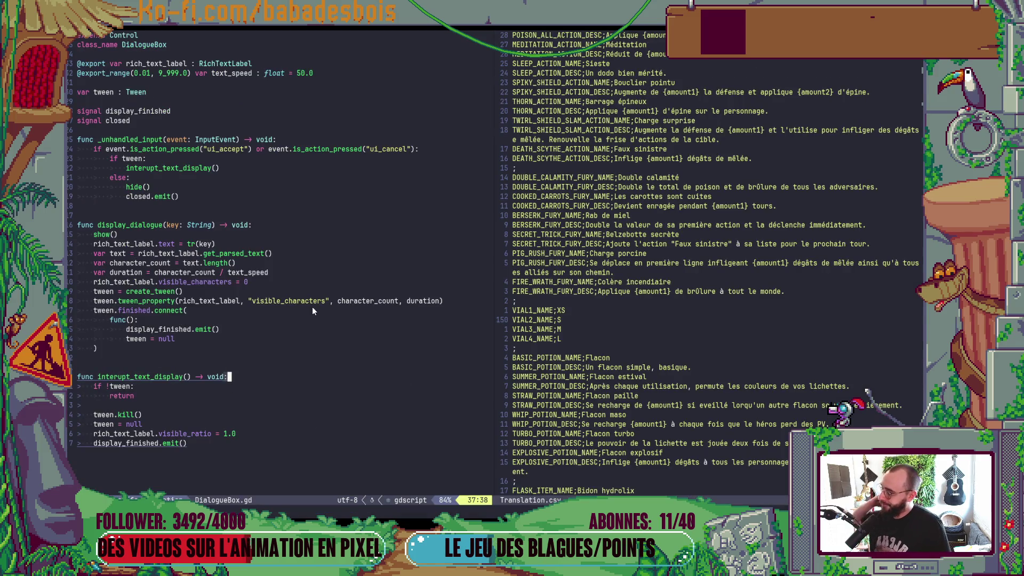
pyautogui.click(711, 295)
pyautogui.press('space')
pyautogui.press('f')
pyautogui.press('f')
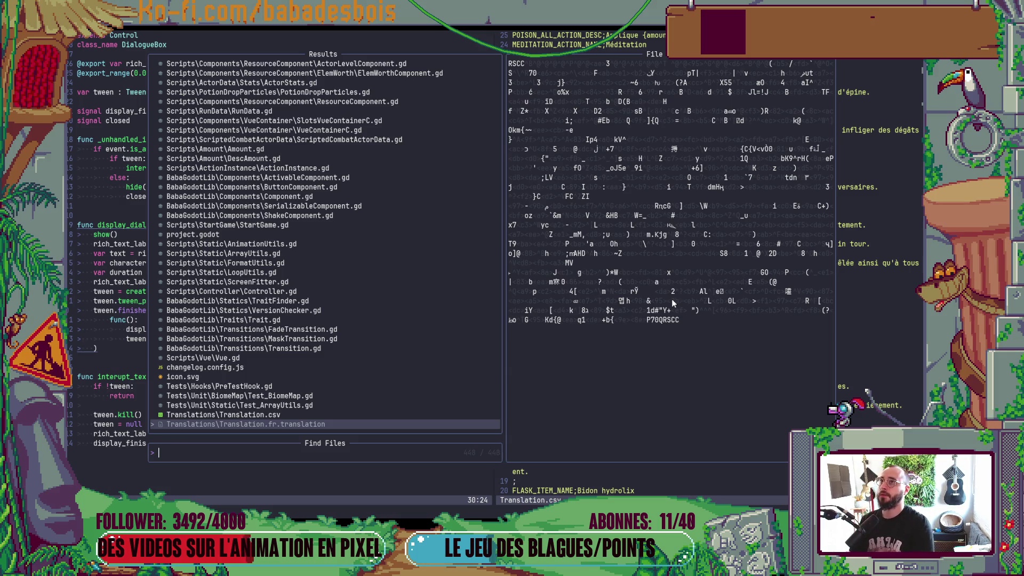
pyautogui.write('biome')
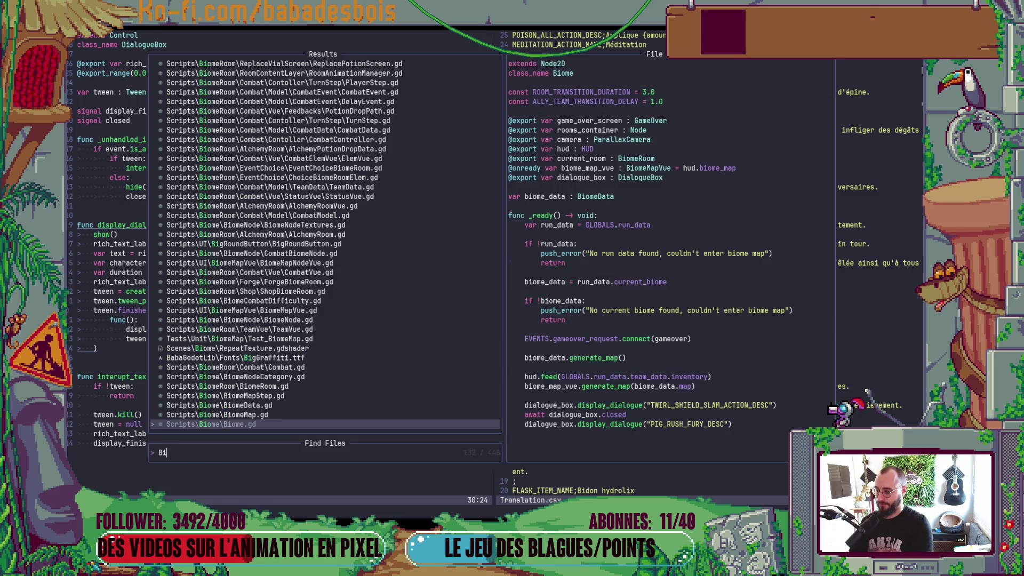
pyautogui.press('Return')
# Glance at show_biome_map in Biome.gd, then open Combat.gd in the right split
pyautogui.hotkey('ctrl', 'd')
pyautogui.hotkey('ctrl', 'd')
pyautogui.hotkey('ctrl', 'd')
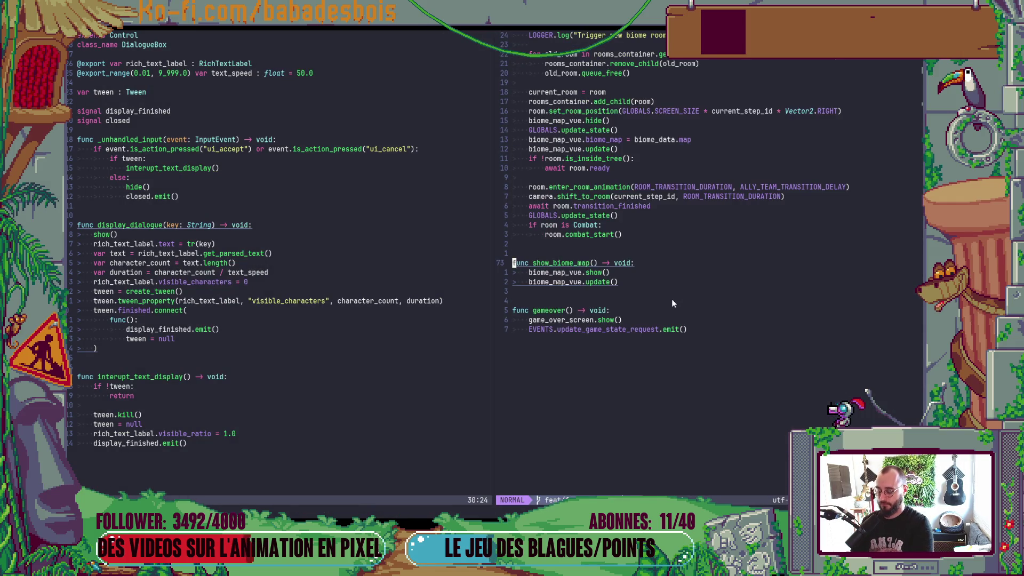
pyautogui.hotkey('ctrl', 'u')
pyautogui.hotkey('ctrl', 'u')
pyautogui.press('space')
pyautogui.press('f')
pyautogui.press('f')
pyautogui.write('Combat')
pyautogui.press('Return')
# Cycle through the open windows and switch to the Miro prototype board
pyautogui.hotkey('alt', 'Tab')
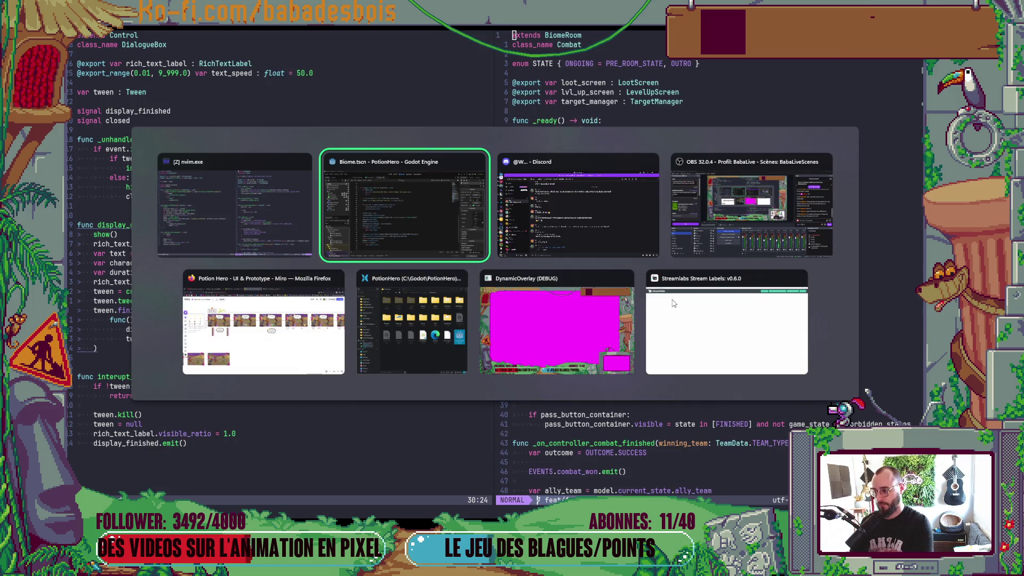
pyautogui.hotkey('shift', 'Tab')
pyautogui.press('Tab')
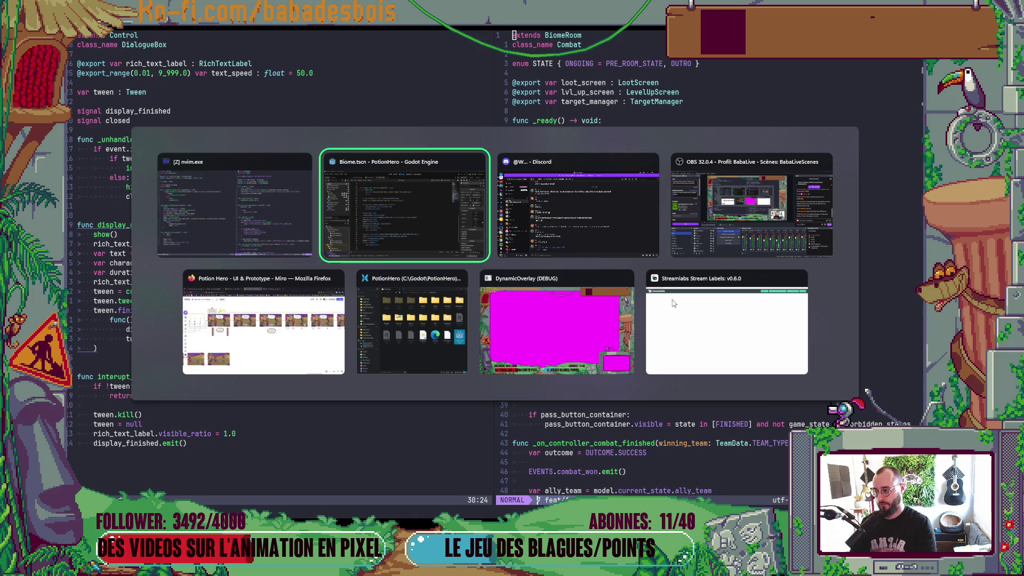
pyautogui.hotkey('shift', 'Tab')
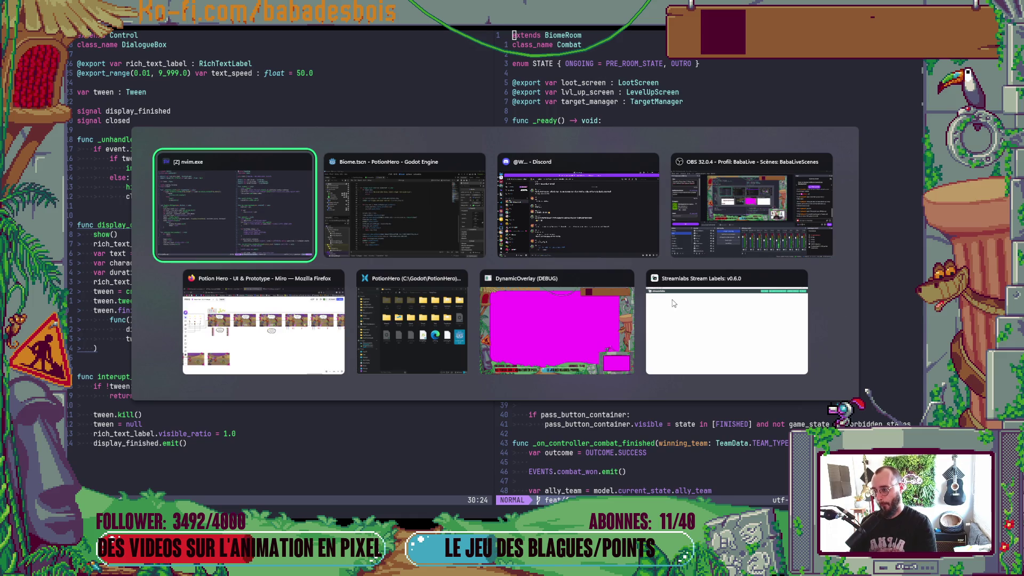
pyautogui.press('Tab')
pyautogui.hotkey('shift', 'Tab')
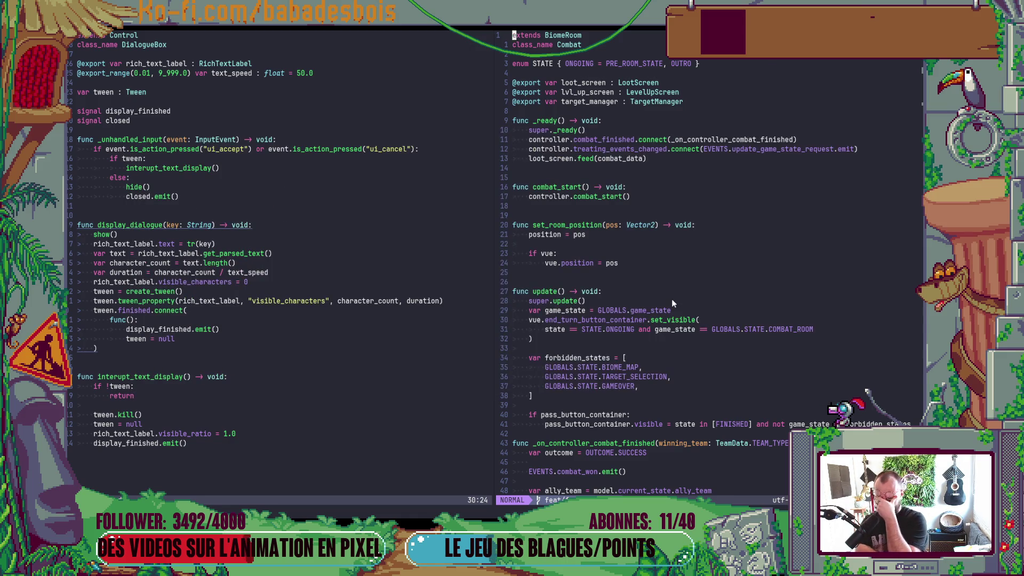
pyautogui.hotkey('alt', 'Tab')
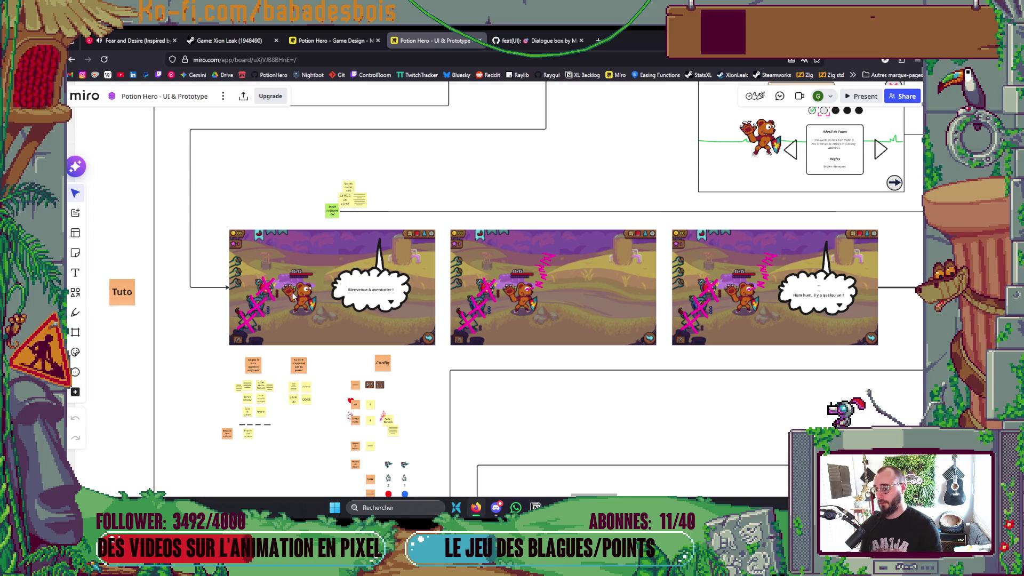
pyautogui.hscroll(10, 636, 378)
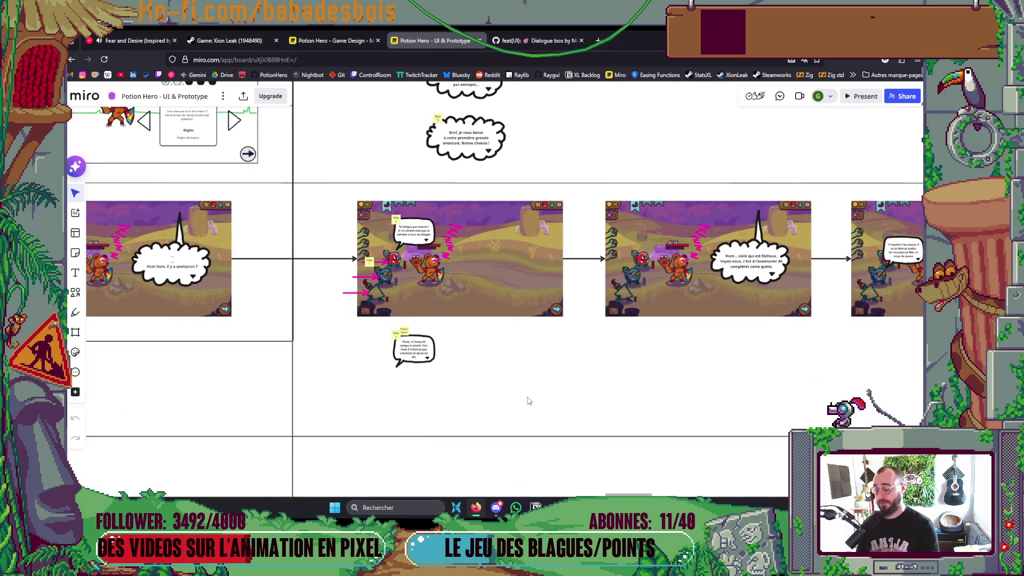
pyautogui.hscroll(10, 528, 401)
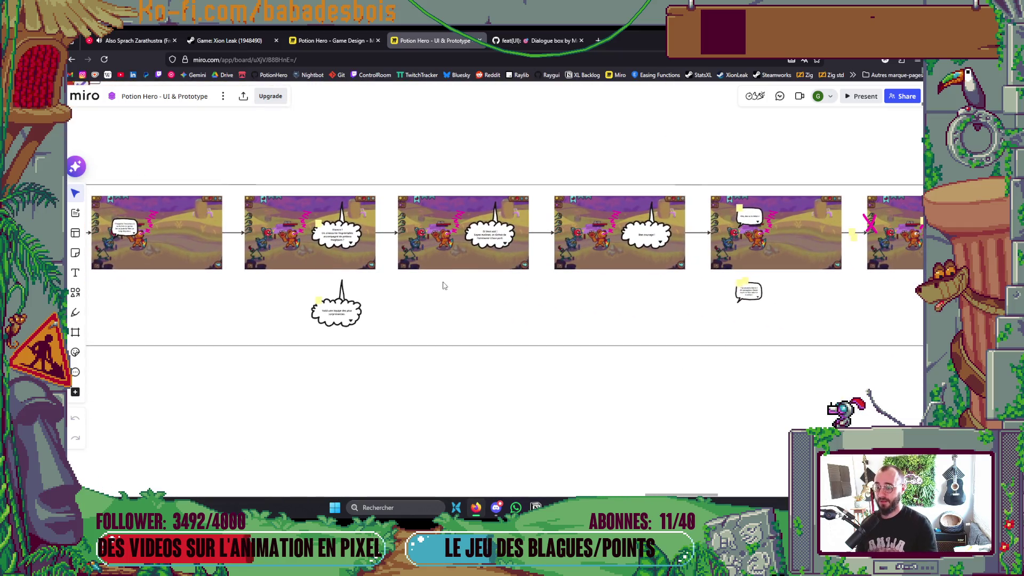
pyautogui.hscroll(5, 469, 286)
pyautogui.hscroll(5, 492, 320)
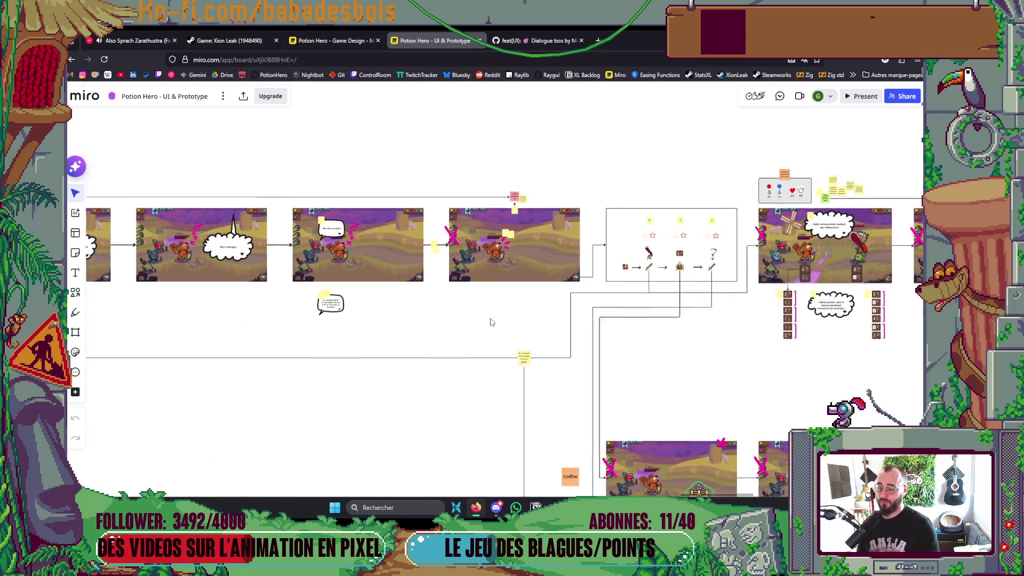
pyautogui.hscroll(5, 491, 322)
pyautogui.hscroll(4, 622, 366)
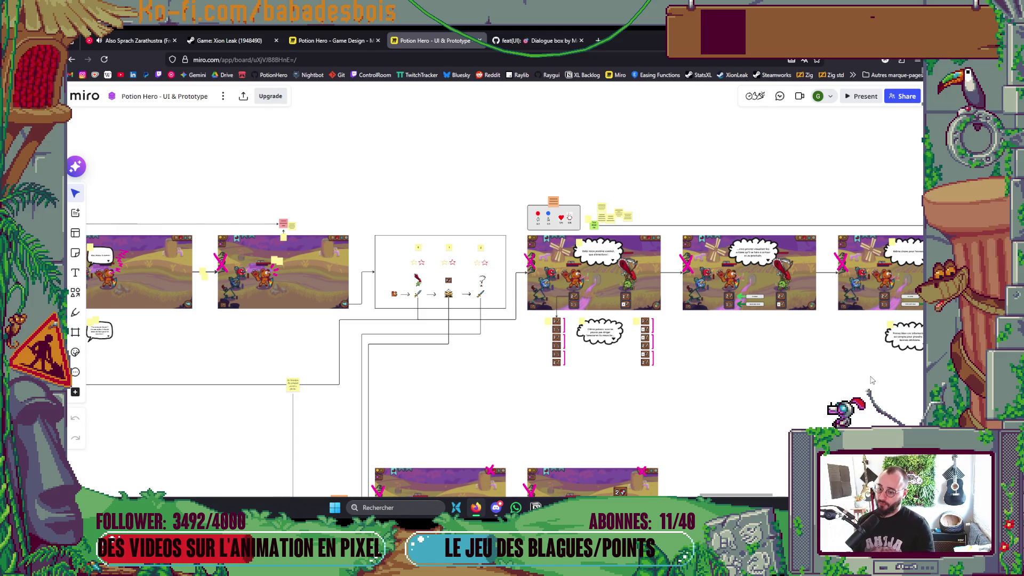
pyautogui.hscroll(5, 707, 347)
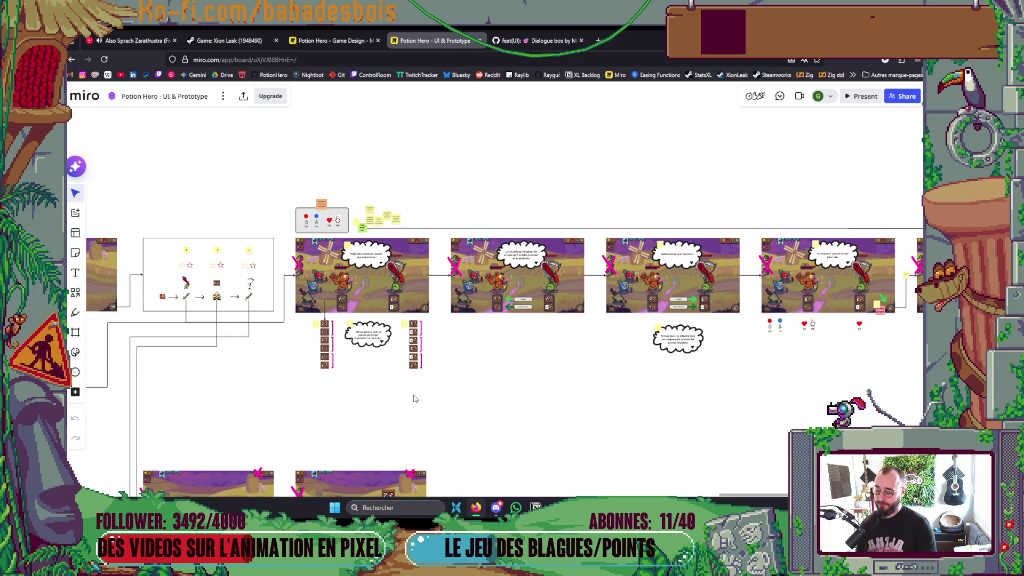
pyautogui.hscroll(10, 413, 400)
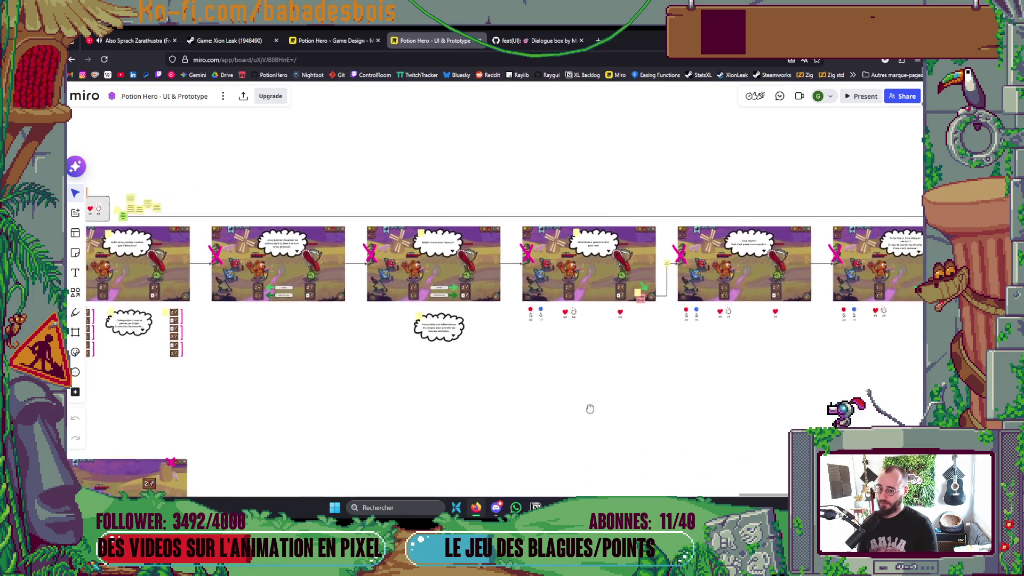
pyautogui.moveTo(412, 403); pyautogui.dragTo(812, 398)
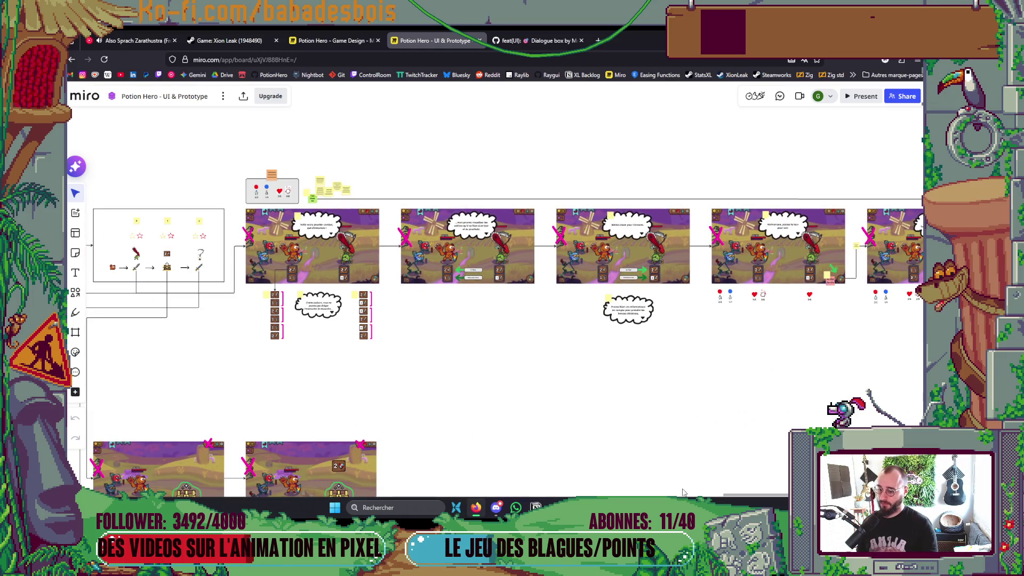
pyautogui.moveTo(655, 508)
pyautogui.click(614, 475)
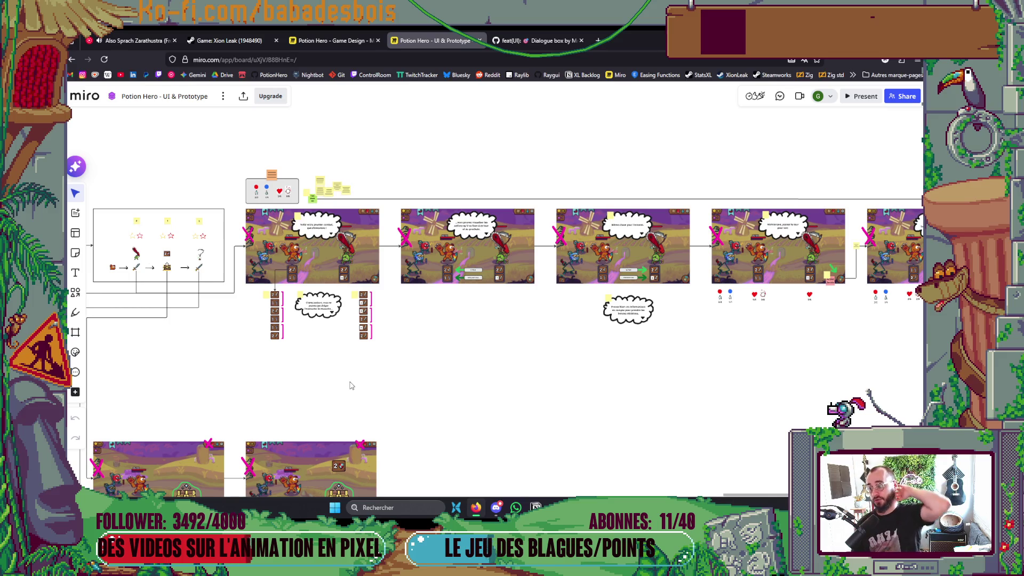
pyautogui.scroll(5, 313, 298)
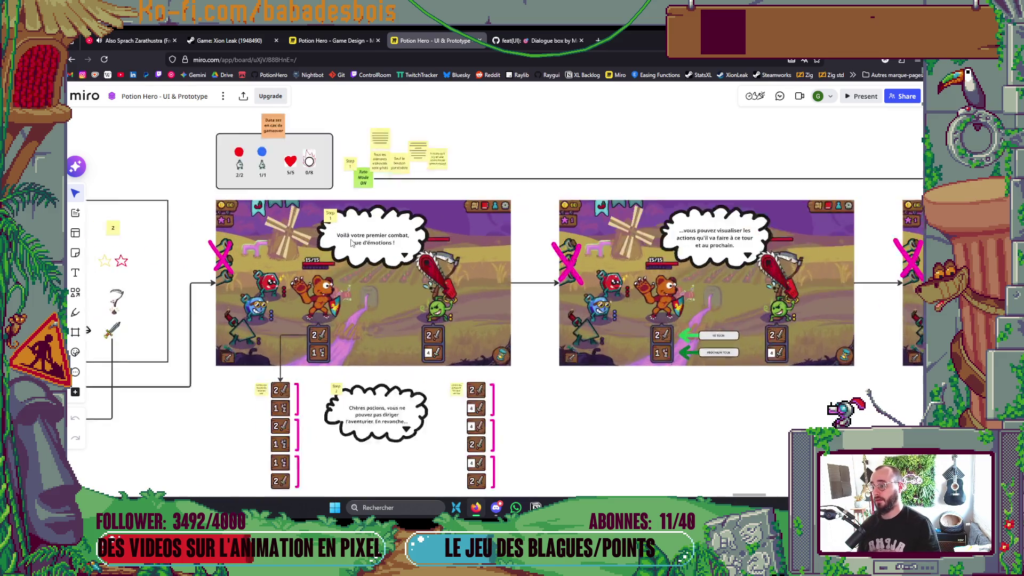
pyautogui.scroll(-5, 353, 250)
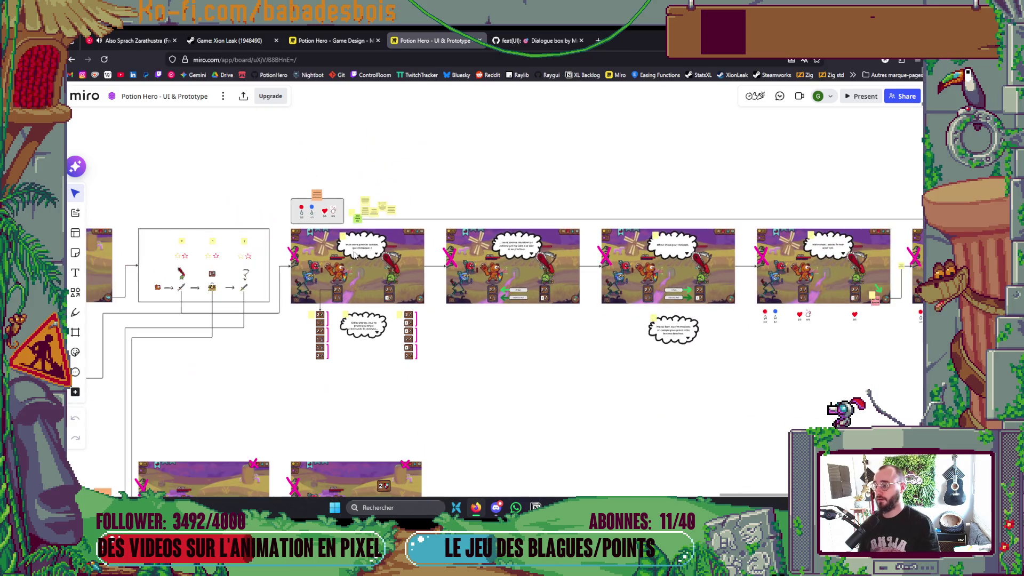
pyautogui.scroll(-1, 389, 216)
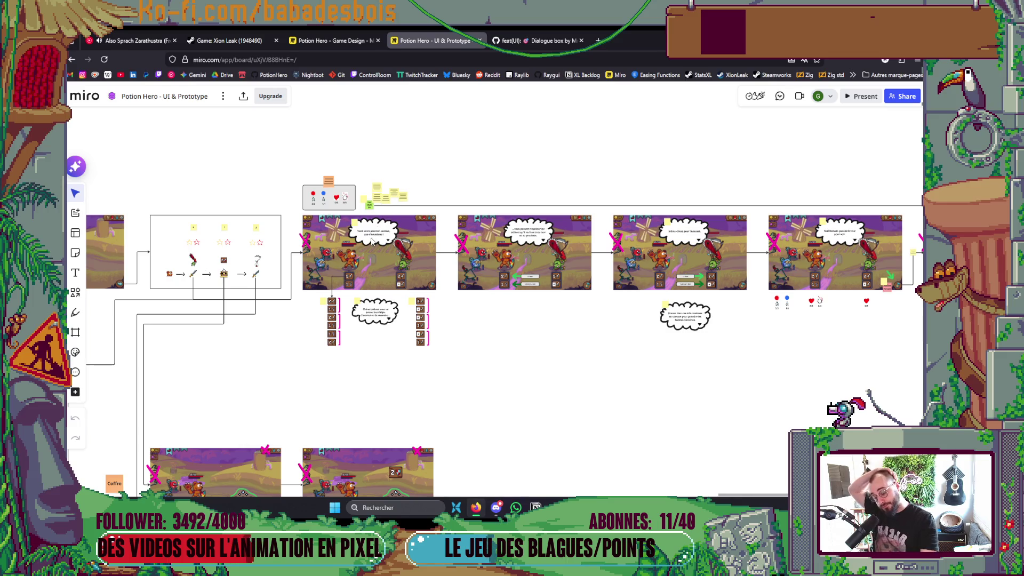
pyautogui.scroll(-3, 387, 368)
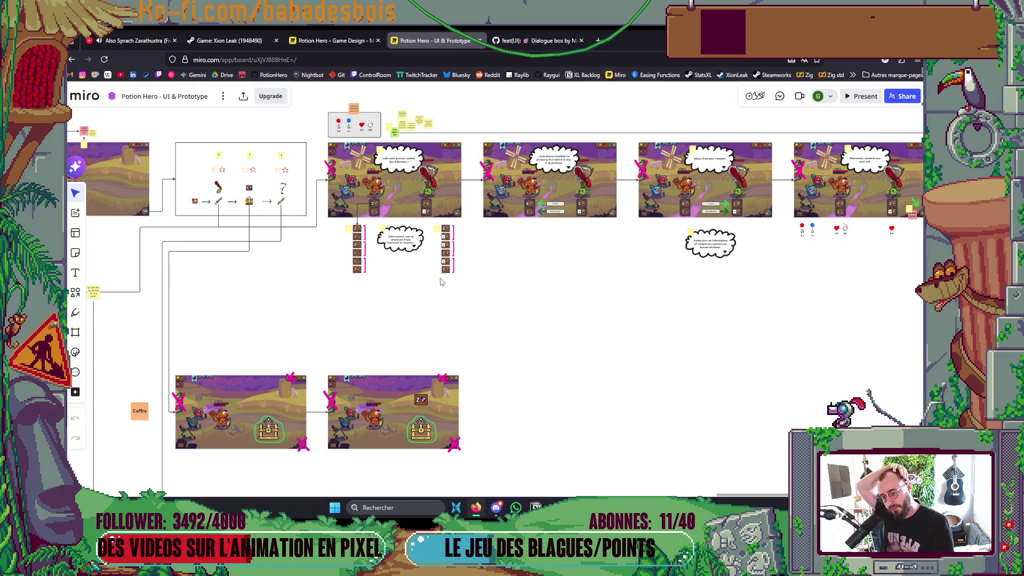
pyautogui.moveTo(635, 507)
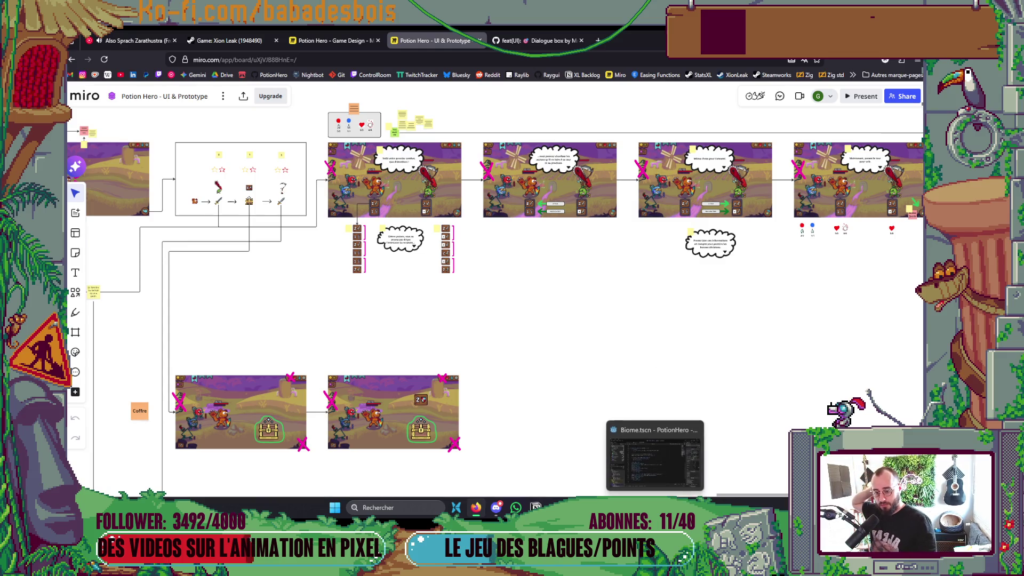
# Open ElemVue.gd in Neovim's right-hand pane
pyautogui.click(635, 456)
pyautogui.click(661, 282)
pyautogui.press('space')
pyautogui.press('f')
pyautogui.press('f')
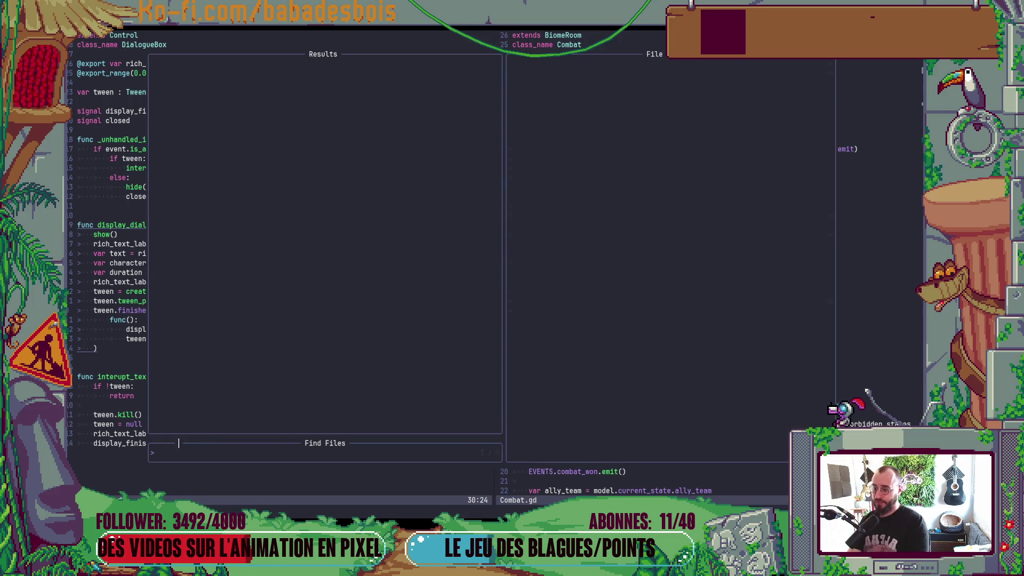
pyautogui.write('ElemVue')
pyautogui.press('Return')
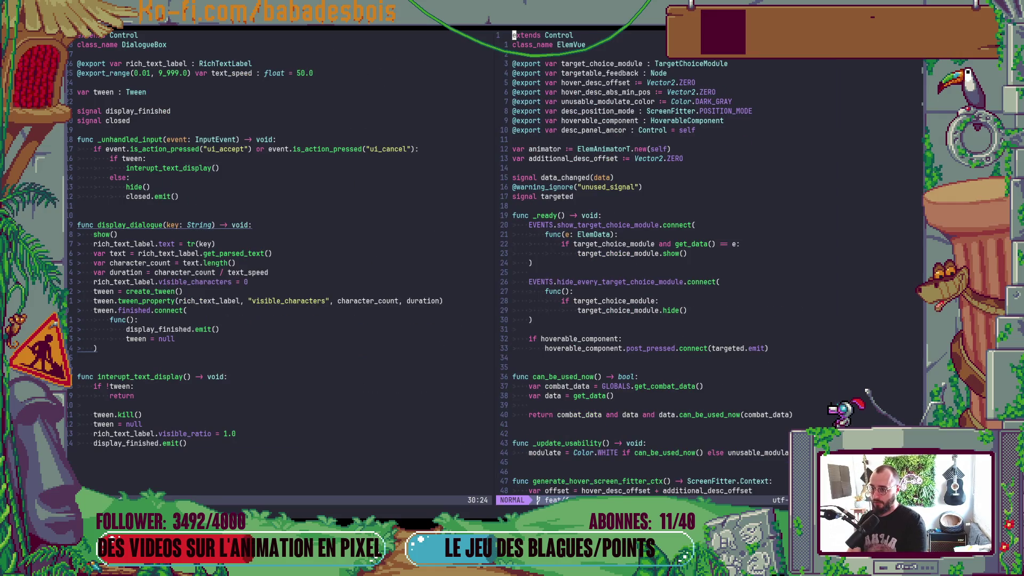
# Add 'var forced_unsable := false' below additional_desc_offset and save ElemVue.gd
pyautogui.press('j')
pyautogui.press('j')
pyautogui.press('j')
pyautogui.press('j')
pyautogui.press('j')
pyautogui.press('j')
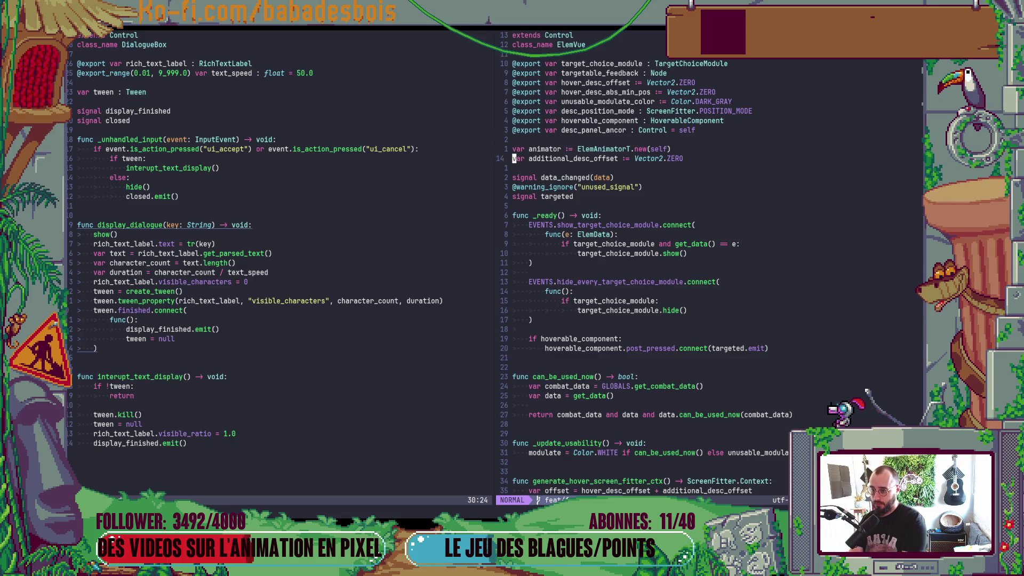
pyautogui.press('o')
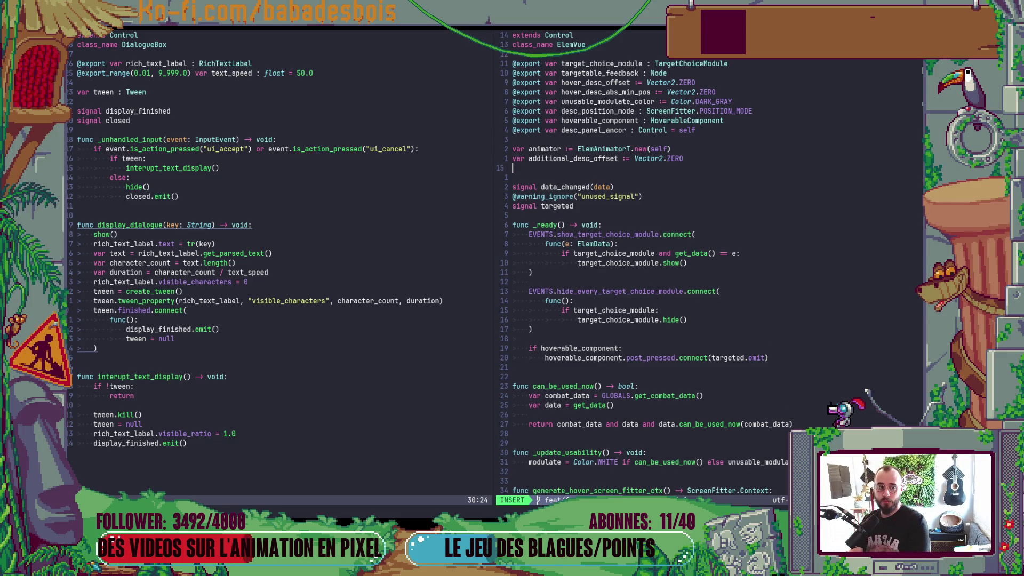
pyautogui.write('var')
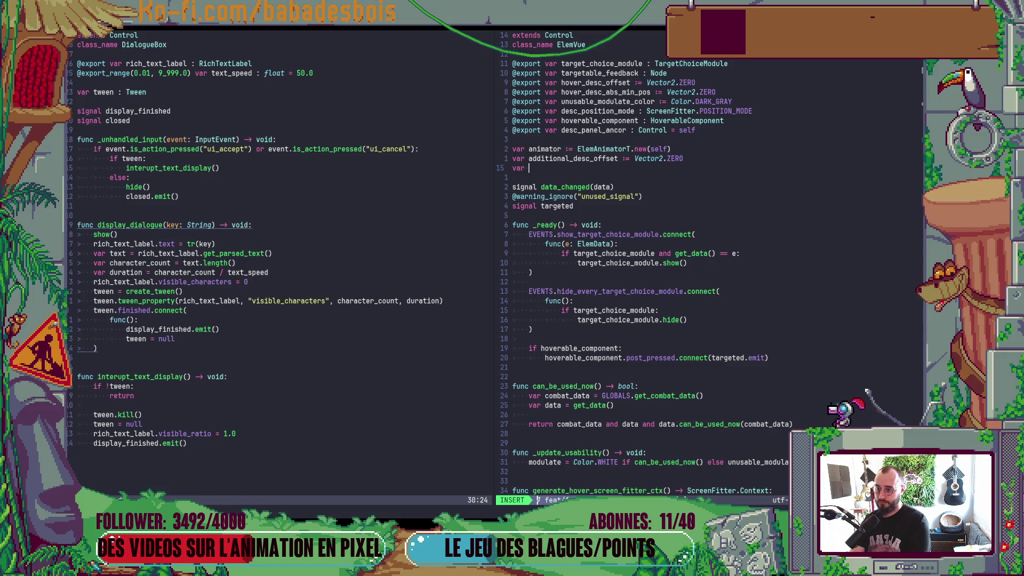
pyautogui.write('fr')
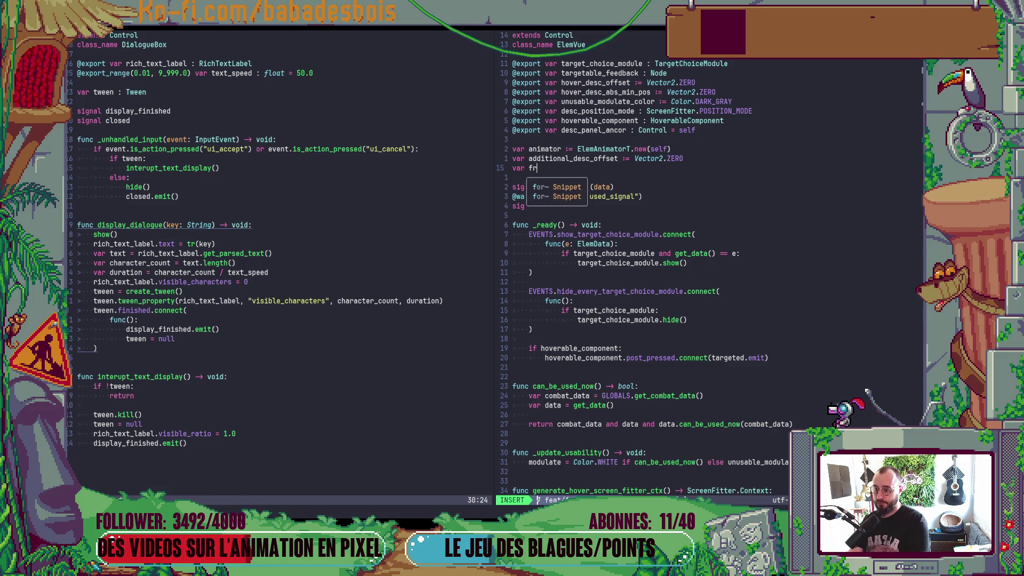
pyautogui.write('ore')
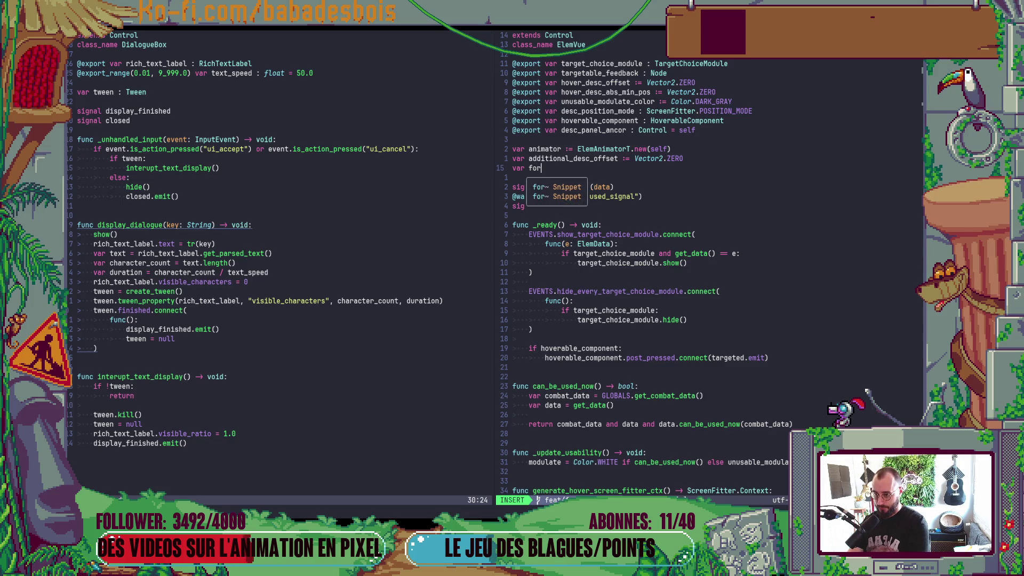
pyautogui.write('ed_un')
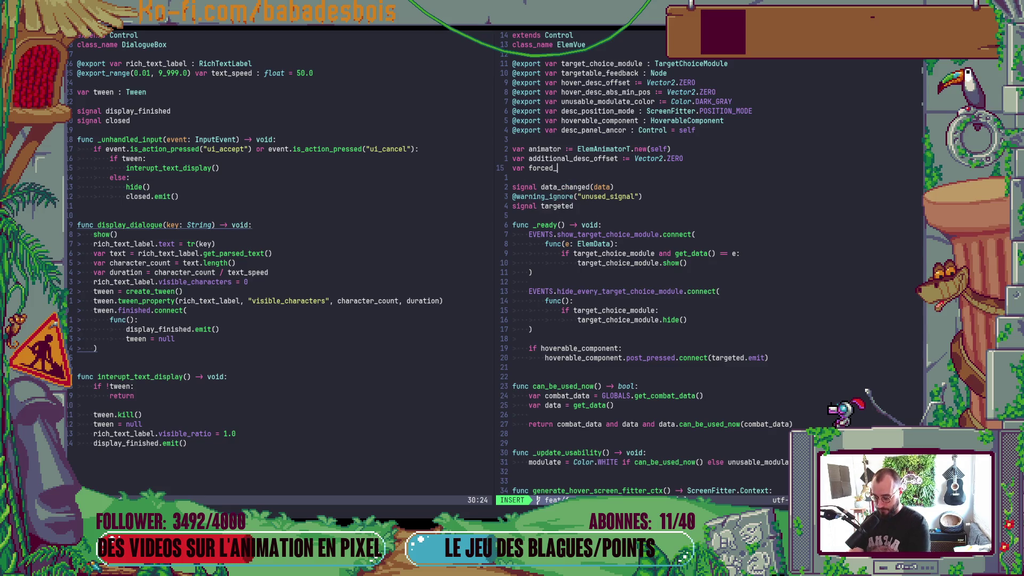
pyautogui.write('sable')
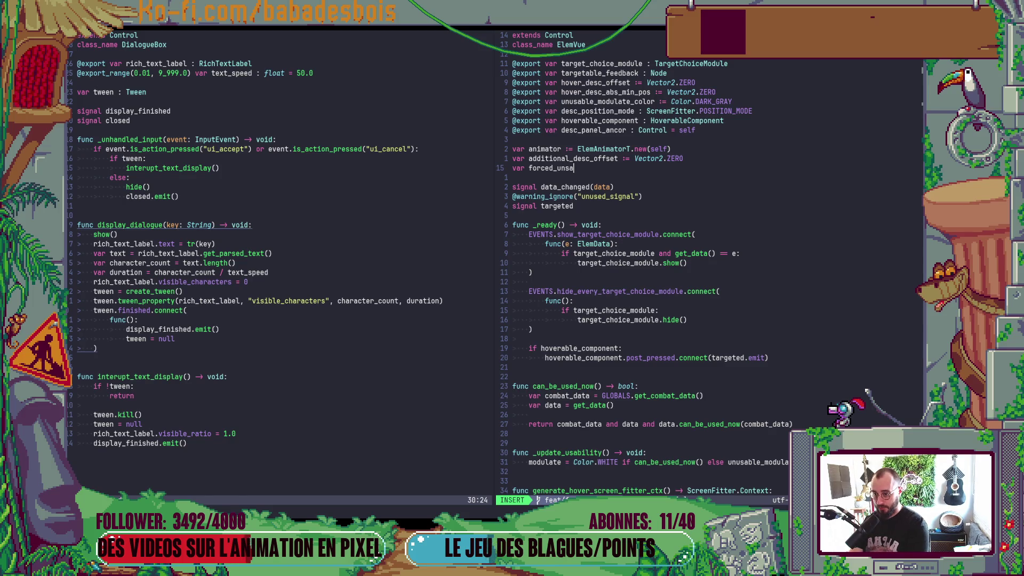
pyautogui.write(':= ')
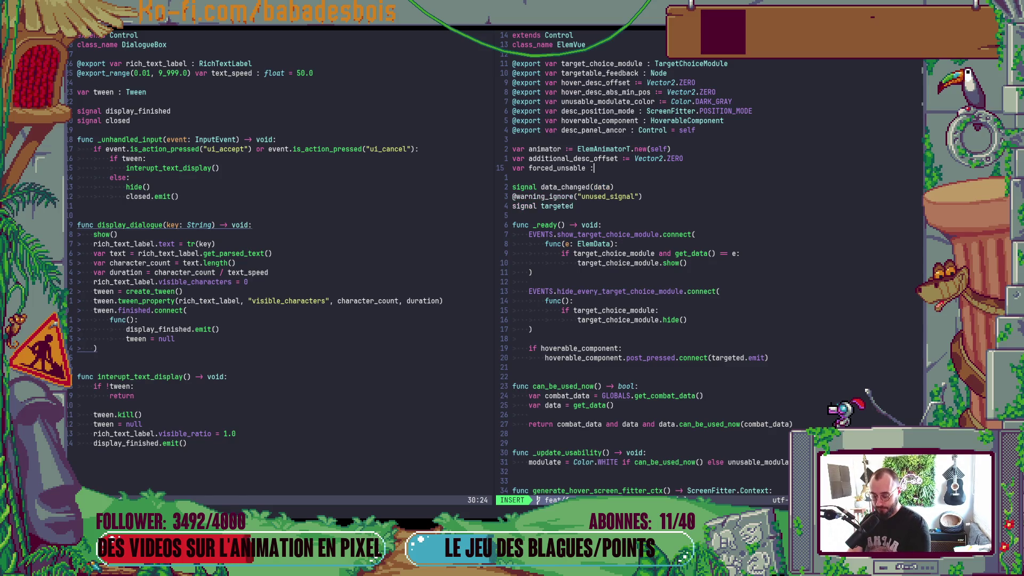
pyautogui.write('false')
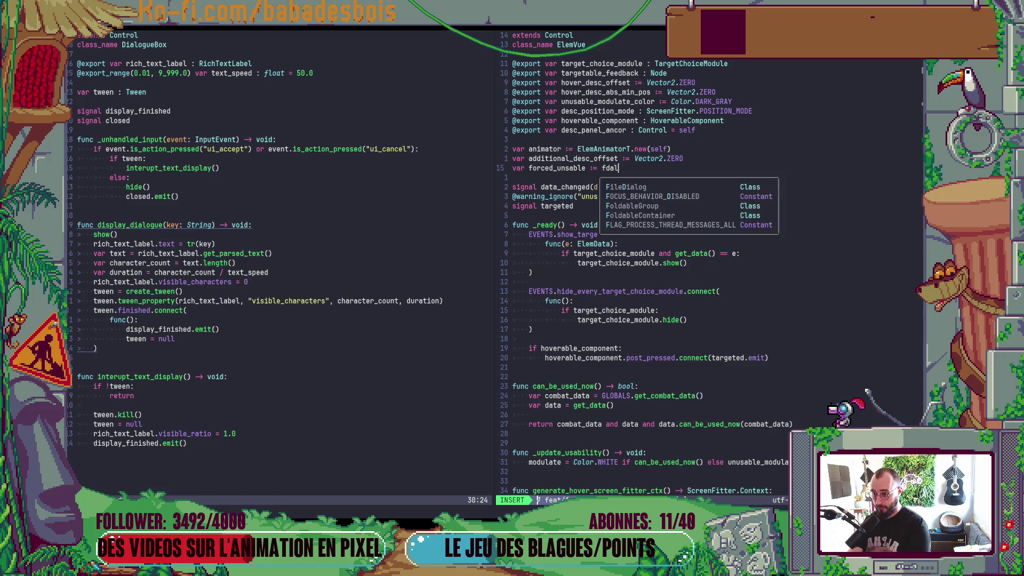
pyautogui.press('Escape')
pyautogui.write('w')
pyautogui.press('Return')
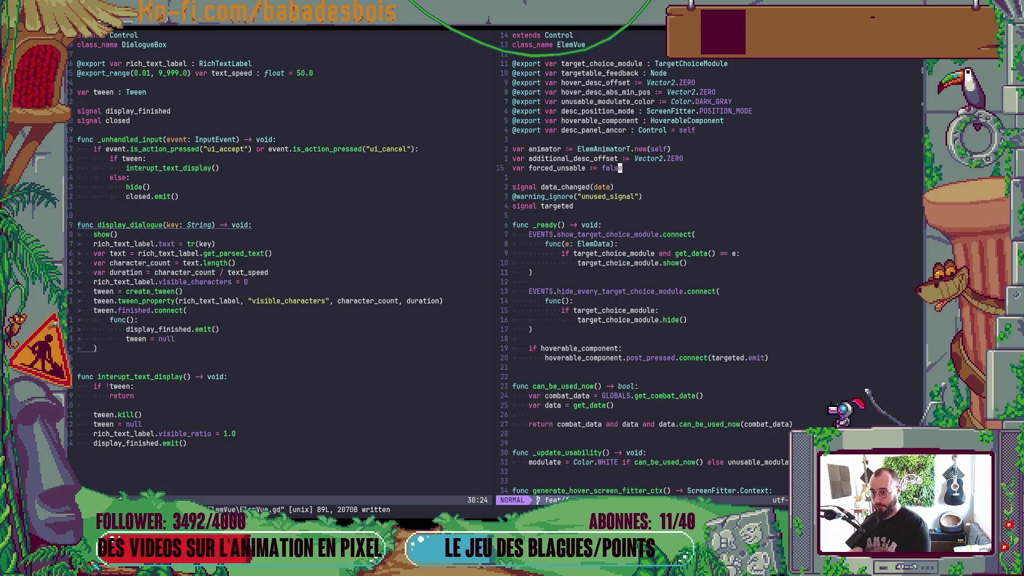
pyautogui.scroll(-5, 706, 244)
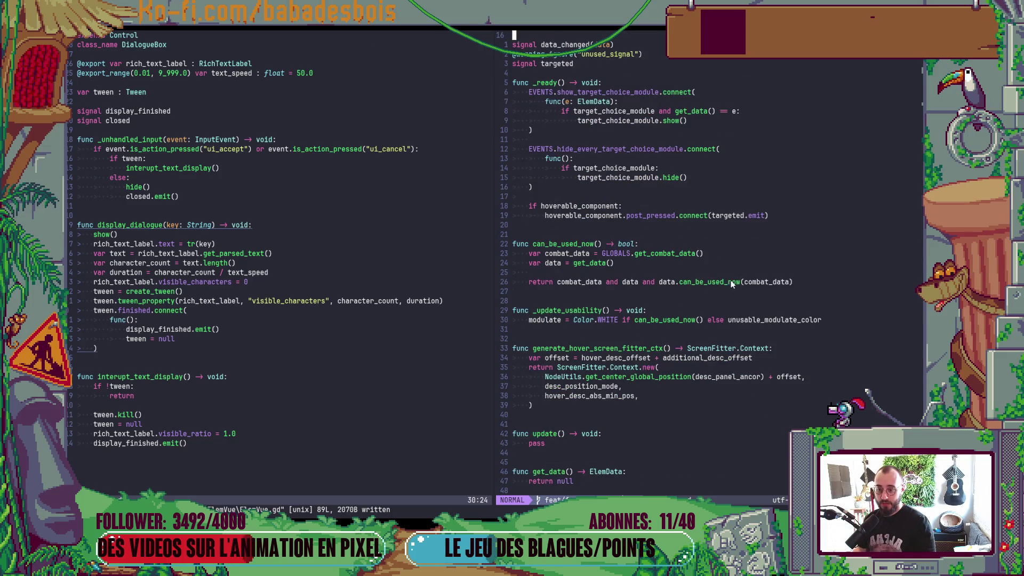
# Insert an 'if forced_unsable: return false' guard at the top of can_be_used_now()
pyautogui.click(595, 253)
pyautogui.hotkey('shift', 'o')
pyautogui.write('if cf')
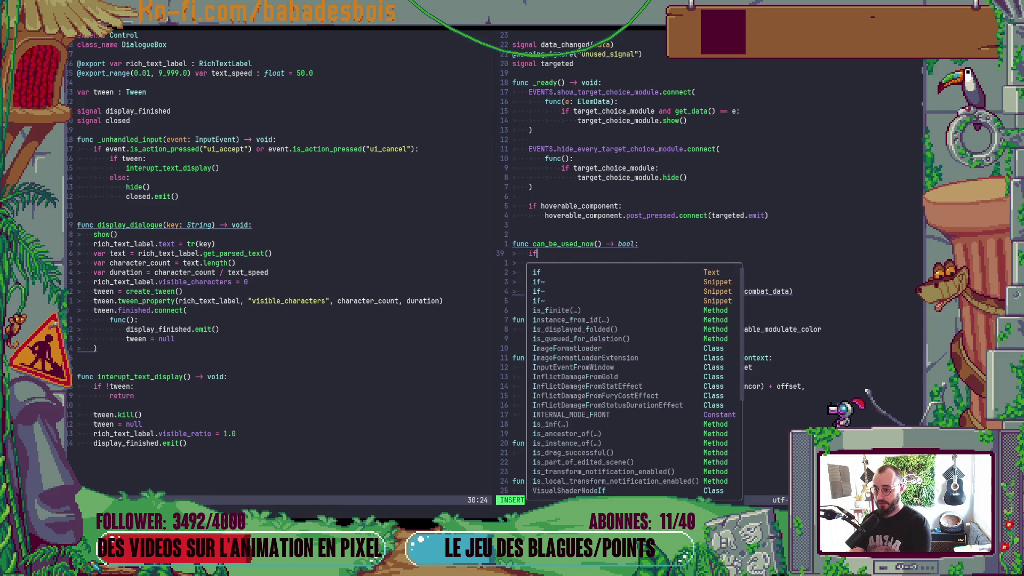
pyautogui.press('BackSpace')
pyautogui.press('BackSpace')
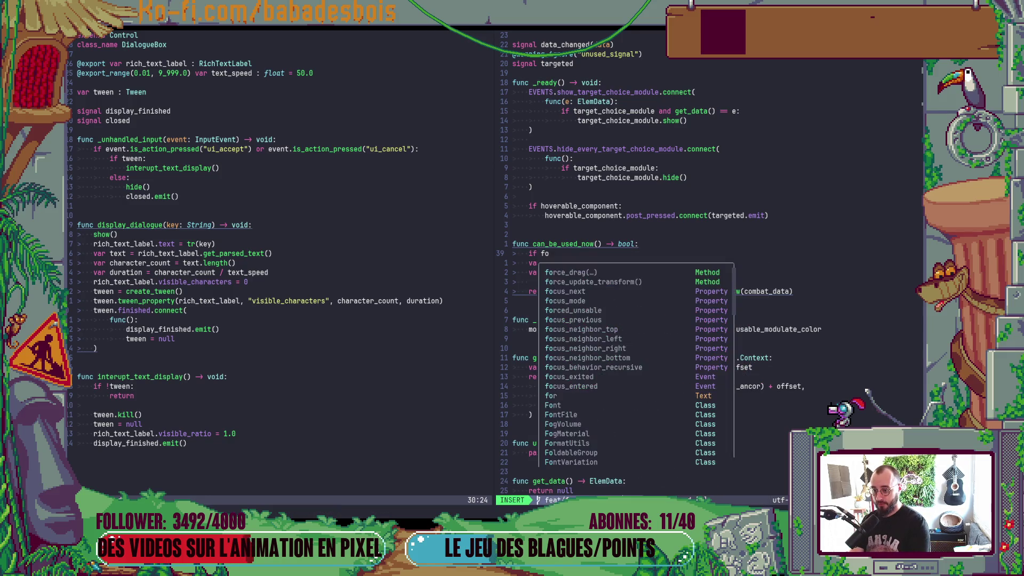
pyautogui.write('fo')
pyautogui.press('Down')
pyautogui.press('Down')
pyautogui.press('Down')
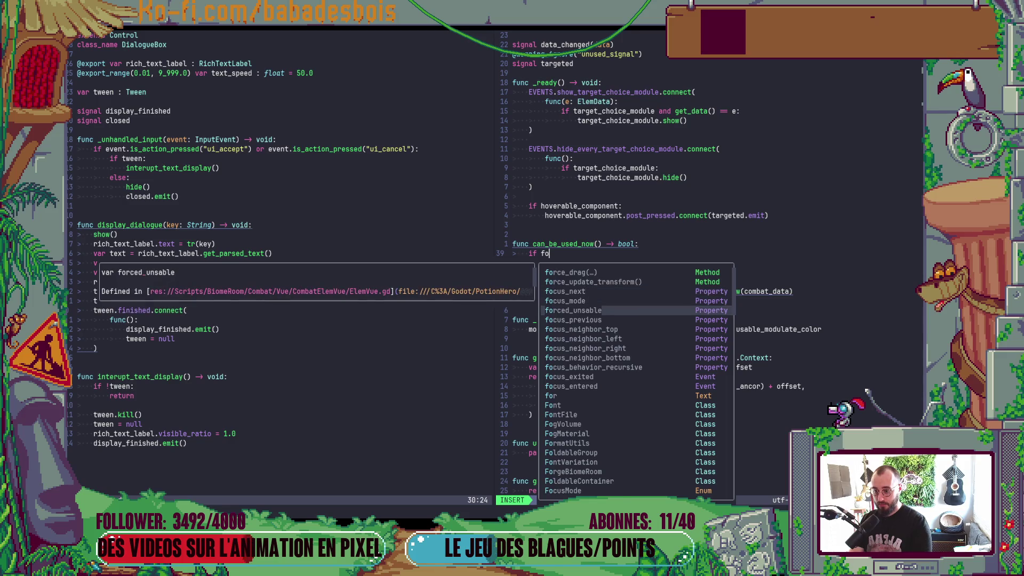
pyautogui.press('Return')
pyautogui.write(':')
pyautogui.press('Return')
pyautogui.write('return false')
# Save ElemVue.gd with the new guard and scroll to review it
pyautogui.press('Escape')
pyautogui.write(':w')
pyautogui.press('Return')
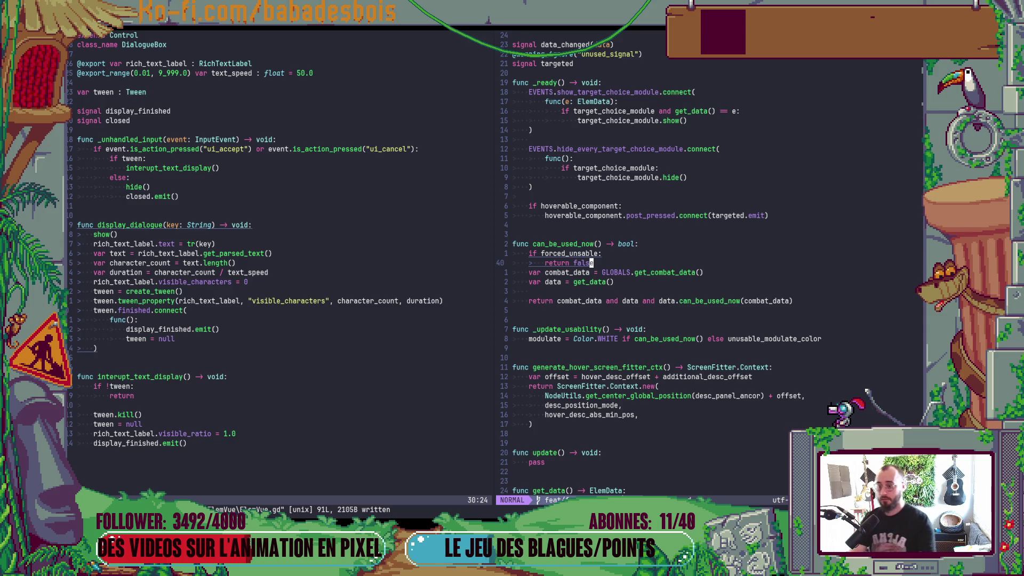
pyautogui.scroll(-4, 862, 230)
pyautogui.scroll(9, 862, 230)
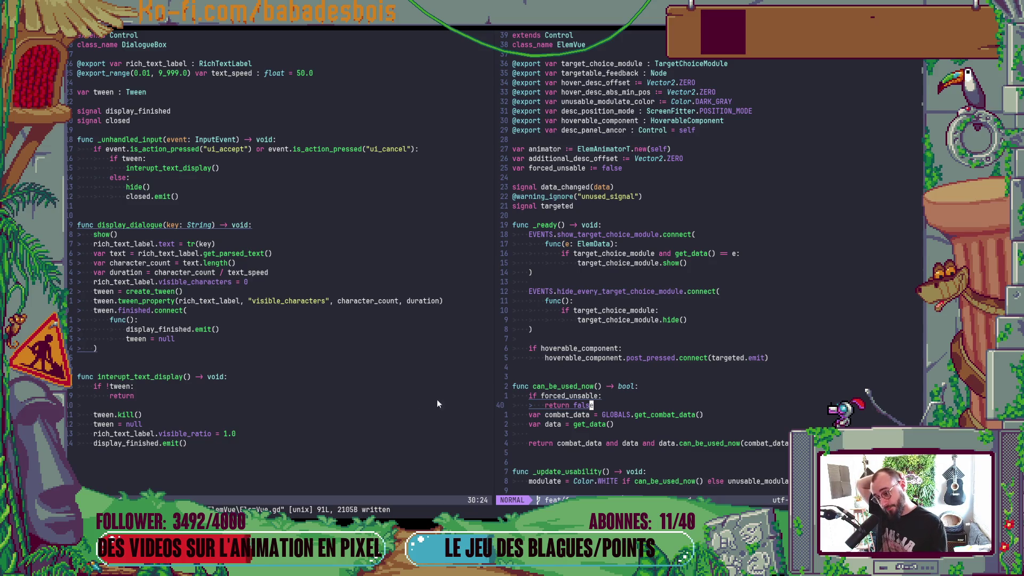
# Move focus to the left-hand DialogueBox.gd pane
pyautogui.click(392, 405)
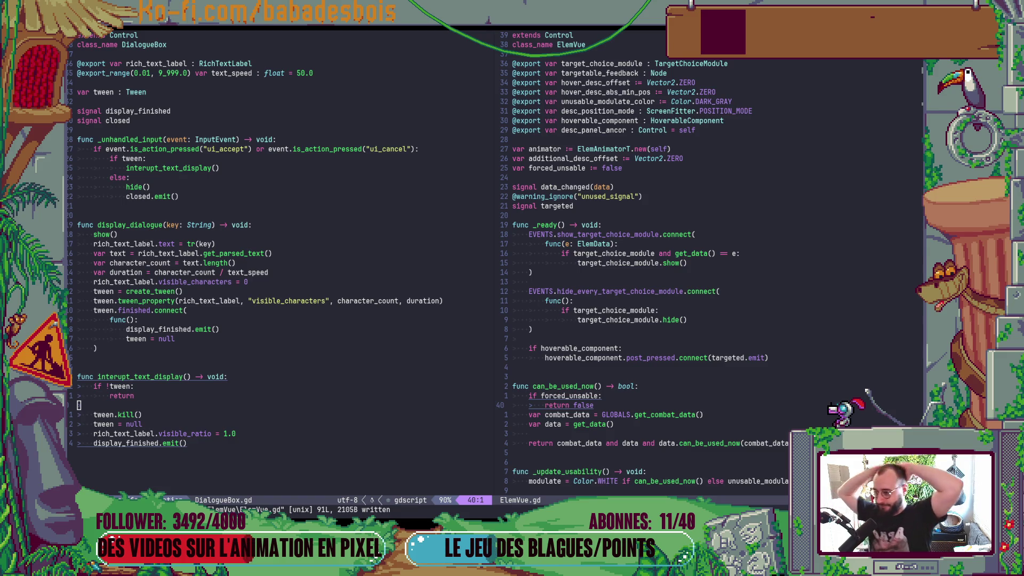
pyautogui.click(242, 319)
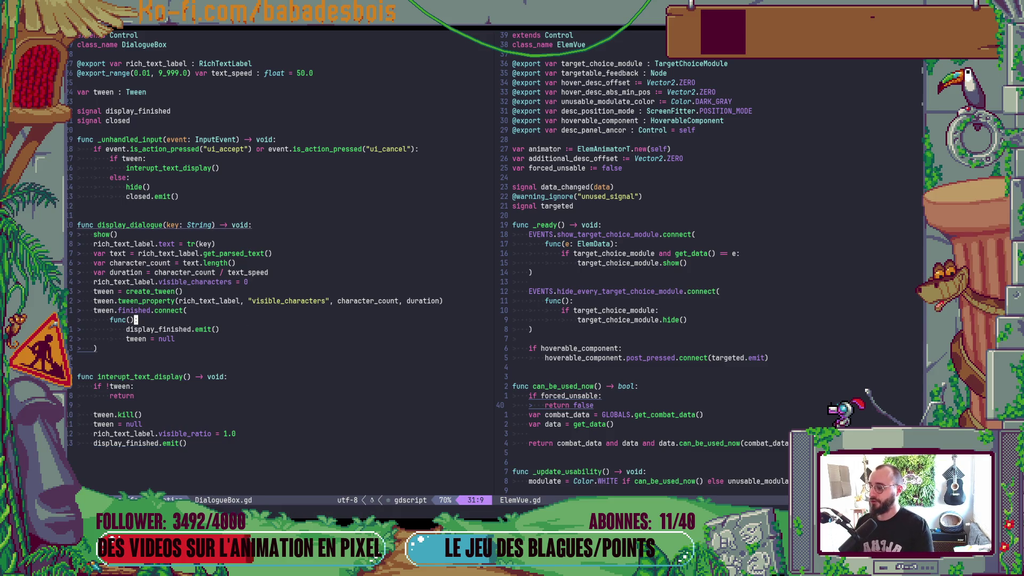
pyautogui.moveTo(240, 319); pyautogui.dragTo(173, 339)
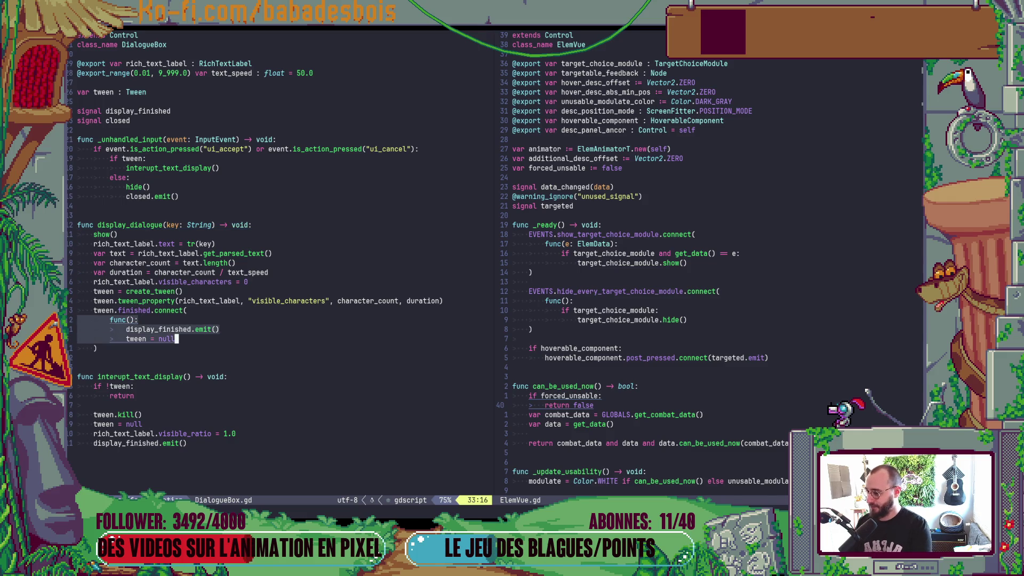
pyautogui.press('=')
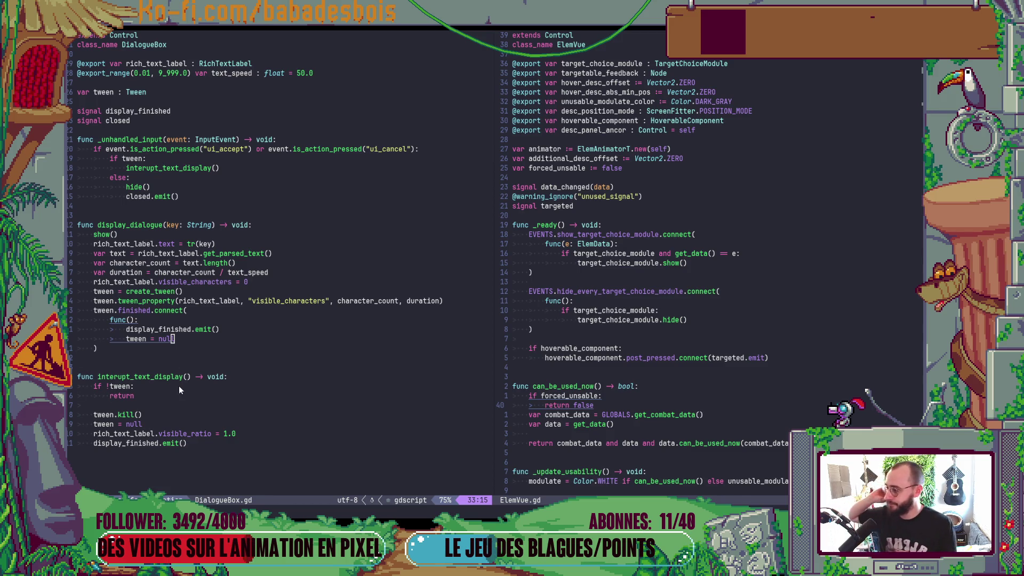
pyautogui.scroll(-2, 212, 309)
pyautogui.scroll(2, 212, 304)
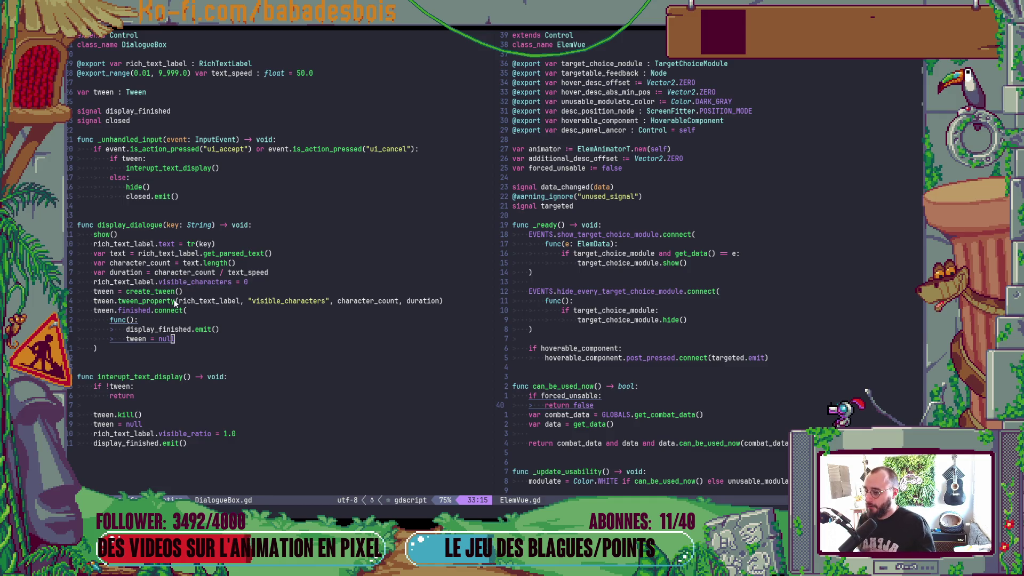
pyautogui.click(729, 350)
pyautogui.hotkey('alt', 'Tab')
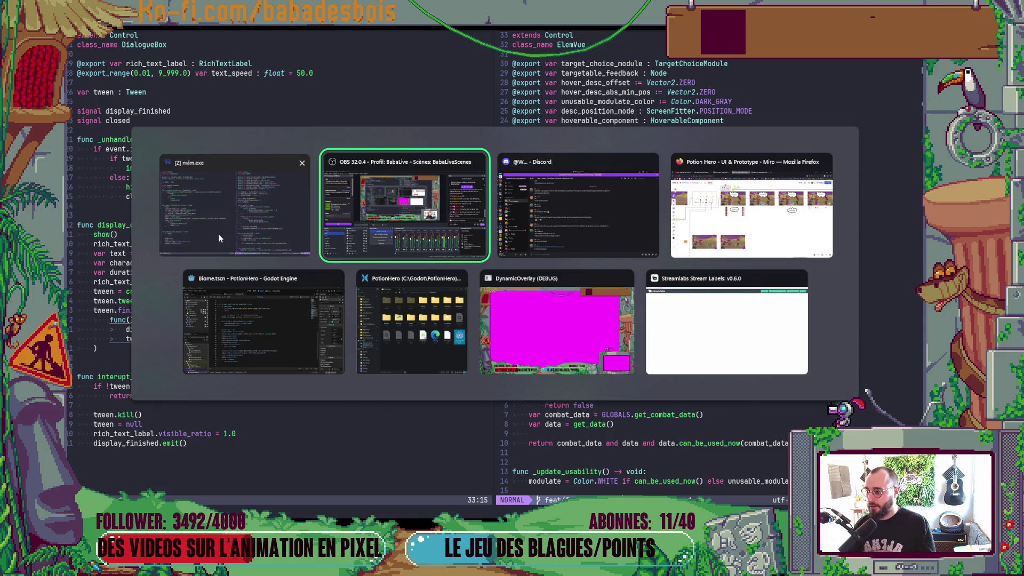
pyautogui.click(219, 238)
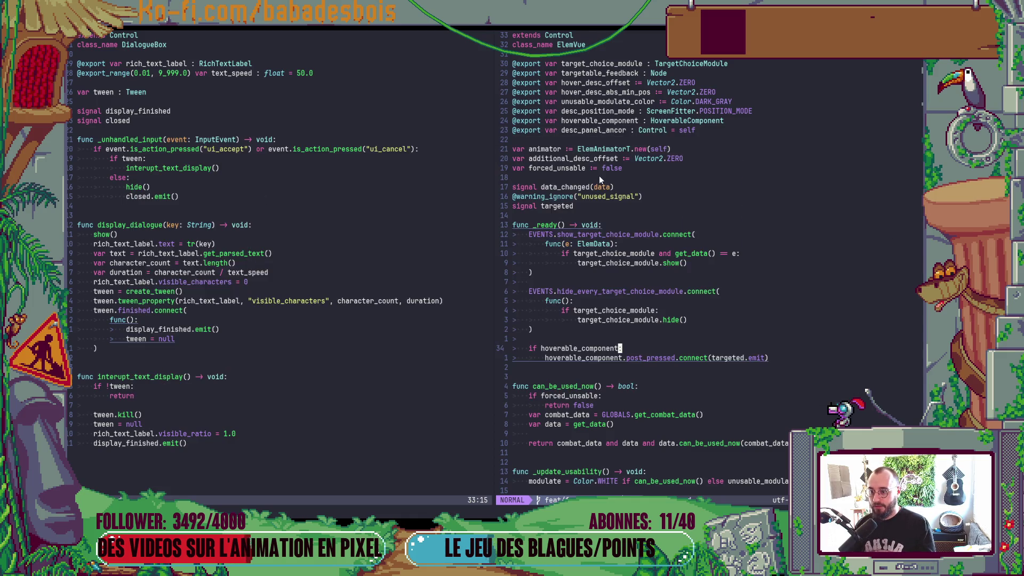
pyautogui.click(274, 216)
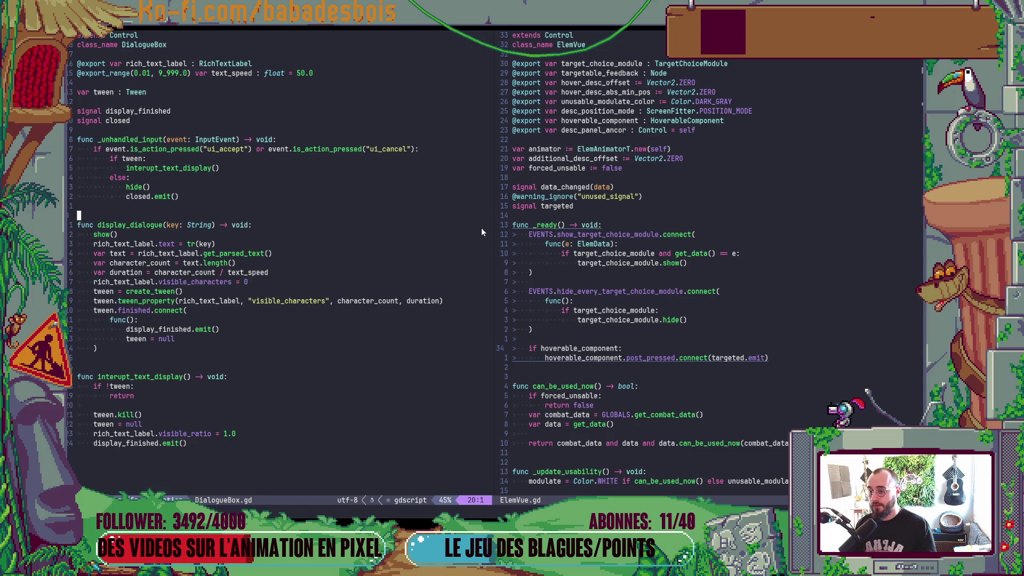
pyautogui.click(639, 179)
pyautogui.press('space')
pyautogui.press('f')
pyautogui.press('f')
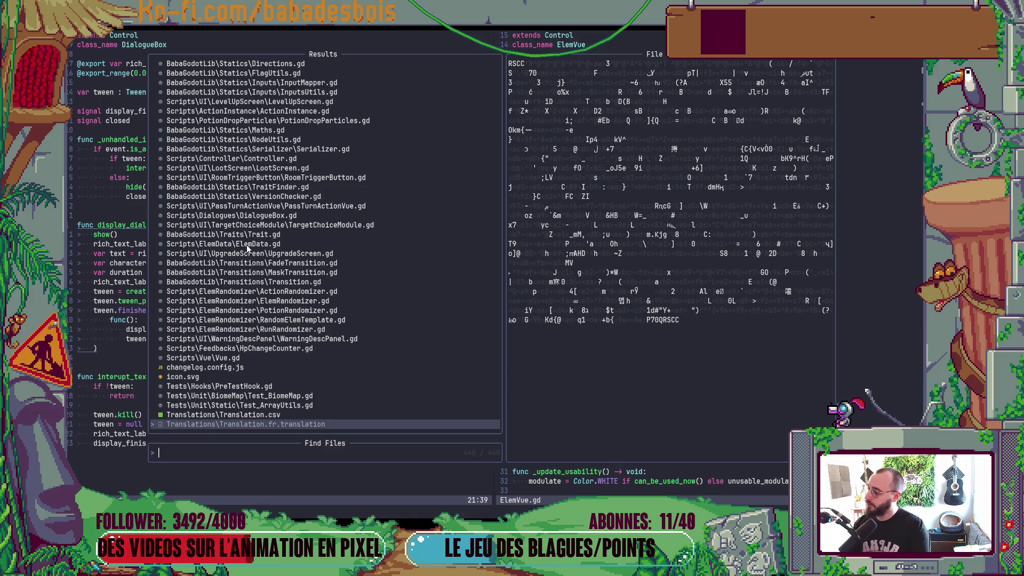
# Open Vue.gd and begin a 'func force_elem_usage()' declaration above get_every_vue_elements()
pyautogui.write('Vue')
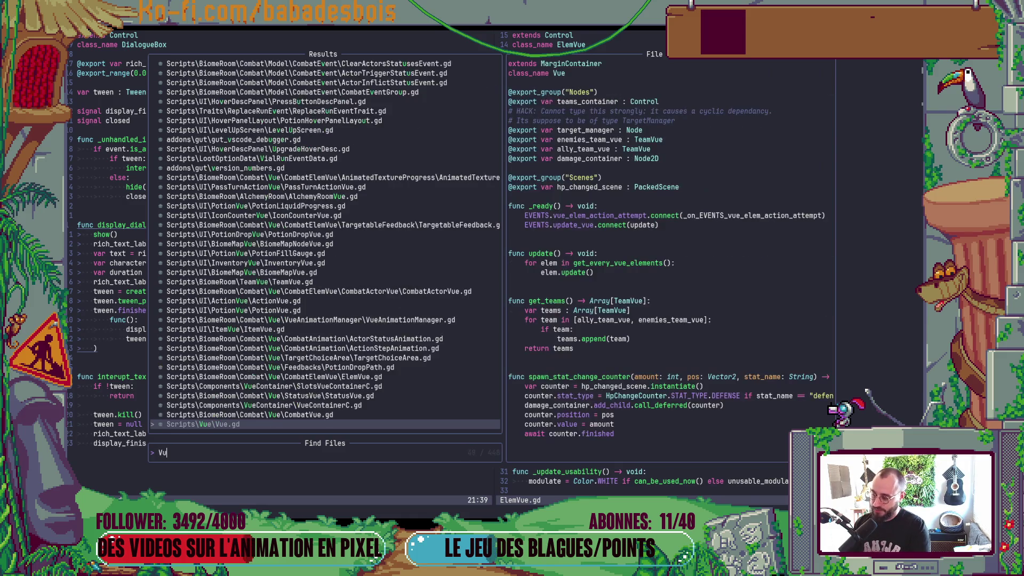
pyautogui.press('Return')
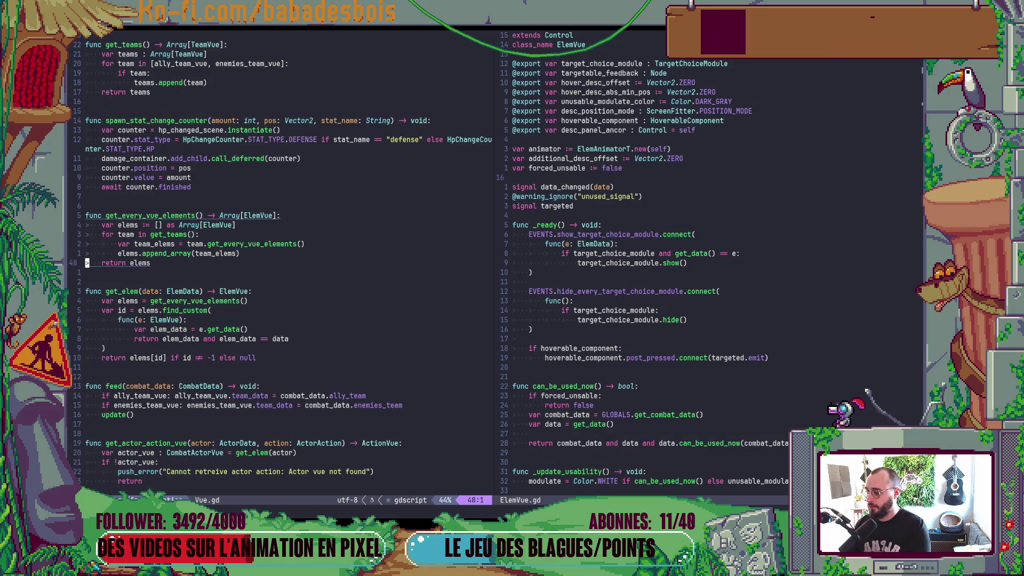
pyautogui.press('k')
pyautogui.press('k')
pyautogui.press('k')
pyautogui.press('k')
pyautogui.press('k')
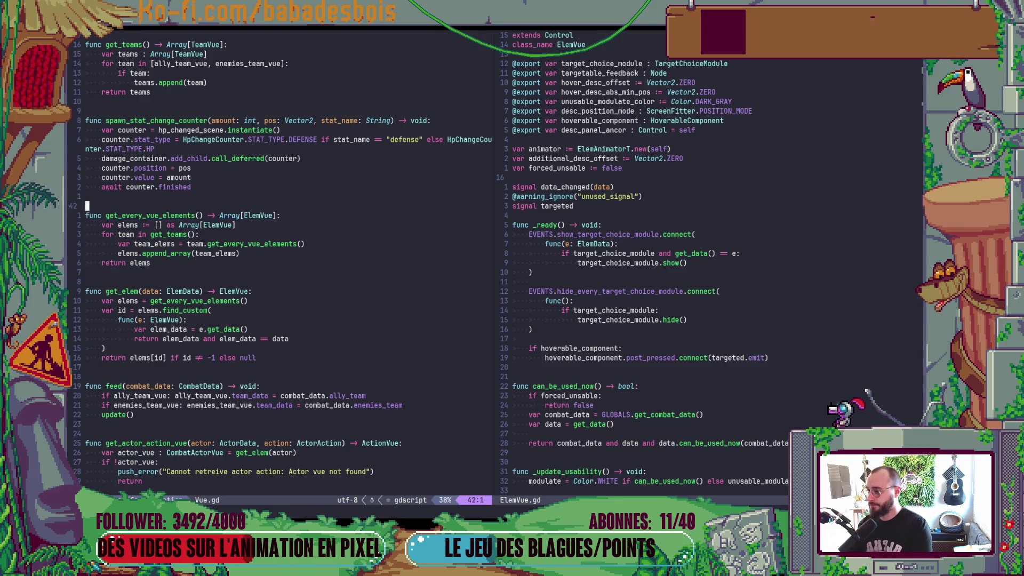
pyautogui.press('k')
pyautogui.press('o')
pyautogui.press('Return')
pyautogui.press('Return')
pyautogui.press('Up')
pyautogui.press('Up')
pyautogui.write('func force')
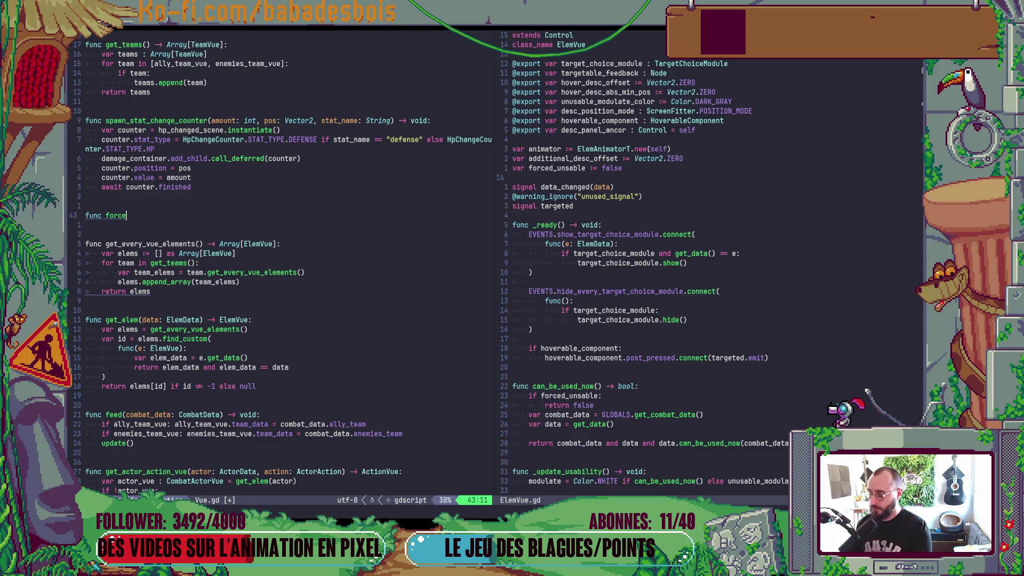
pyautogui.write('_elem')
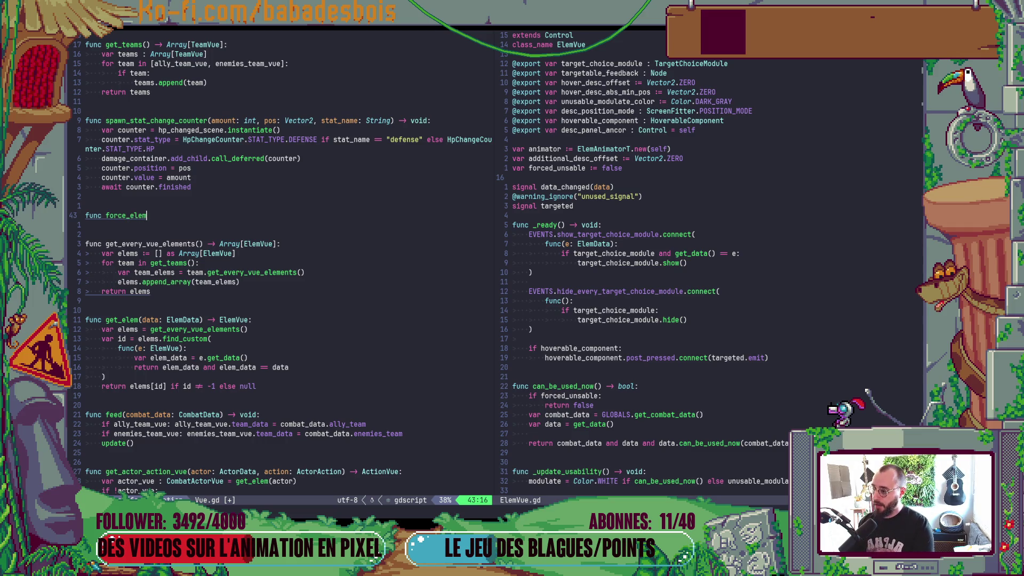
pyautogui.write('_usage')
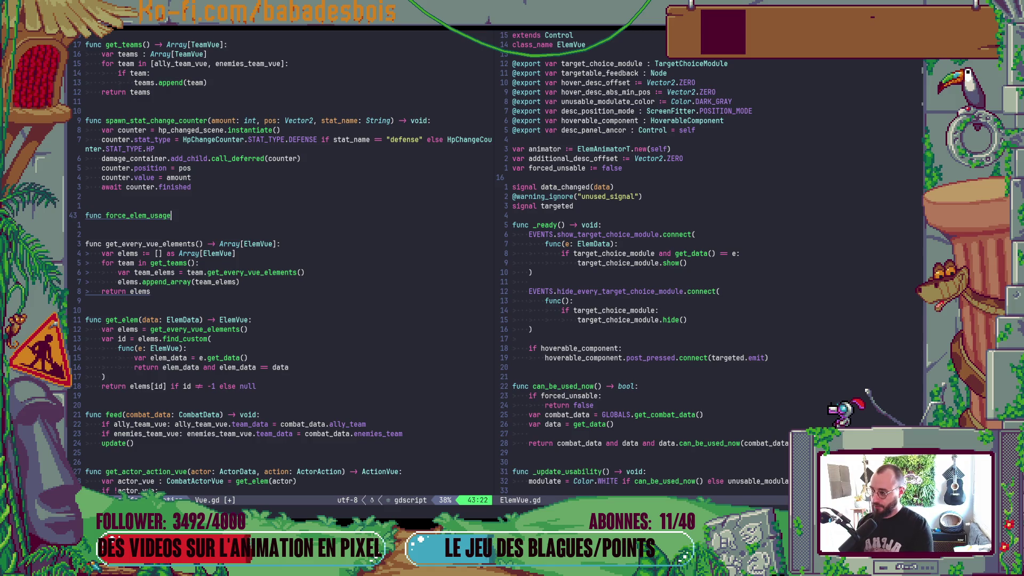
pyautogui.write('()')
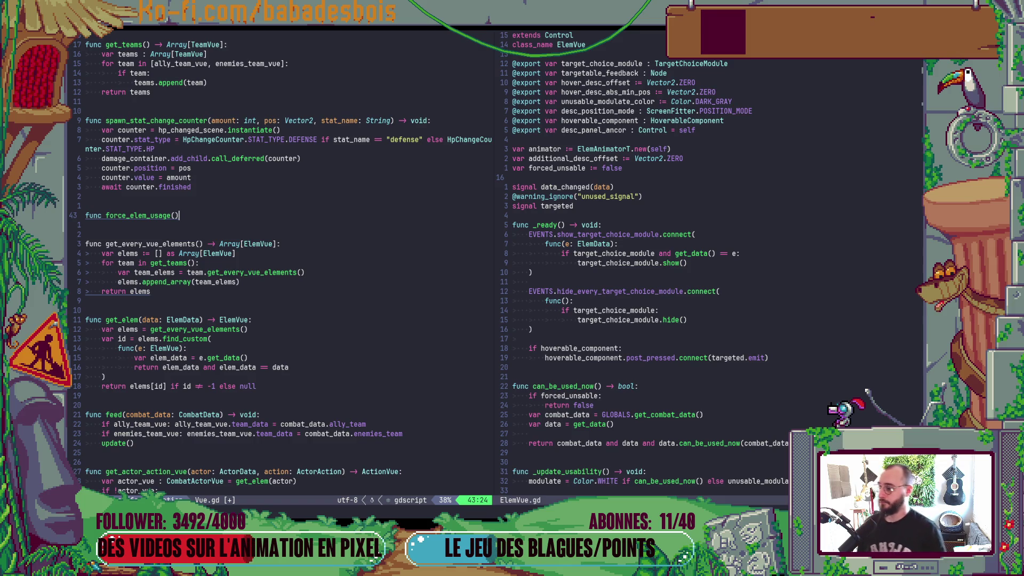
# Complete the stub as 'func force_elem_usage() -> void:' with a pass body, and save Vue.gd
pyautogui.write('-> void:')
pyautogui.press('Return')
pyautogui.write('pass')
pyautogui.press('Escape')
pyautogui.write(':w')
pyautogui.press('Return')
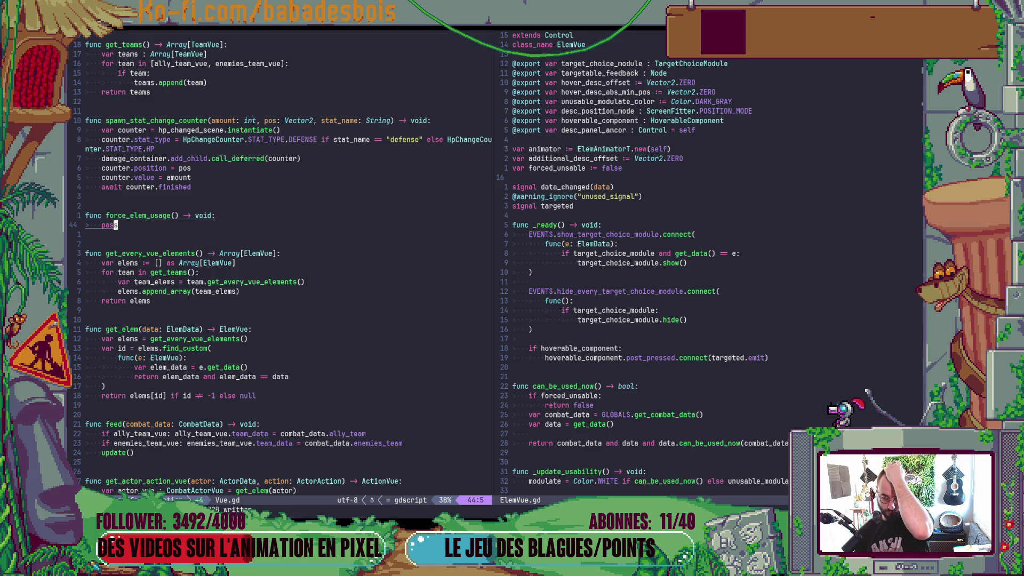
pyautogui.press('b')
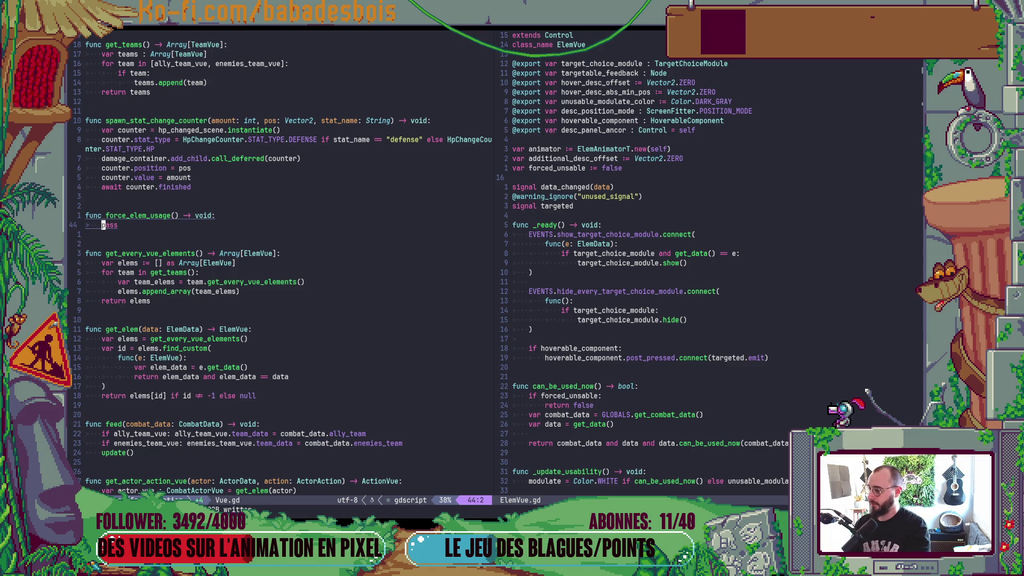
pyautogui.press('k')
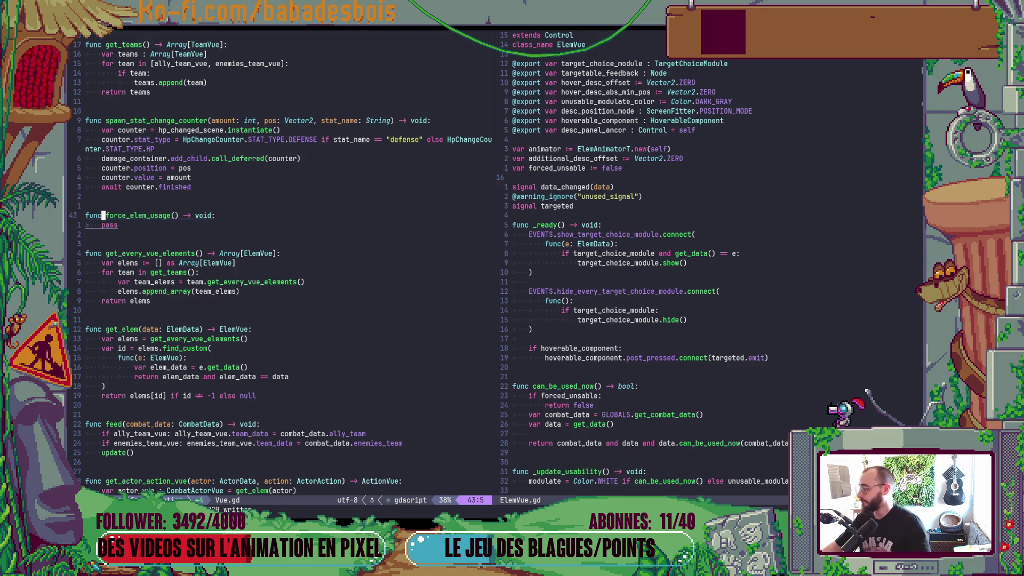
pyautogui.hotkey('alt', 'Tab')
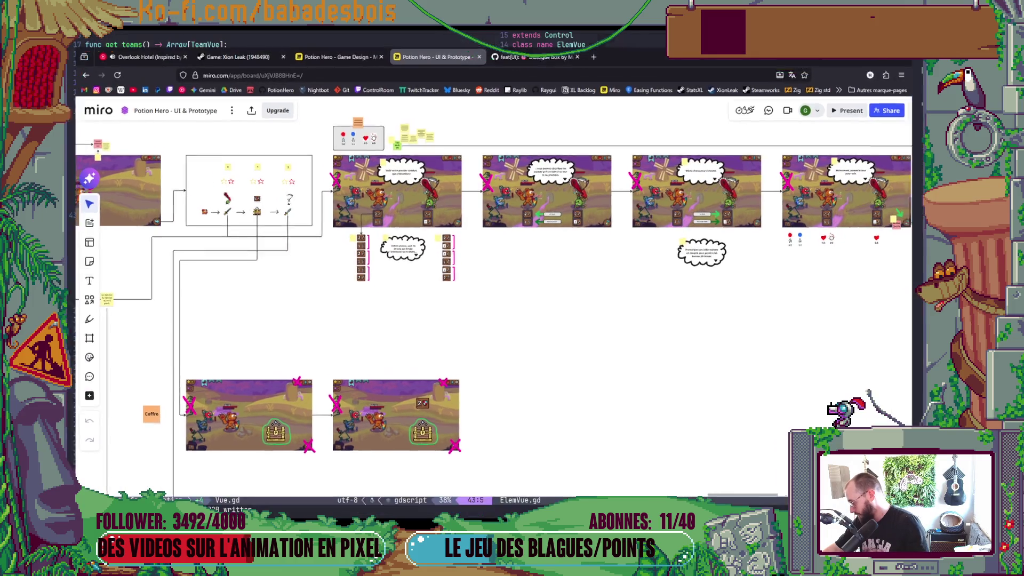
pyautogui.hotkey('alt', 'Tab')
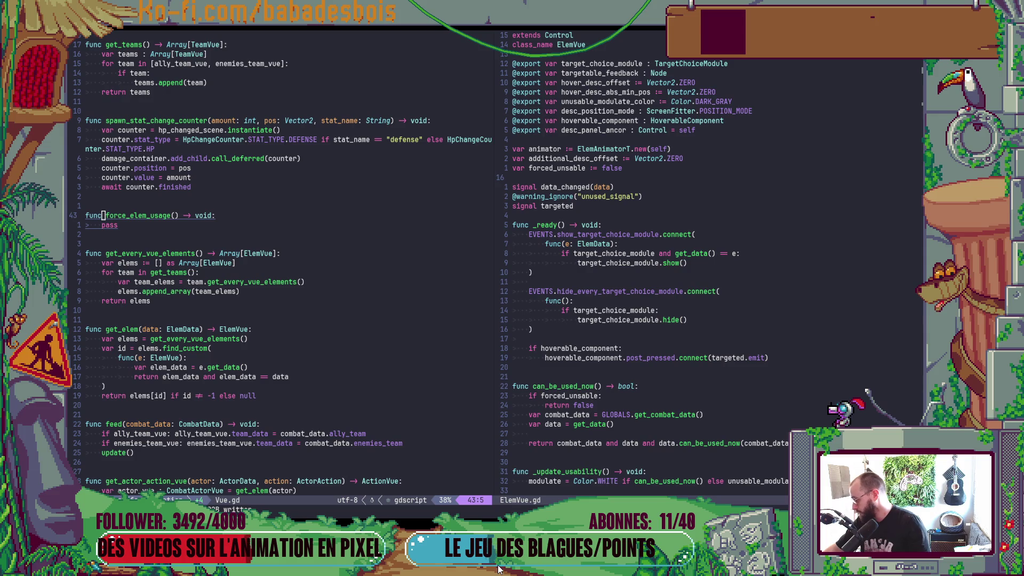
pyautogui.hotkey('alt', 'Tab')
pyautogui.hotkey('alt', 'Tab')
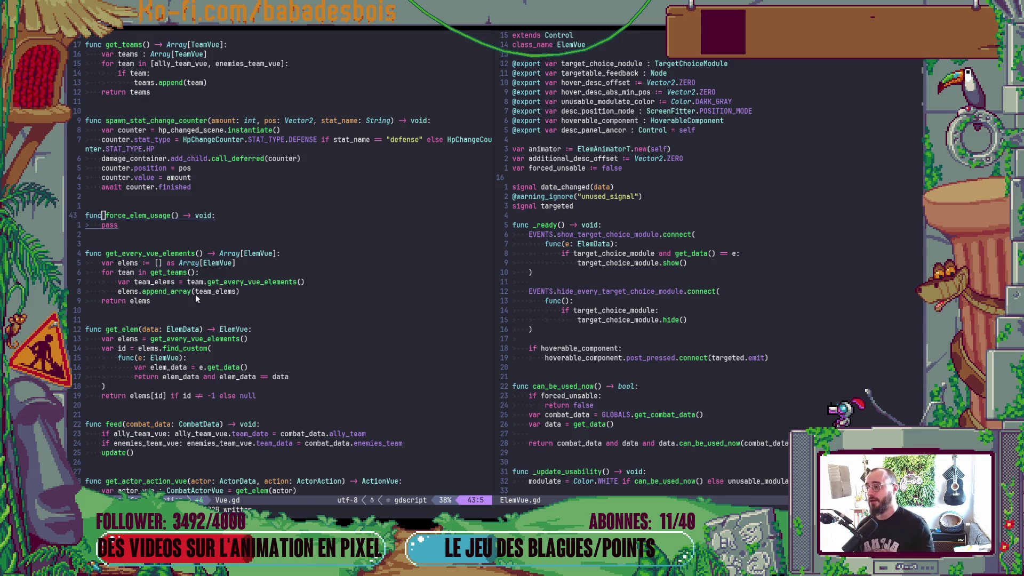
pyautogui.click(169, 216)
pyautogui.click(173, 216)
pyautogui.click(147, 215)
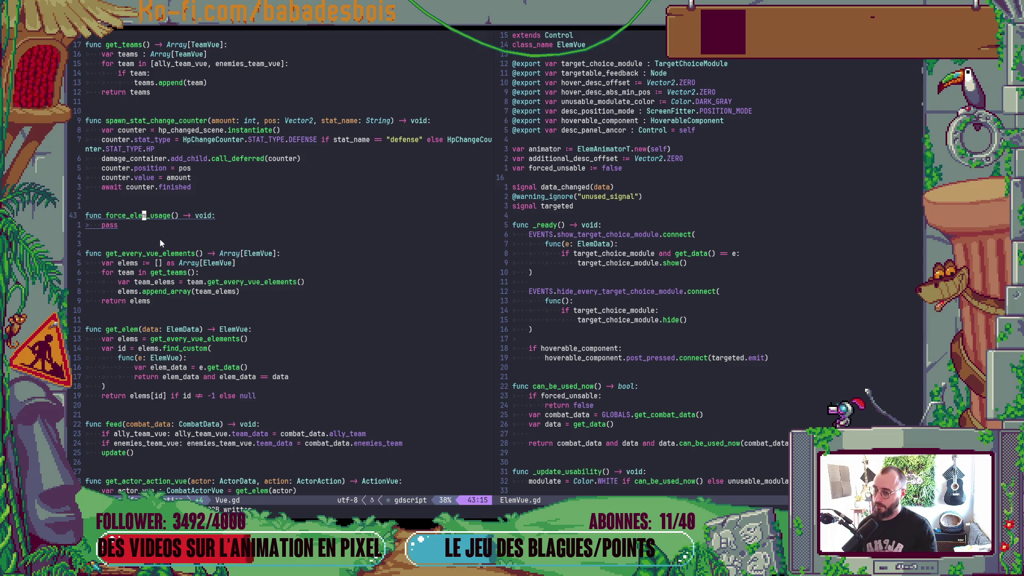
pyautogui.write('s')
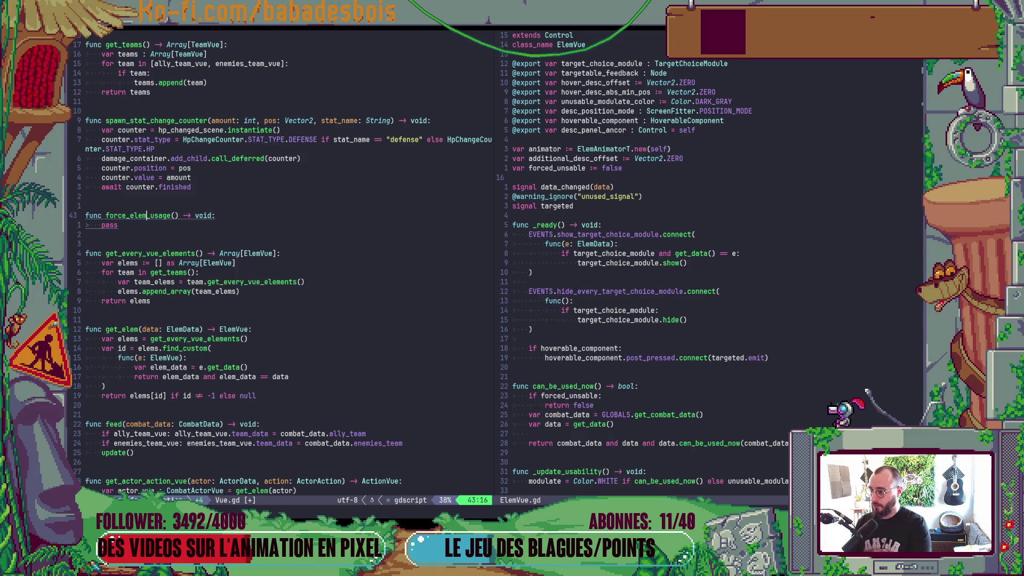
# Rename the stub to force_one_of_elem_usage()
pyautogui.press('BackSpace')
pyautogui.press('Escape')
pyautogui.press('0')
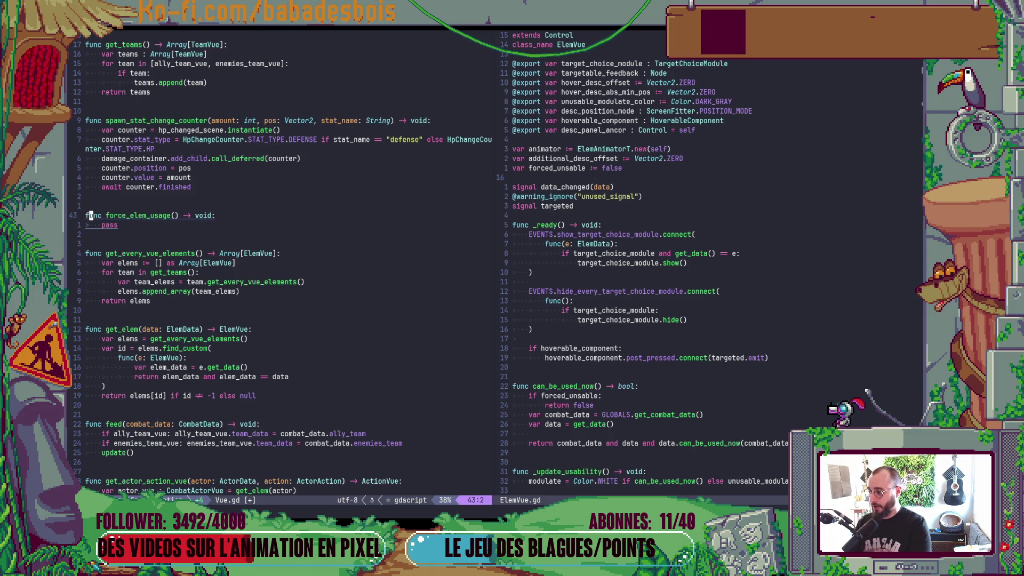
pyautogui.write('fea')
pyautogui.write('_on')
pyautogui.write('e')
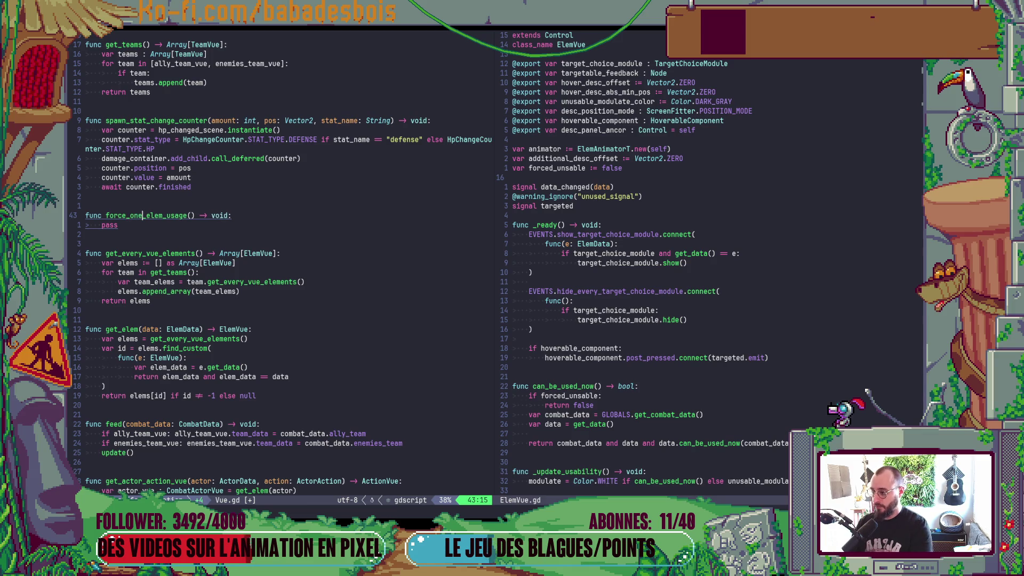
pyautogui.write('_of')
pyautogui.press('Escape')
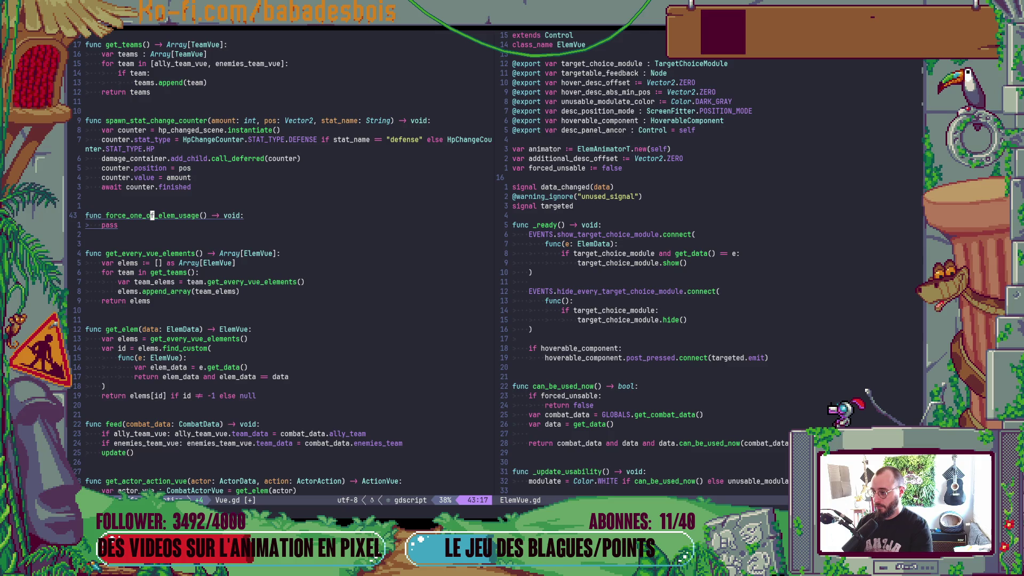
# Add '# Force the player to use one of the designated element' above the stub and save
pyautogui.write('O///')
pyautogui.press('BackSpace')
pyautogui.press('BackSpace')
pyautogui.press('BackSpace')
pyautogui.write('# Force the p')
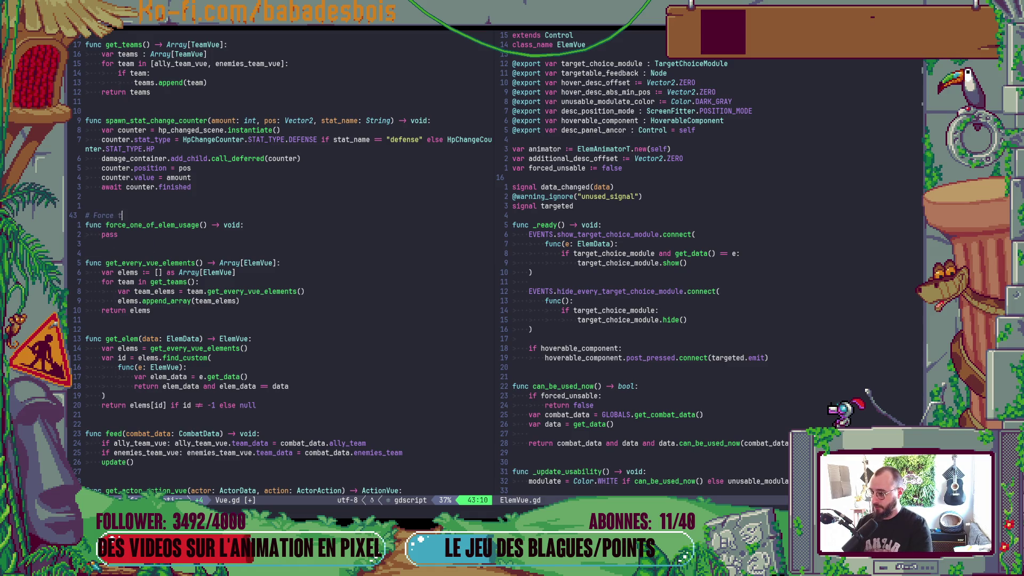
pyautogui.write('layer to us')
pyautogui.write('e th')
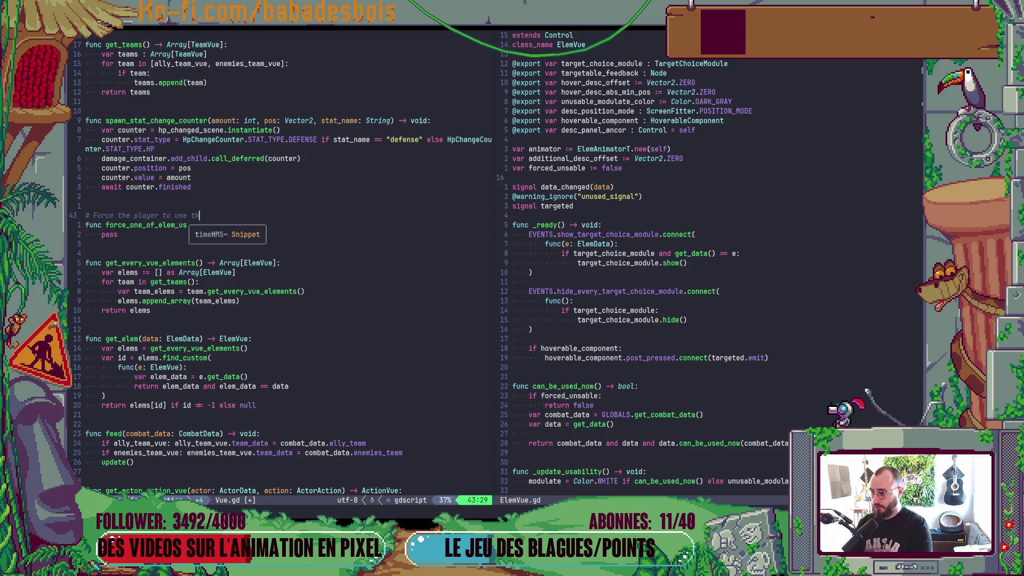
pyautogui.press('BackSpace')
pyautogui.press('BackSpace')
pyautogui.write('one ')
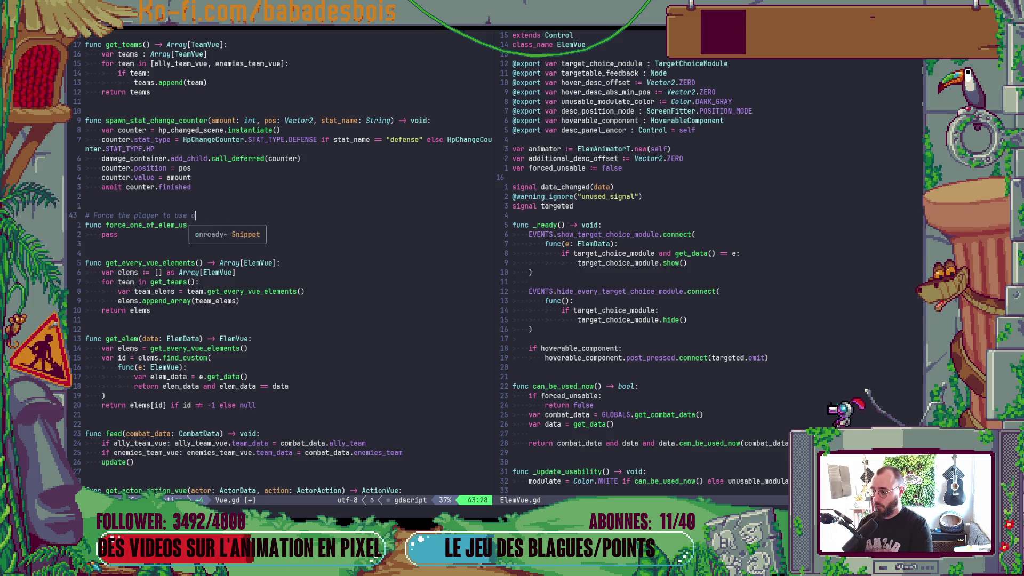
pyautogui.write('of the')
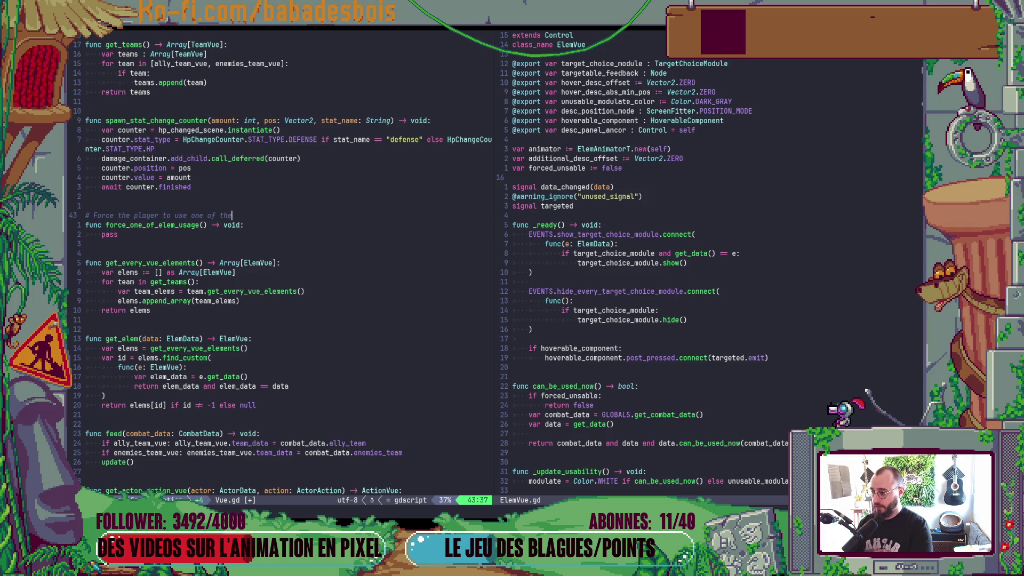
pyautogui.write(' dis')
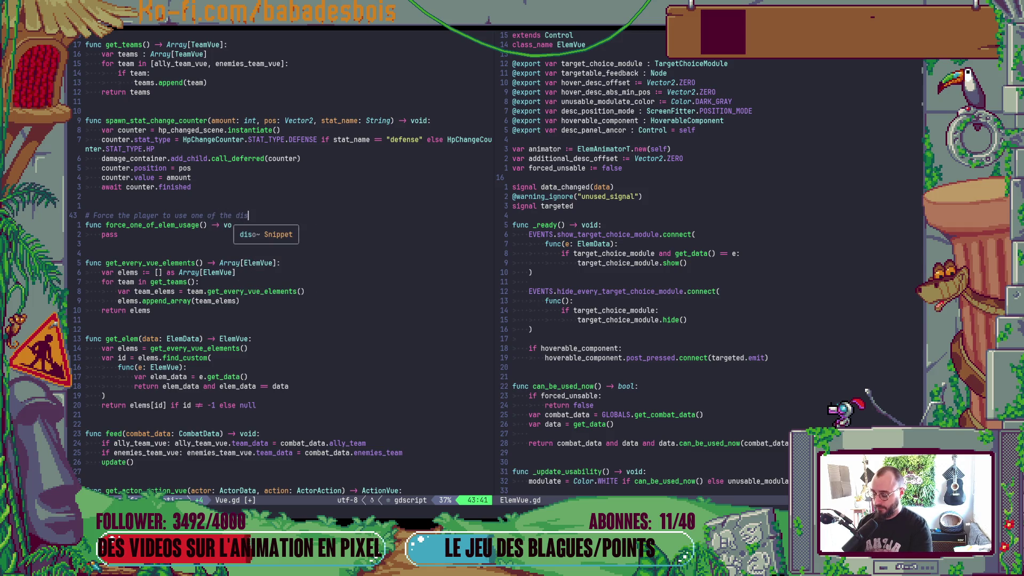
pyautogui.write('ignated ')
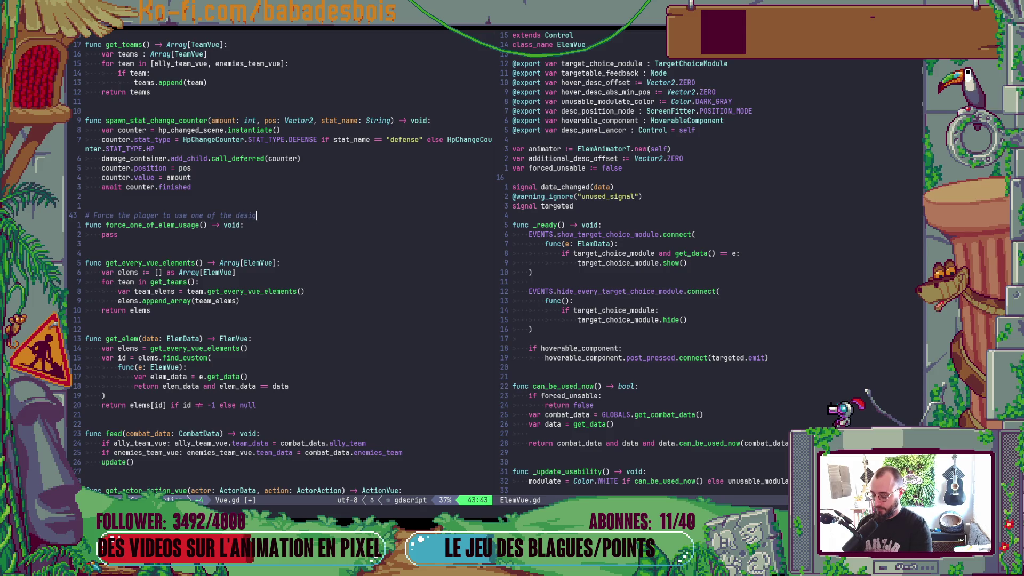
pyautogui.write('elemend')
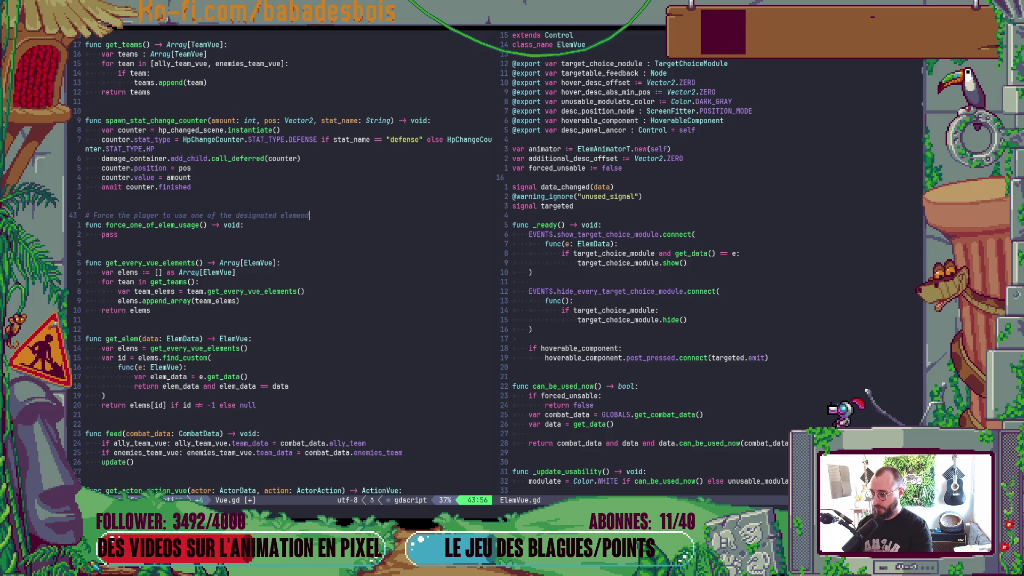
pyautogui.press('Escape')
pyautogui.press('Return')
pyautogui.write(':w')
pyautogui.press('Return')
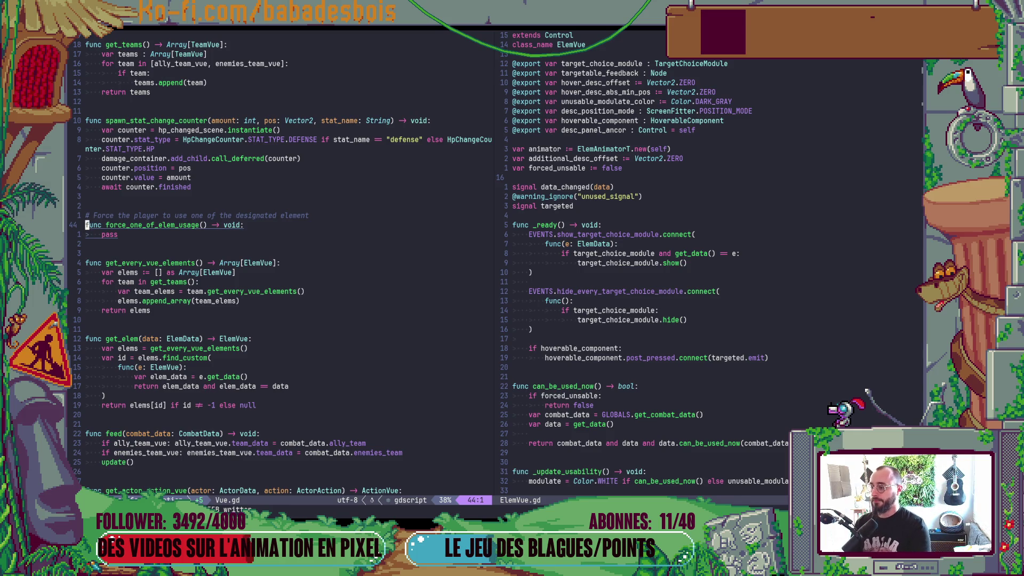
# Insert blank lines above the new comment
pyautogui.press('k')
pyautogui.press('k')
pyautogui.press('o')
pyautogui.press('Return')
pyautogui.press('Return')
pyautogui.press('Up')
pyautogui.press('Up')
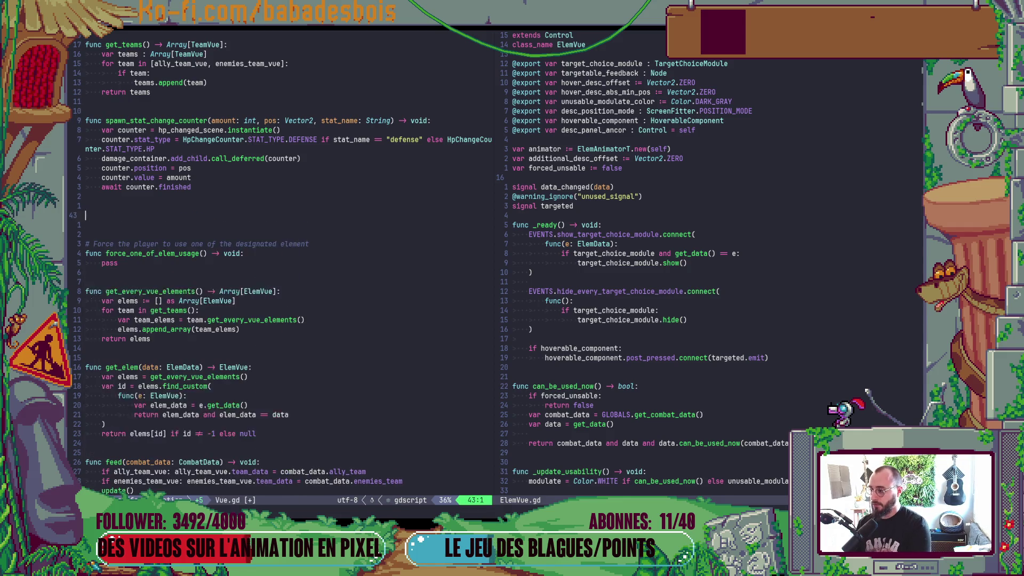
# Undo the extra blank lines, open Combat.gd in the right pane, and save Vue.gd
pyautogui.press('BackSpace')
pyautogui.press('BackSpace')
pyautogui.press('BackSpace')
pyautogui.press('Escape')
pyautogui.press('space')
pyautogui.write('fun')
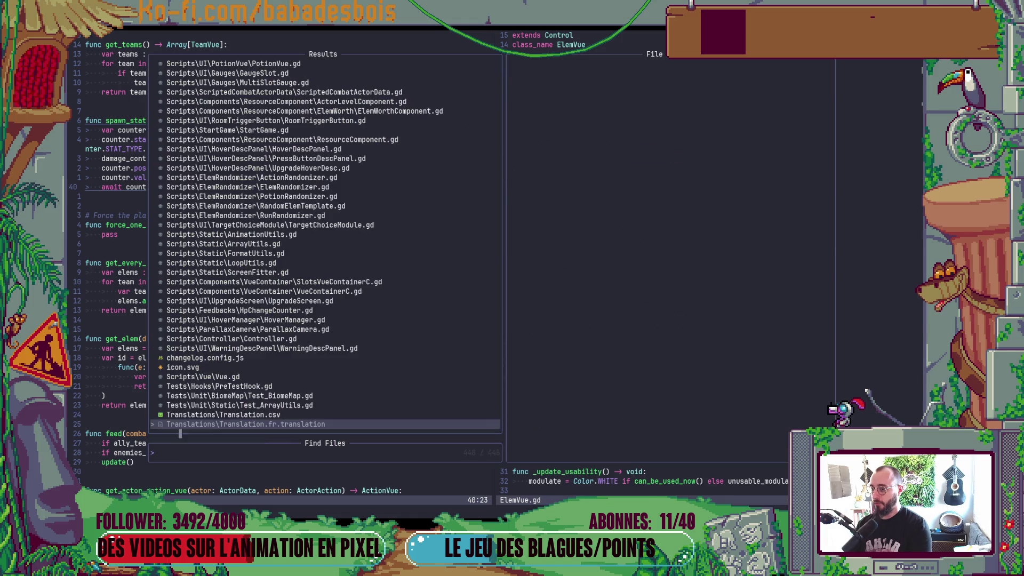
pyautogui.write('c combat')
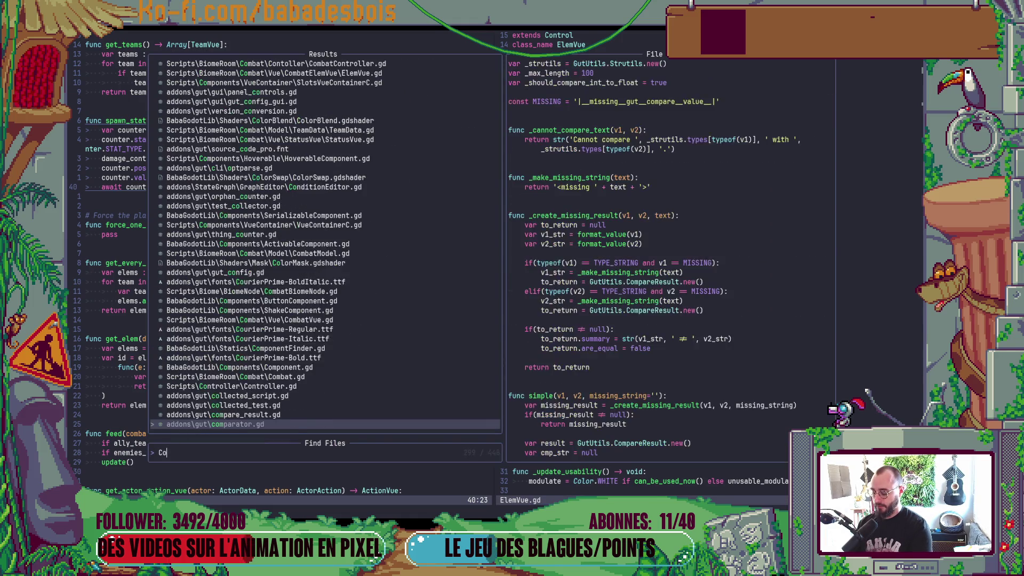
pyautogui.press('Return')
pyautogui.write(':w')
pyautogui.press('Return')
# Page through Combat.gd to the loot code and back to set_room_position
pyautogui.hotkey('ctrl', 'd')
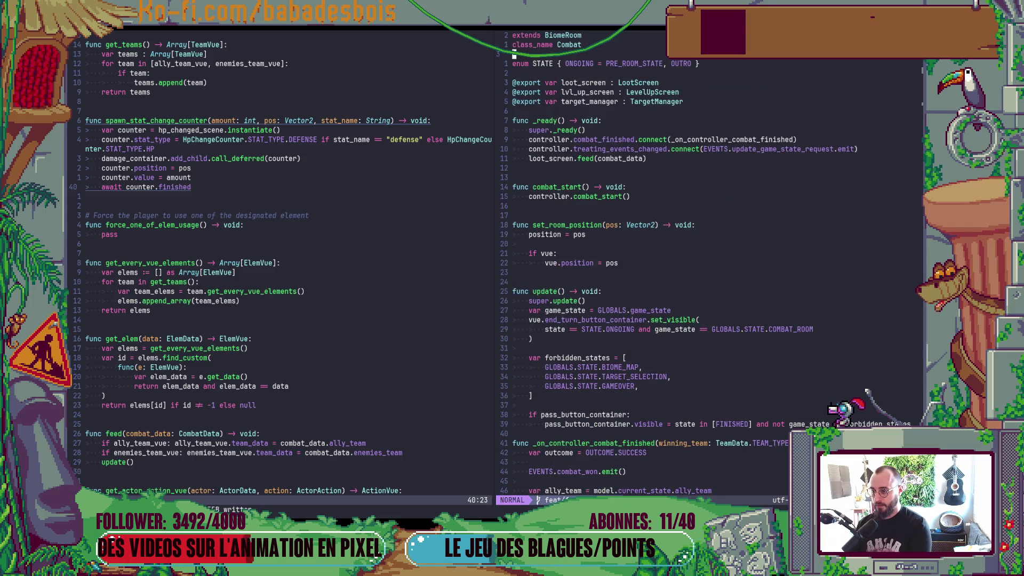
pyautogui.hotkey('ctrl', 'd')
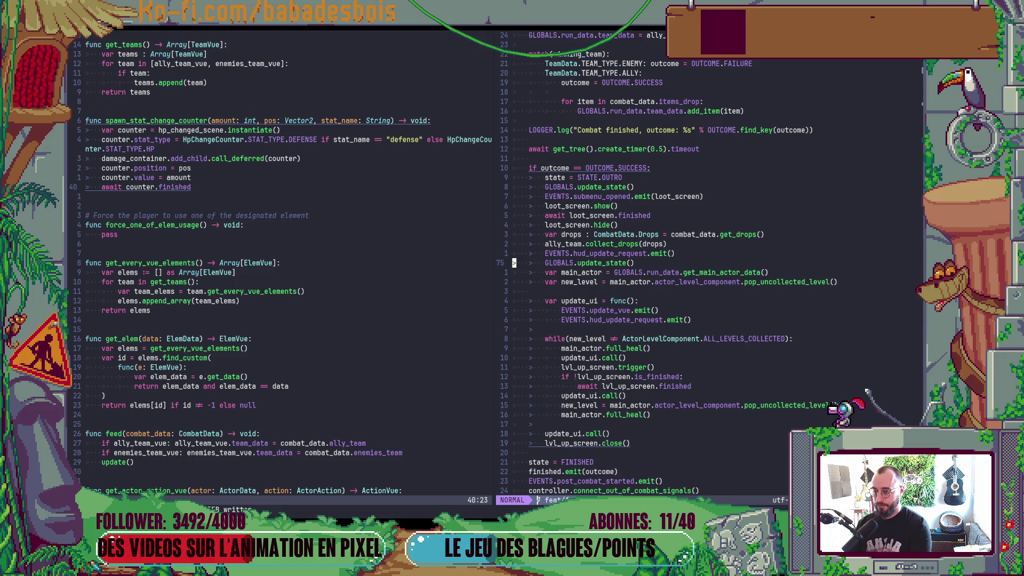
pyautogui.hotkey('ctrl', 'd')
pyautogui.hotkey('ctrl', 'u')
pyautogui.hotkey('ctrl', 'u')
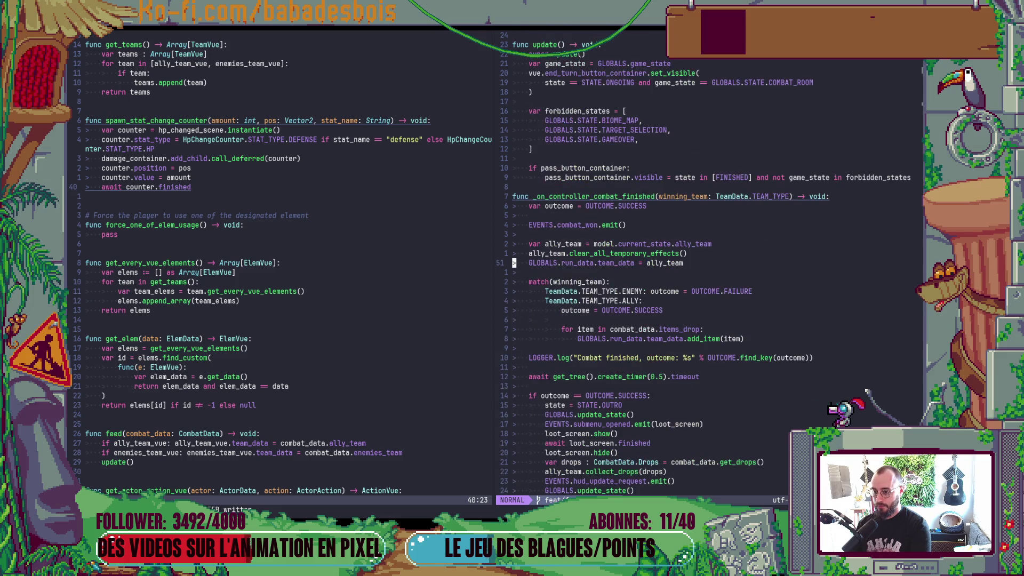
pyautogui.hotkey('ctrl', 'u')
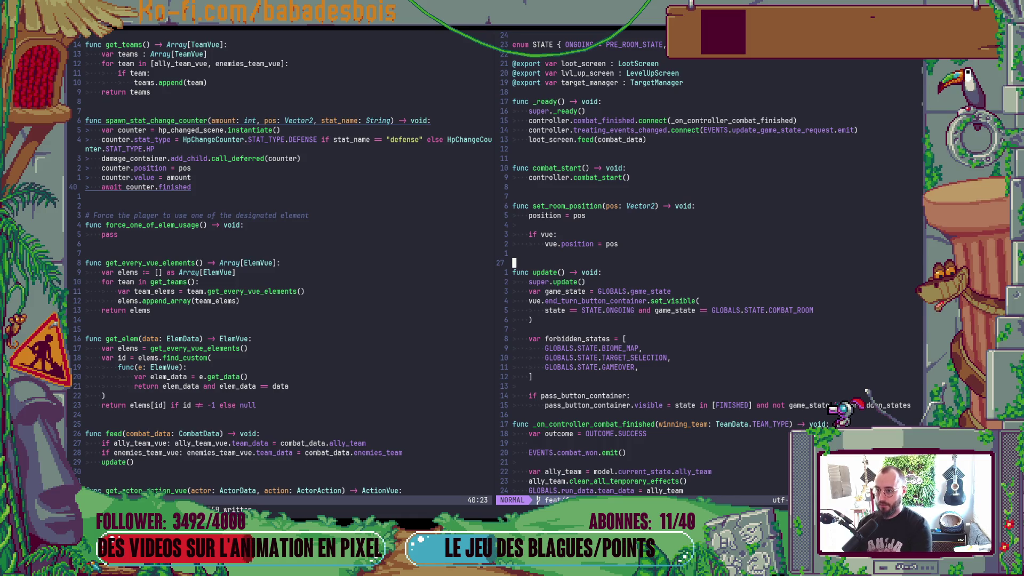
pyautogui.press('space')
# Open CombatData.gd in the right pane and scroll through its team and drop helpers
pyautogui.press('f')
pyautogui.press('f')
pyautogui.write('combat_data')
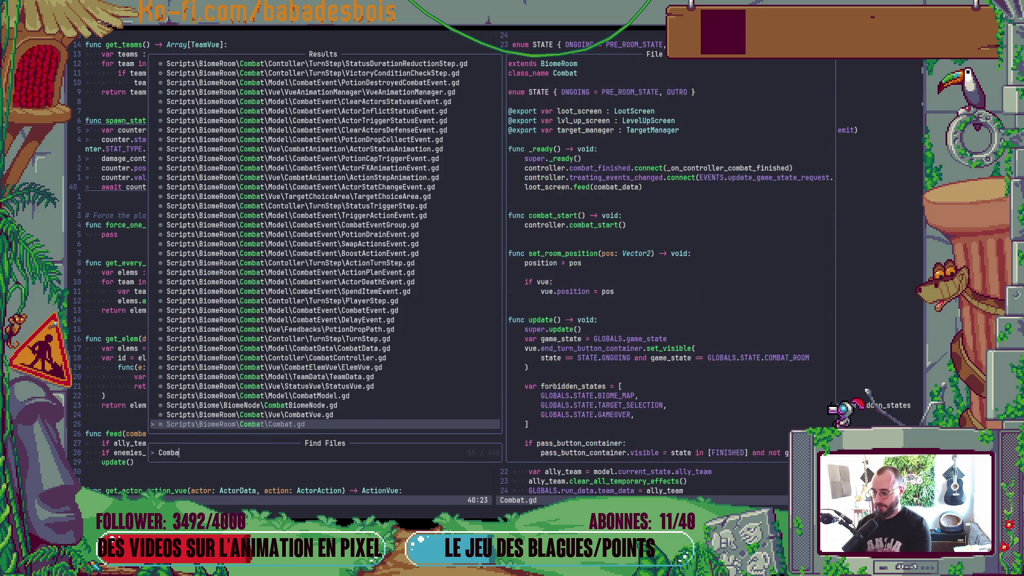
pyautogui.press('Return')
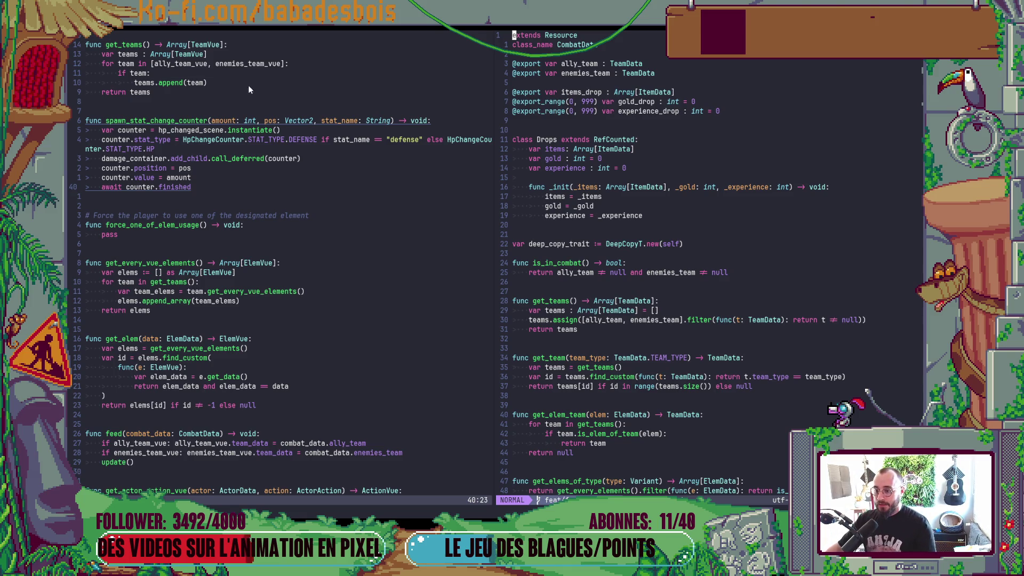
pyautogui.scroll(-9, 667, 200)
pyautogui.scroll(-12, 639, 233)
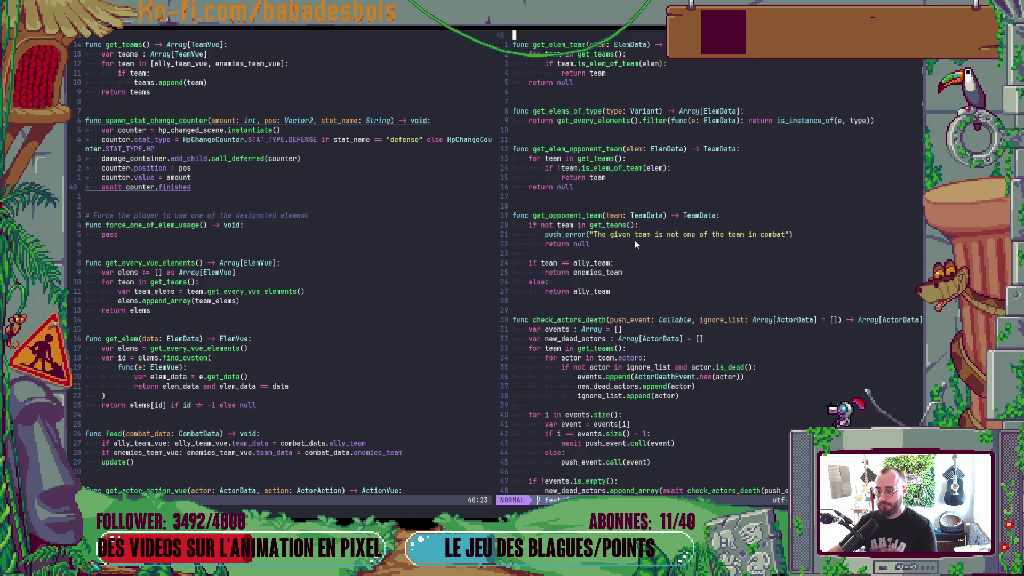
pyautogui.scroll(-3, 634, 243)
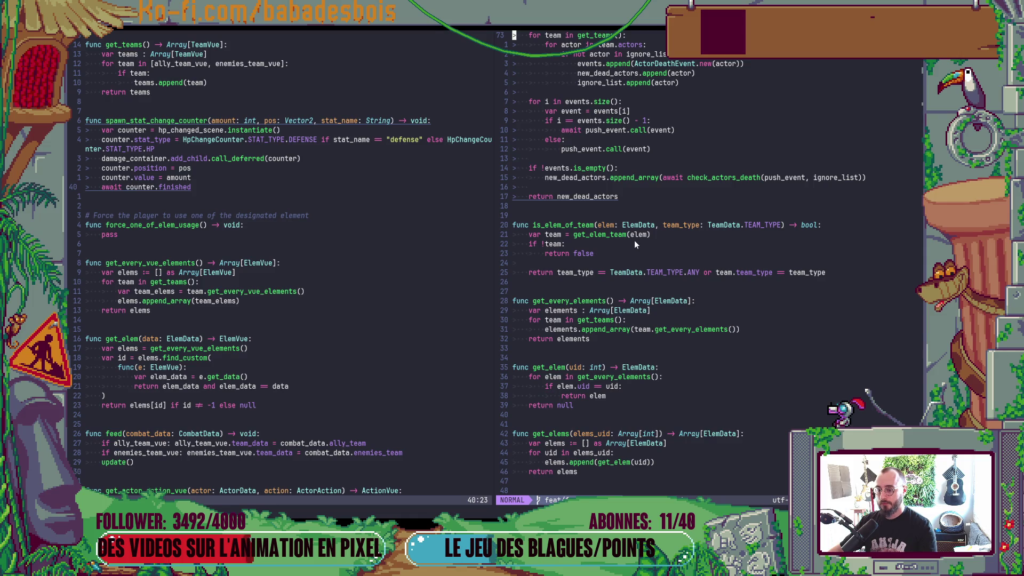
pyautogui.scroll(13, 635, 240)
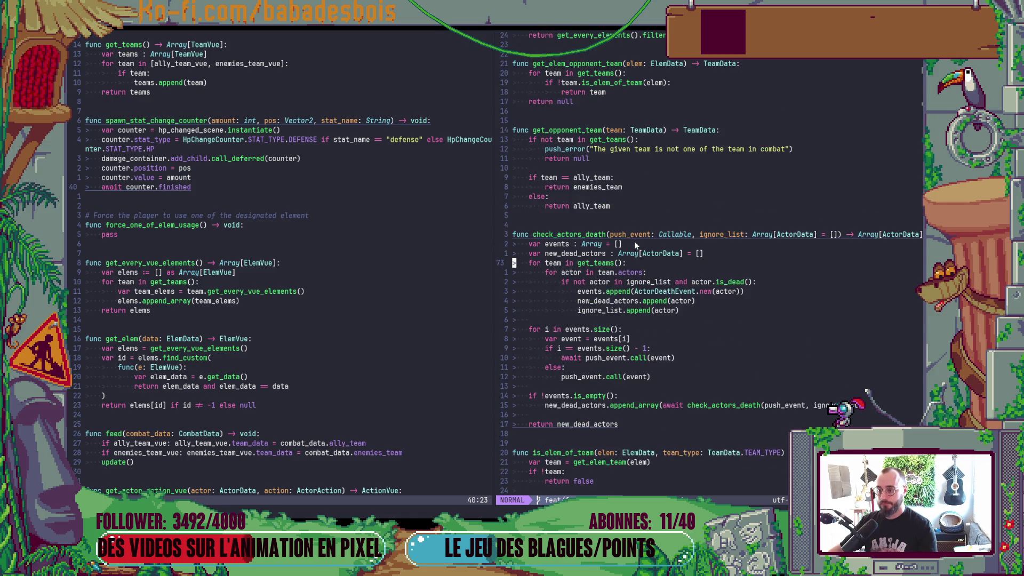
pyautogui.scroll(9, 634, 245)
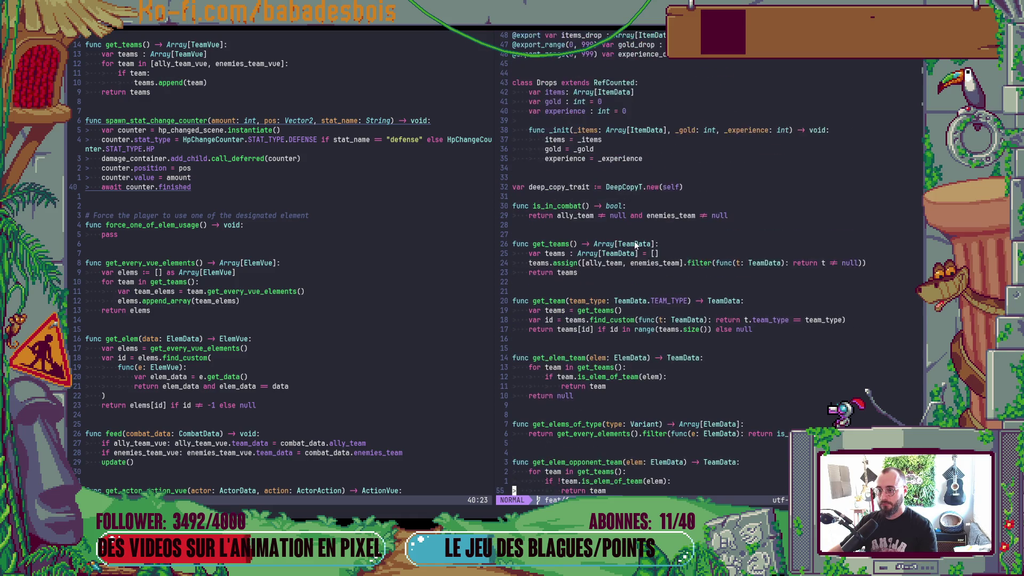